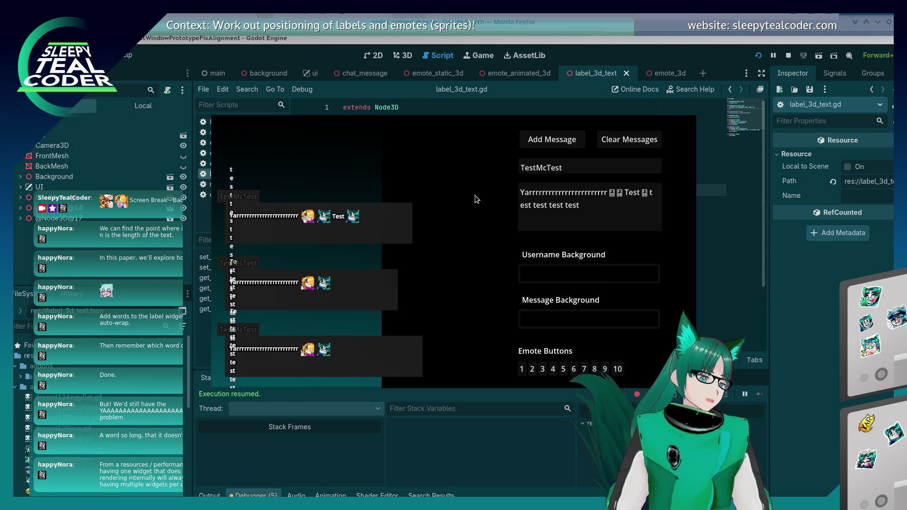
Step: Clear the chat messages, trim the surplus r's from the message text, and post it
left_click(614, 136)
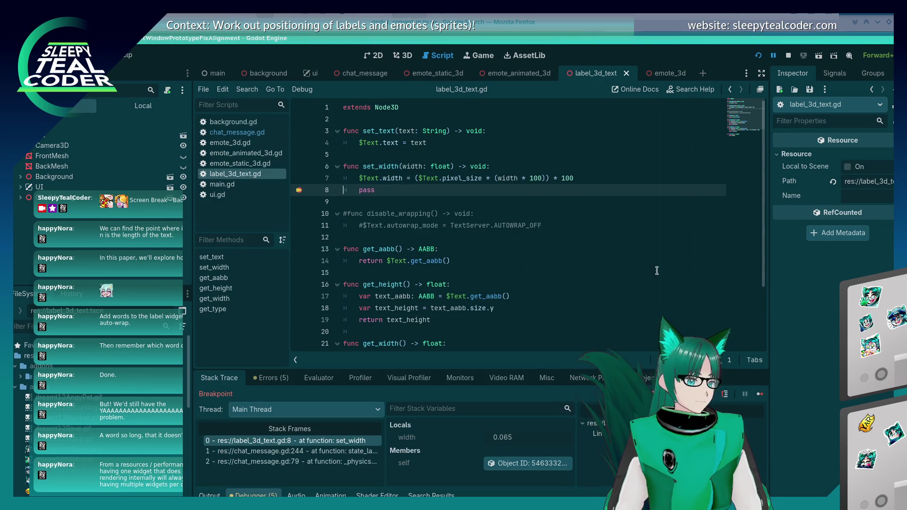
left_click(759, 396)
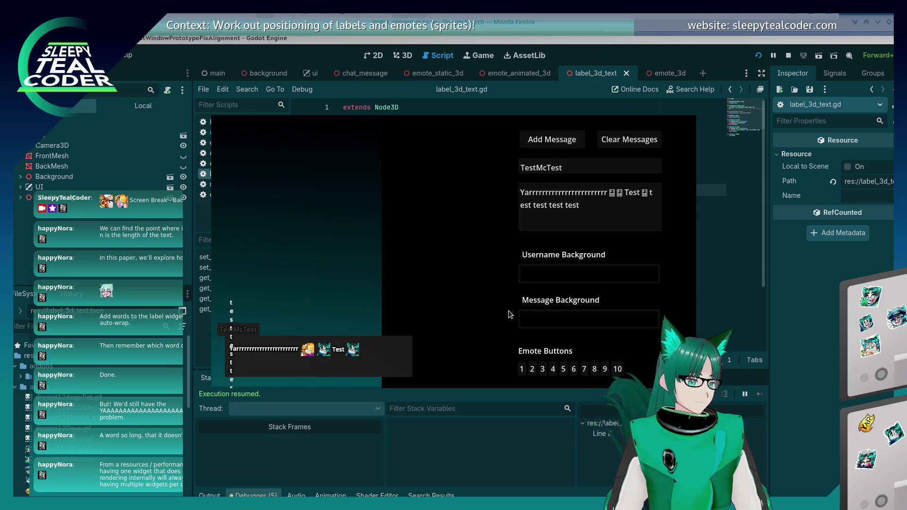
left_click(606, 194)
left_click_drag(607, 194, 559, 193)
key("BackSpace")
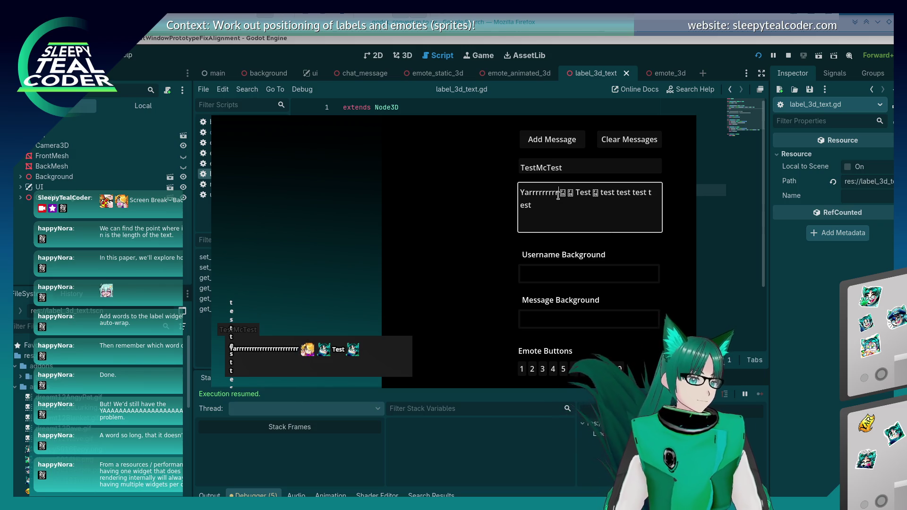
left_click(552, 139)
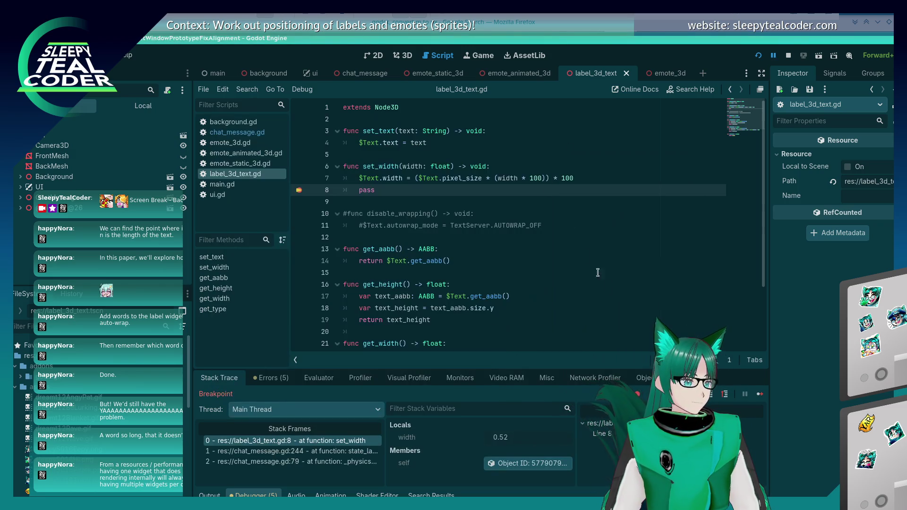
Step: Resume past the breakpoint and re-add a message to stop in set_width with width 0.52
left_click(759, 394)
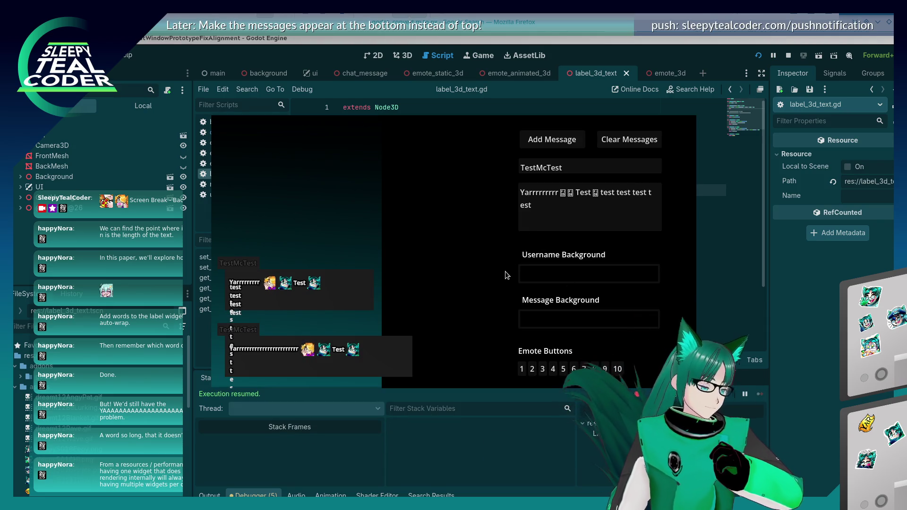
left_click(790, 313)
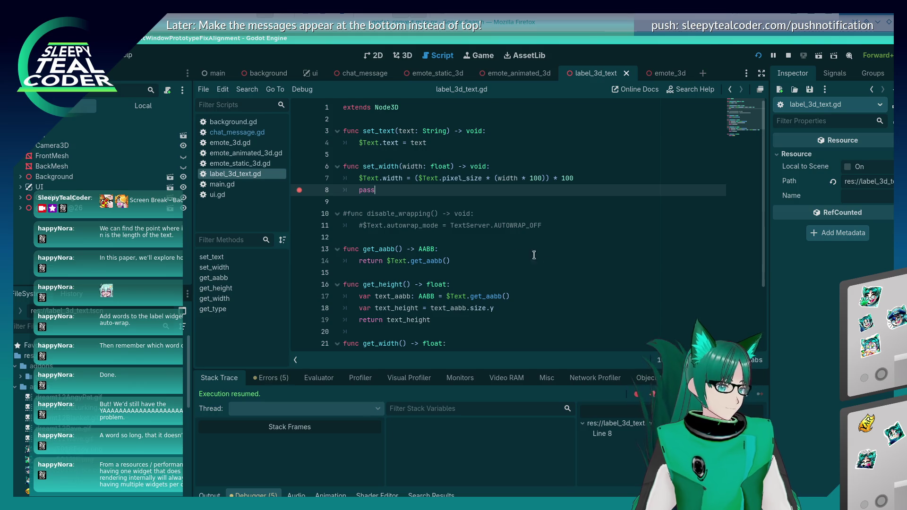
key("alt+Tab")
left_click(537, 138)
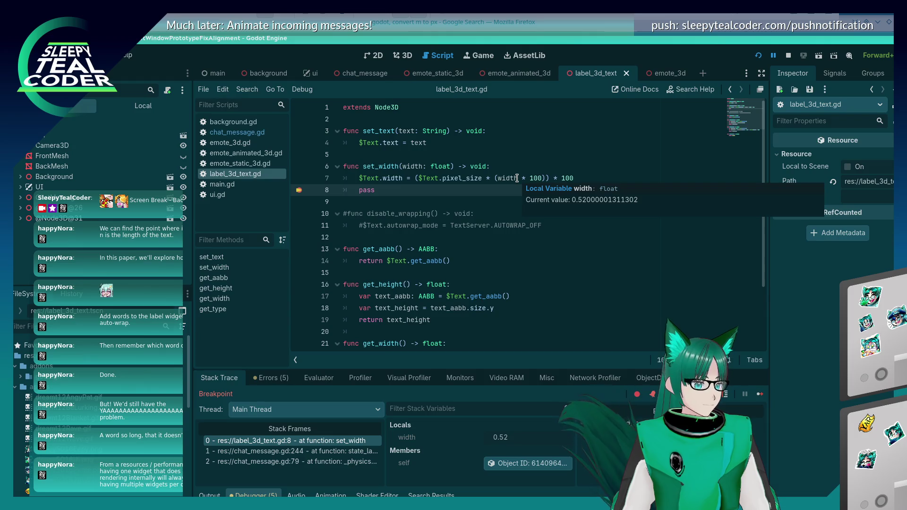
key("alt+Tab")
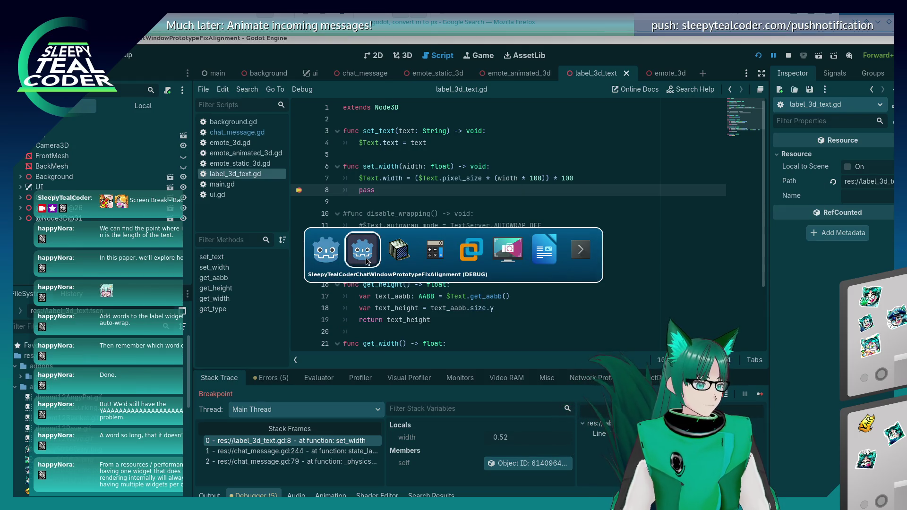
Step: Select the Text label in the 3D view and review its 340 px width and Word (Smart) autowrap
left_click(366, 261)
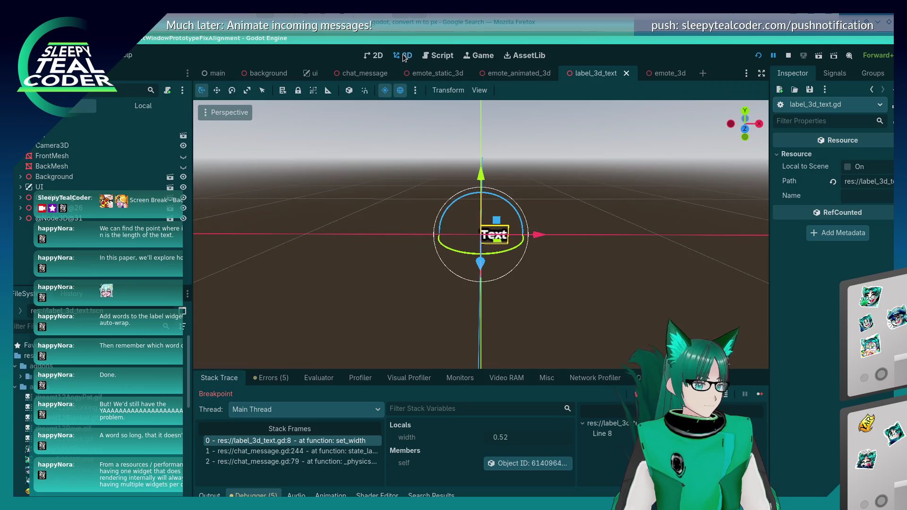
left_click(500, 237)
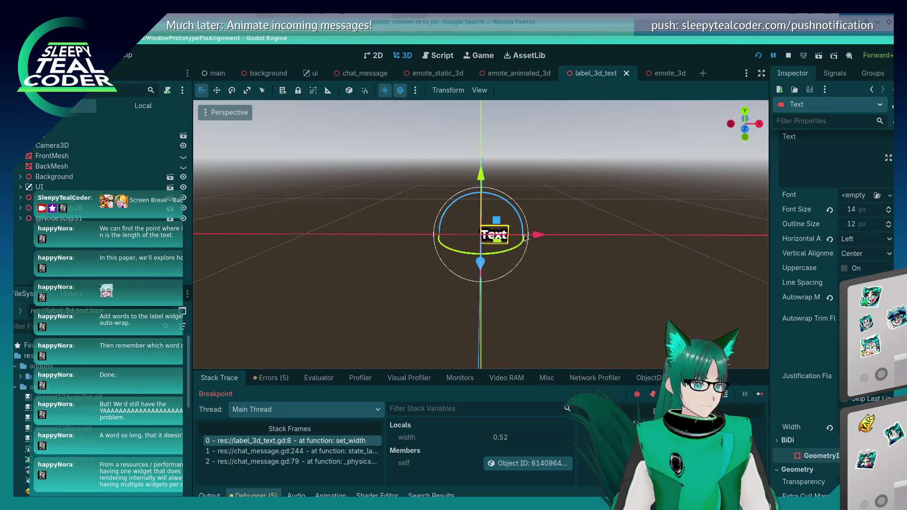
scroll(832, 284, "down", 8)
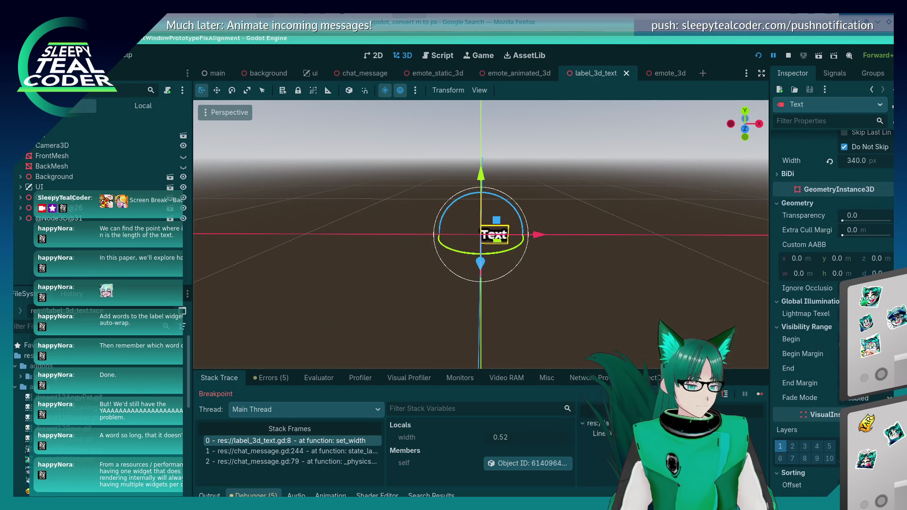
scroll(832, 283, "down", 5)
scroll(831, 283, "up", 15)
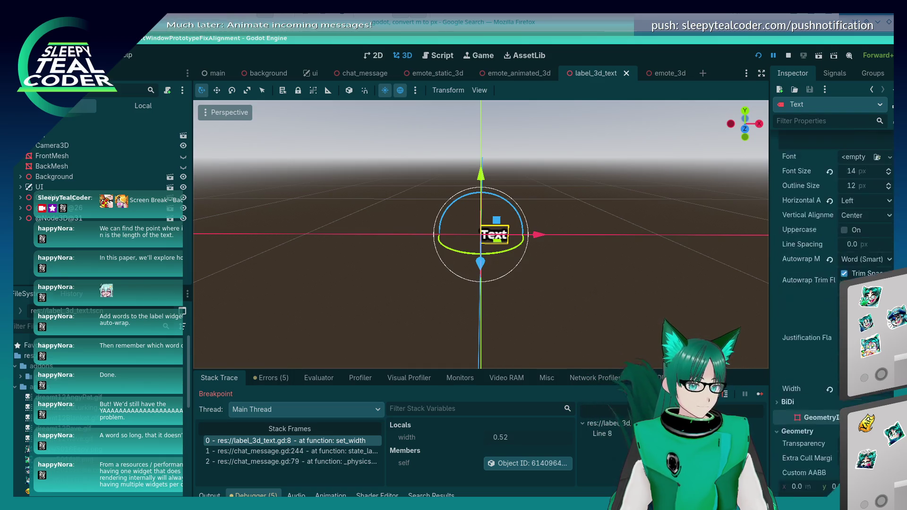
scroll(832, 284, "down", 2)
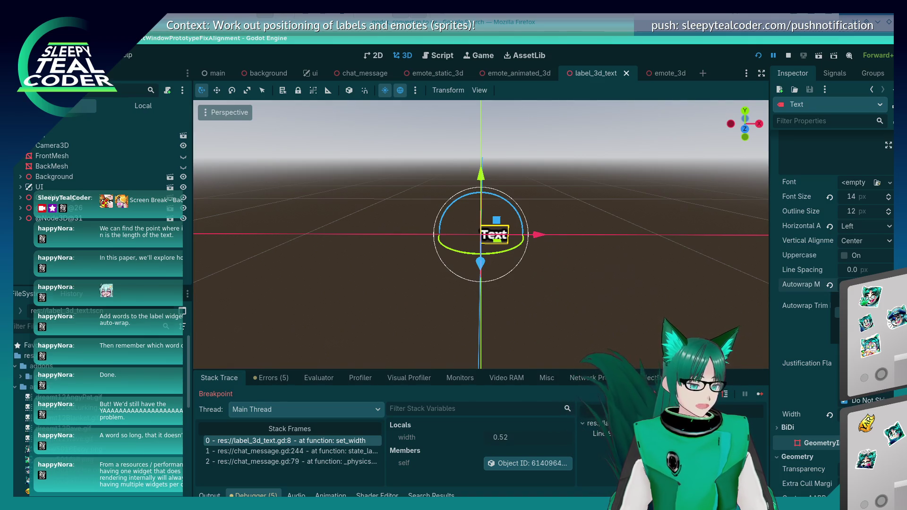
left_click(656, 265)
key("alt+Tab")
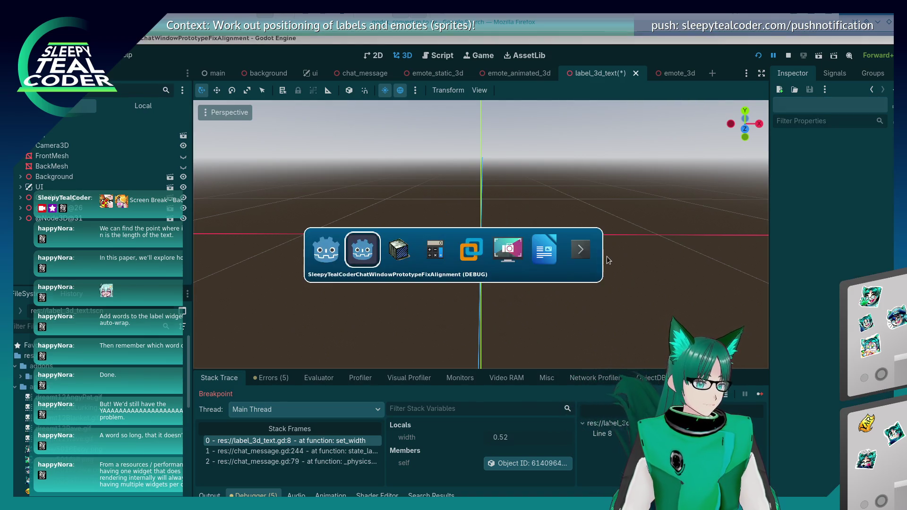
Step: Post the default test message, then a 'yarrrrrrrrrrrrrrrrr' message with two emotes and 'Beeeep Booop'
key("alt+Tab")
key("alt+Tab")
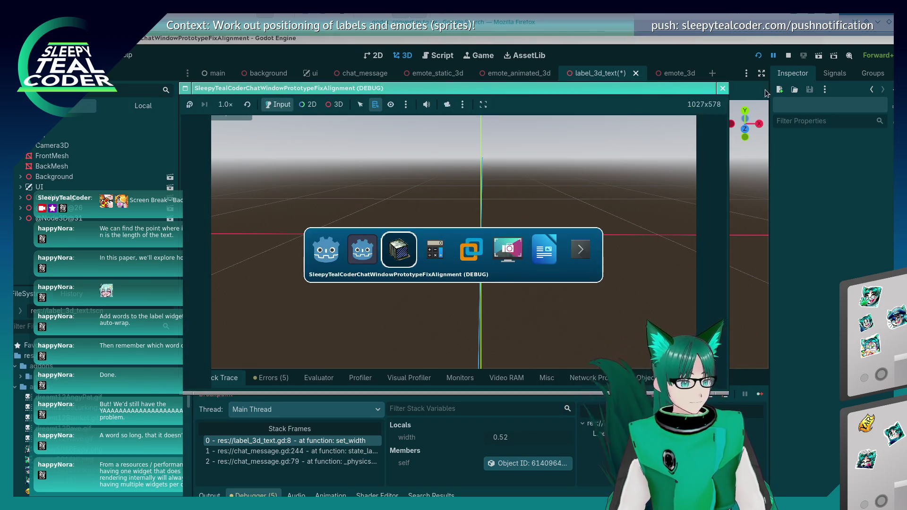
left_click(758, 57)
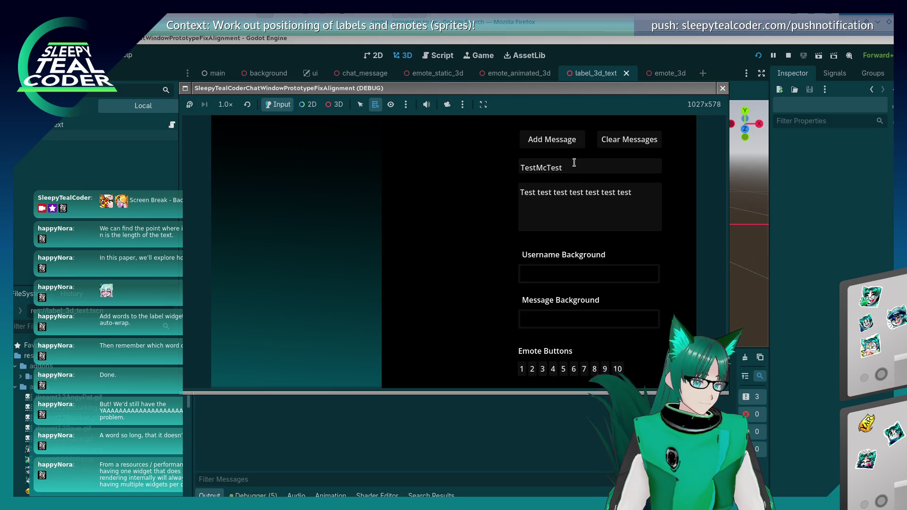
left_click(552, 141)
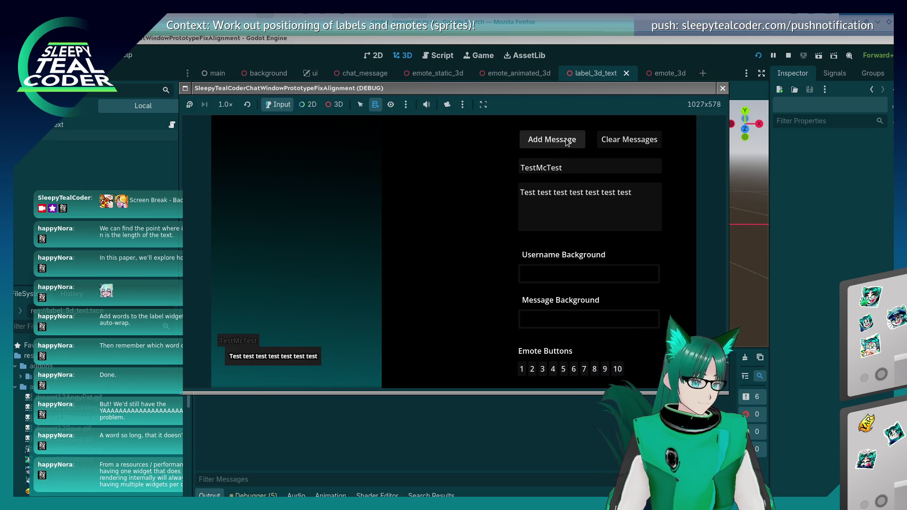
left_click(648, 214)
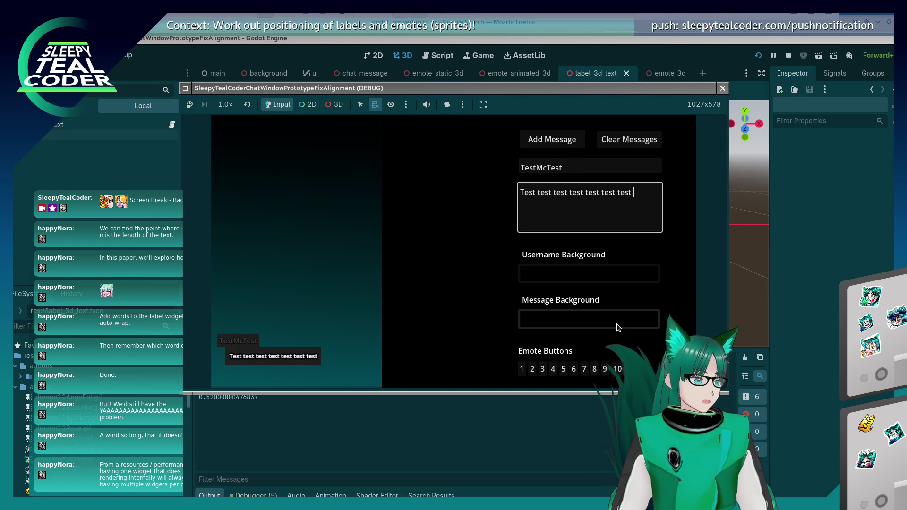
key("ctrl+a")
type("yarrrrrr")
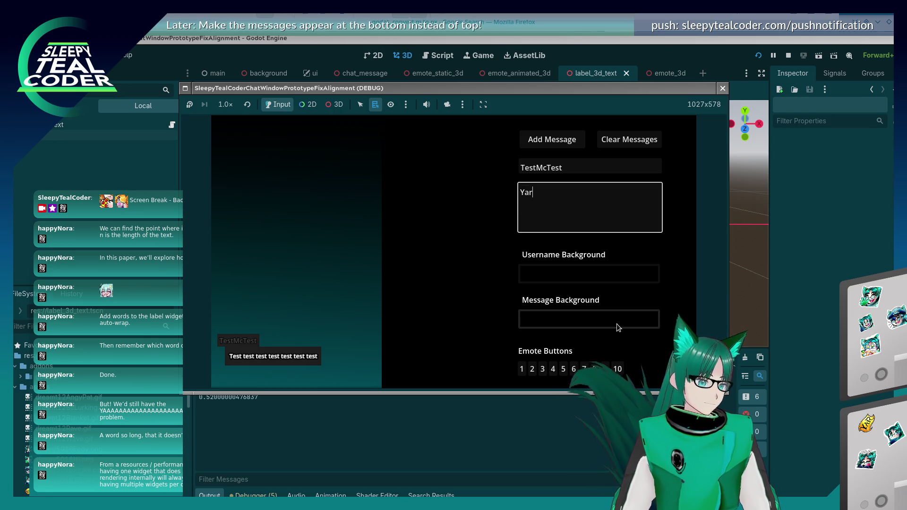
type("rrrrrrrrrrr")
left_click(594, 369)
left_click(595, 369)
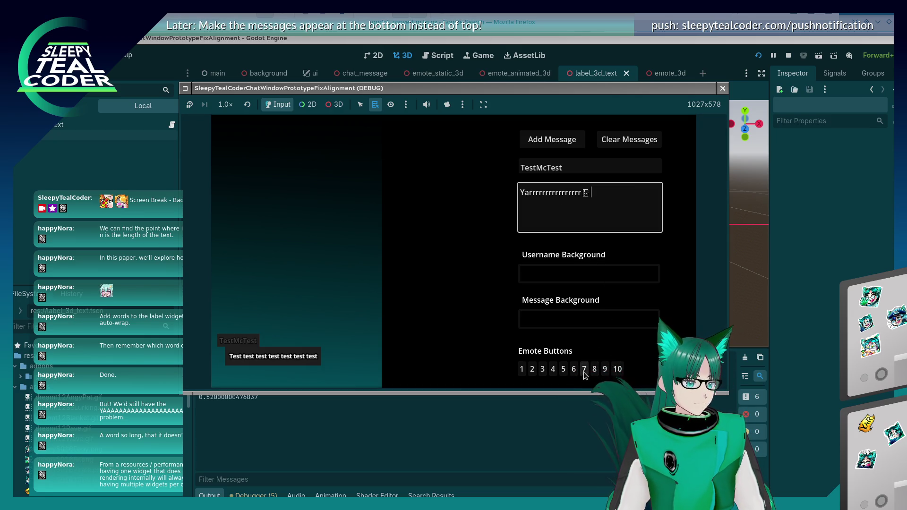
left_click(627, 225)
type("Beeee")
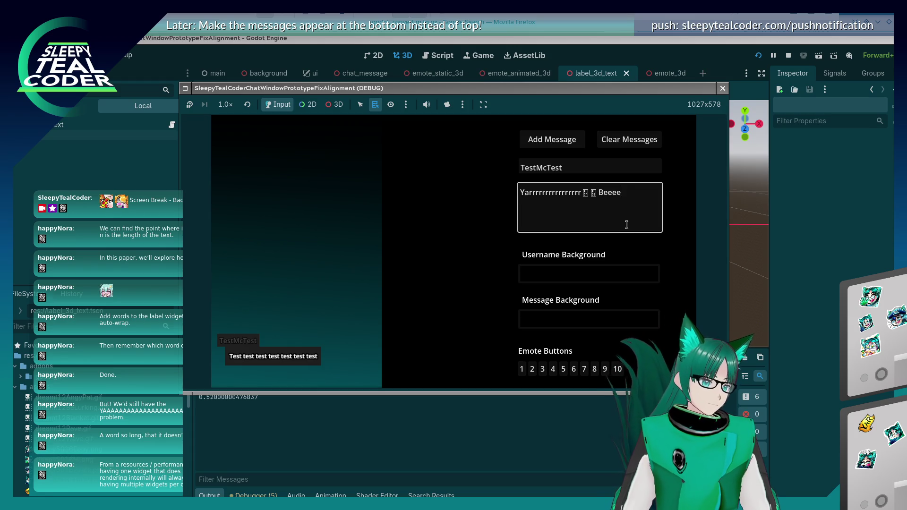
type("p Booop")
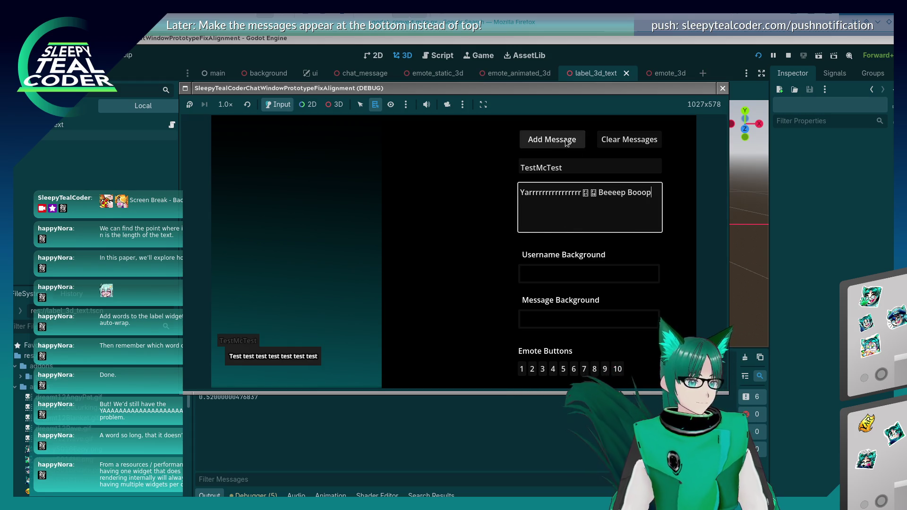
left_click(562, 138)
Step: Post the message with an extra emote, then with 'Booooooop' replacing it, hitting the width breakpoint
left_click(643, 192)
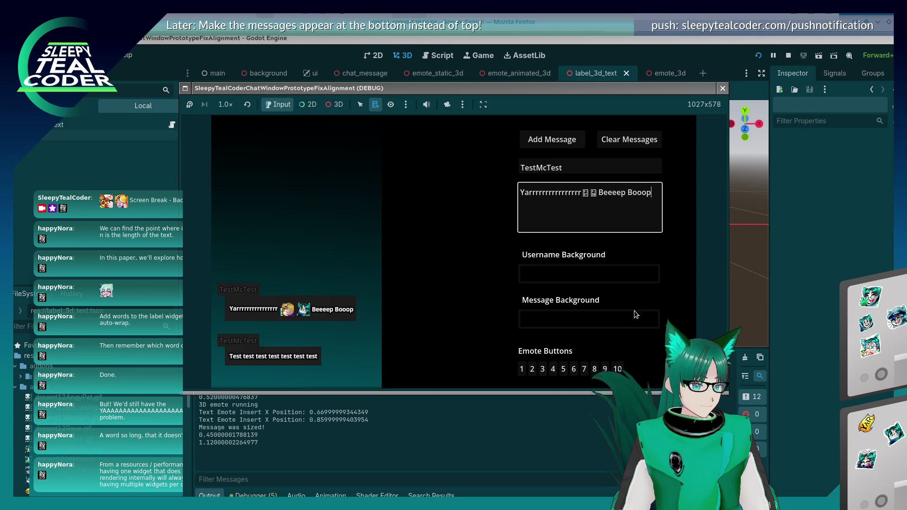
left_click(620, 369)
left_click(566, 141)
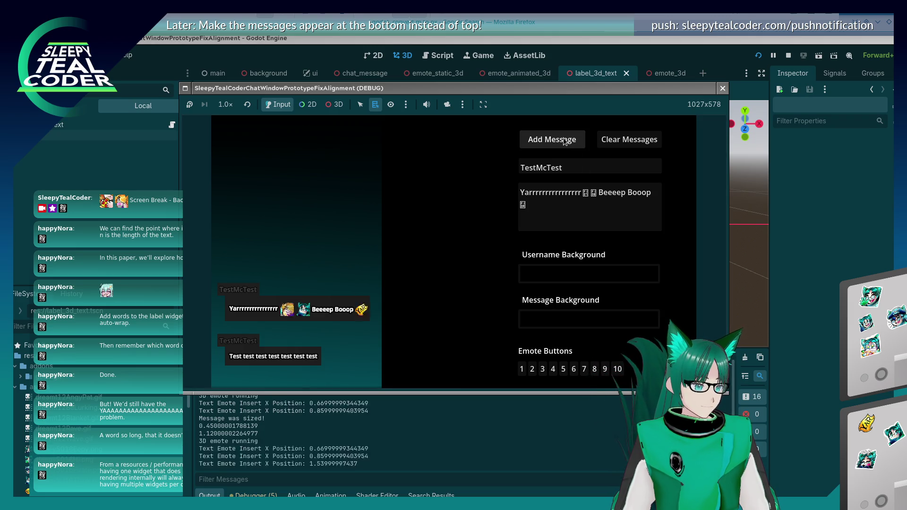
left_click(601, 208)
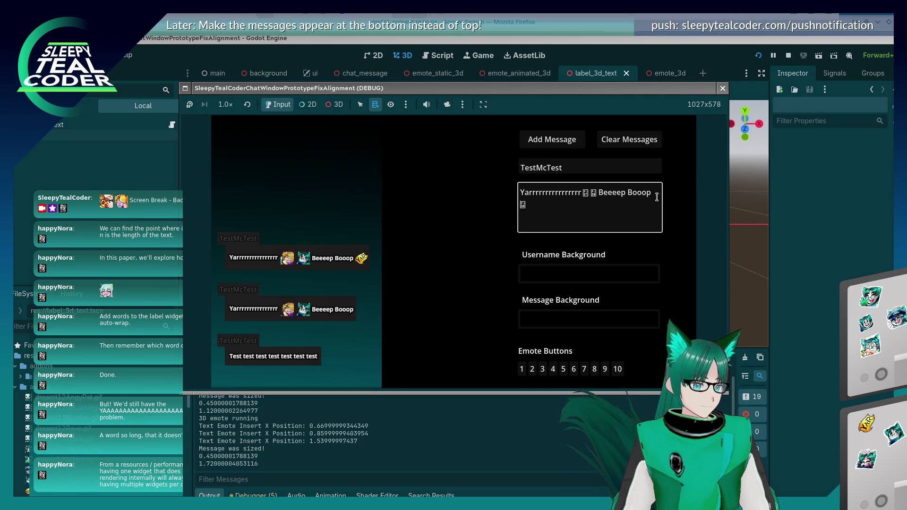
key("BackSpace")
type("Booooooop")
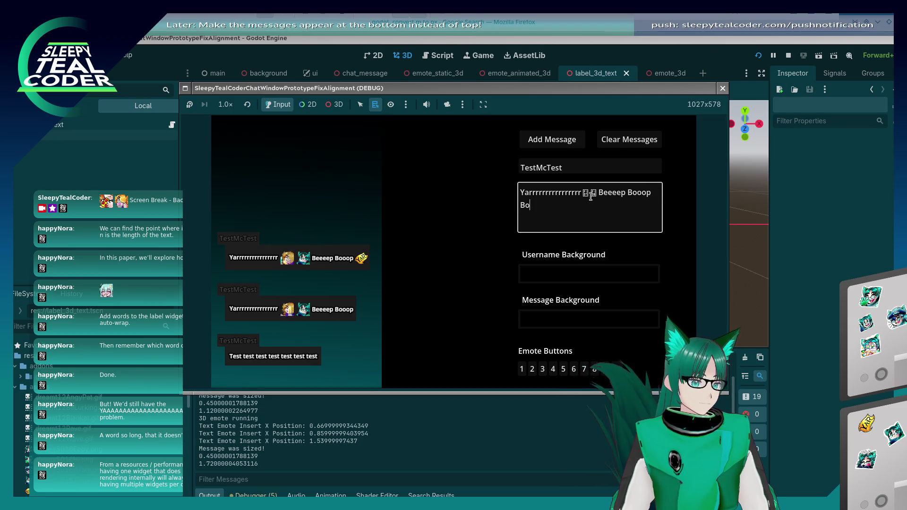
left_click(551, 140)
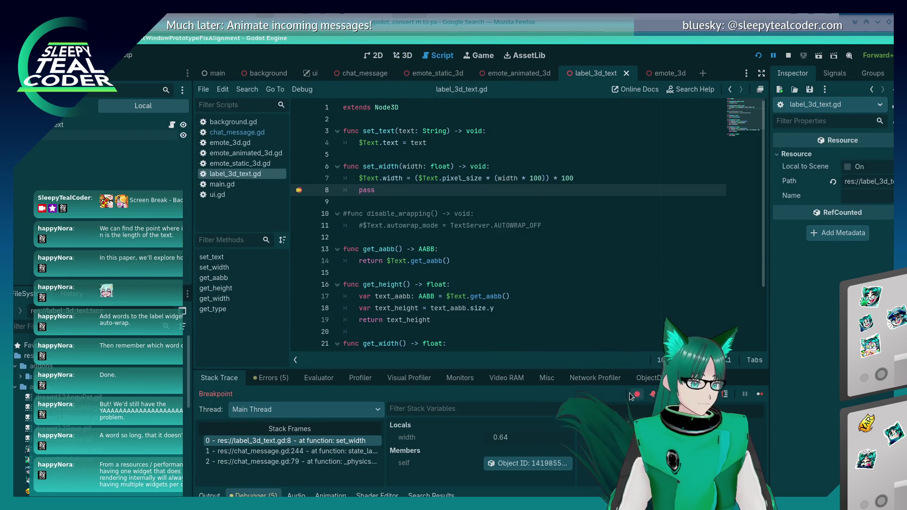
Step: Run to the set_width breakpoint again and read width 0.64 and pixel_size on line 7
left_click(759, 395)
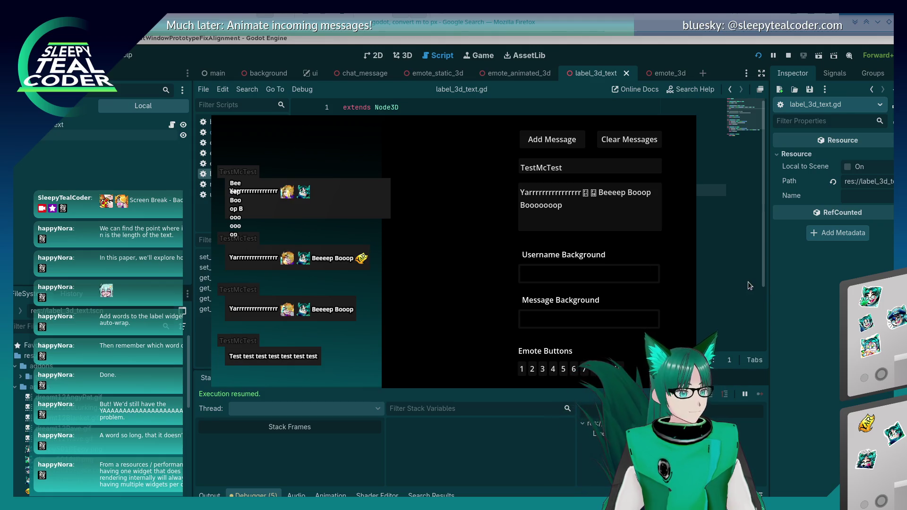
left_click(771, 282)
mouse_move(400, 178)
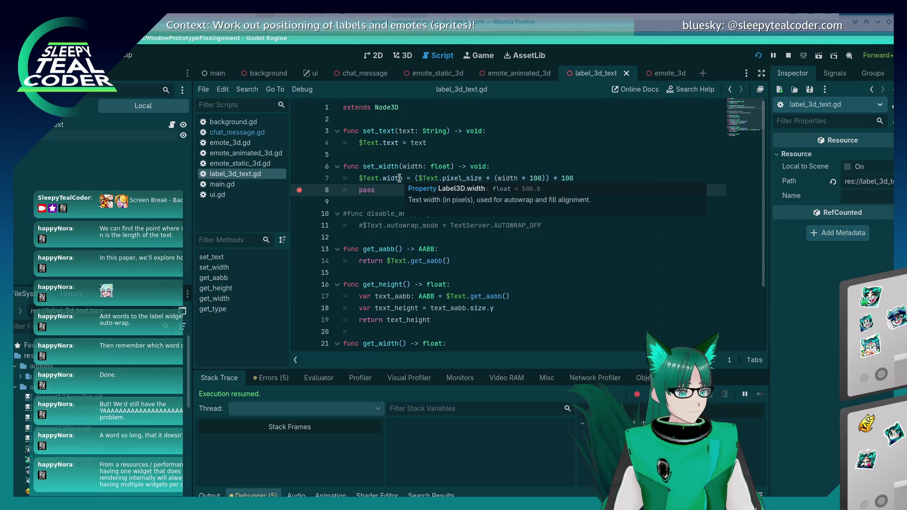
left_click(393, 179)
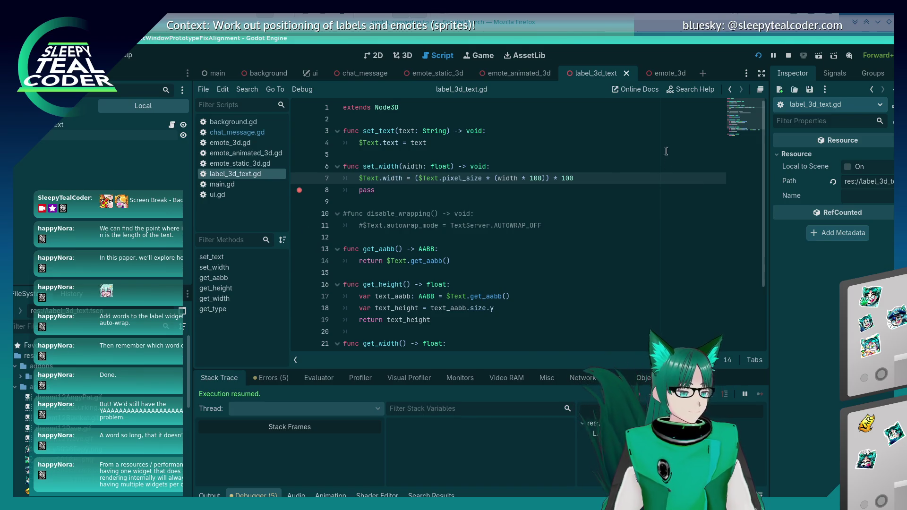
key("alt+Tab")
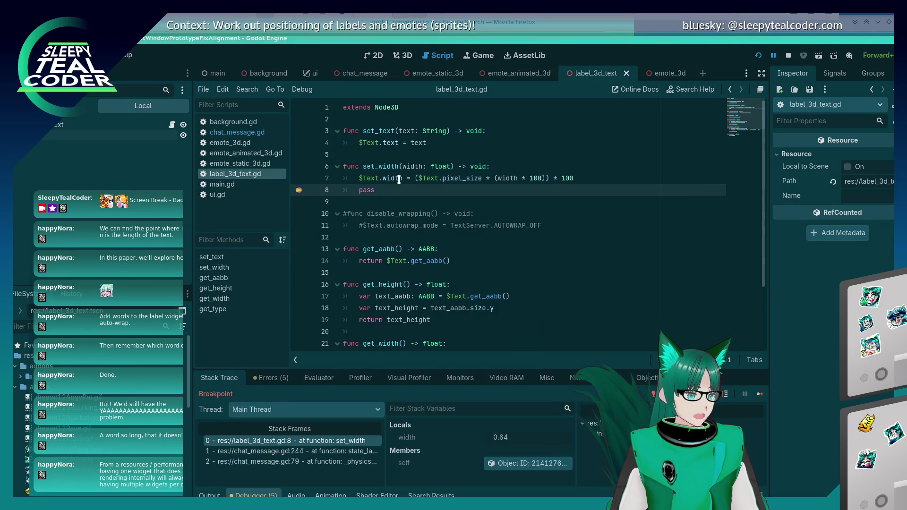
mouse_move(398, 179)
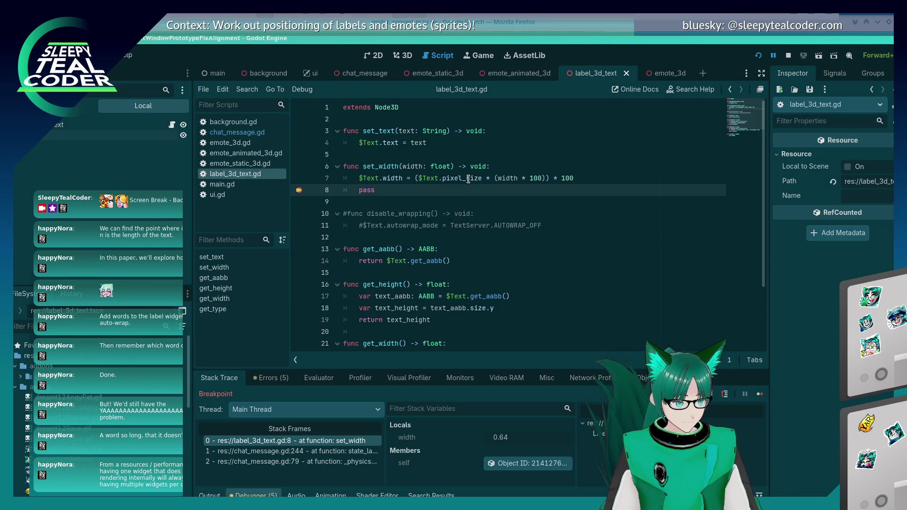
mouse_move(468, 179)
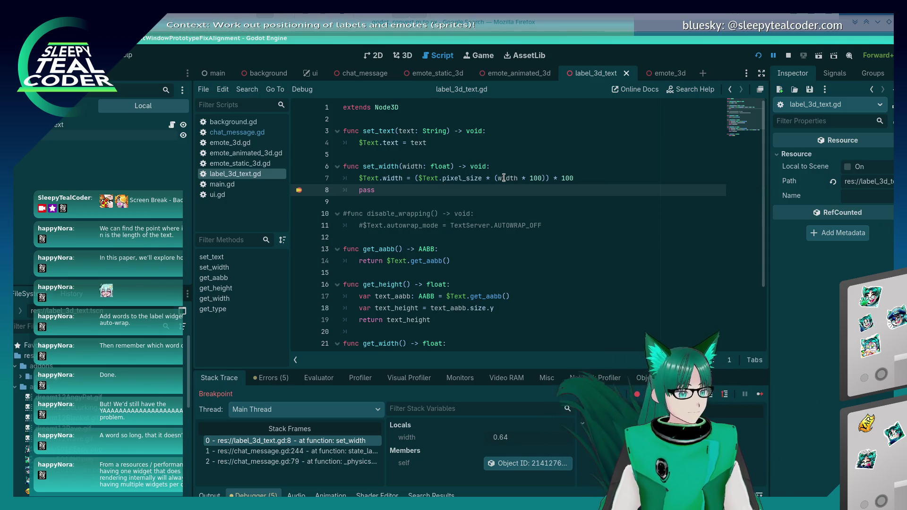
mouse_move(504, 178)
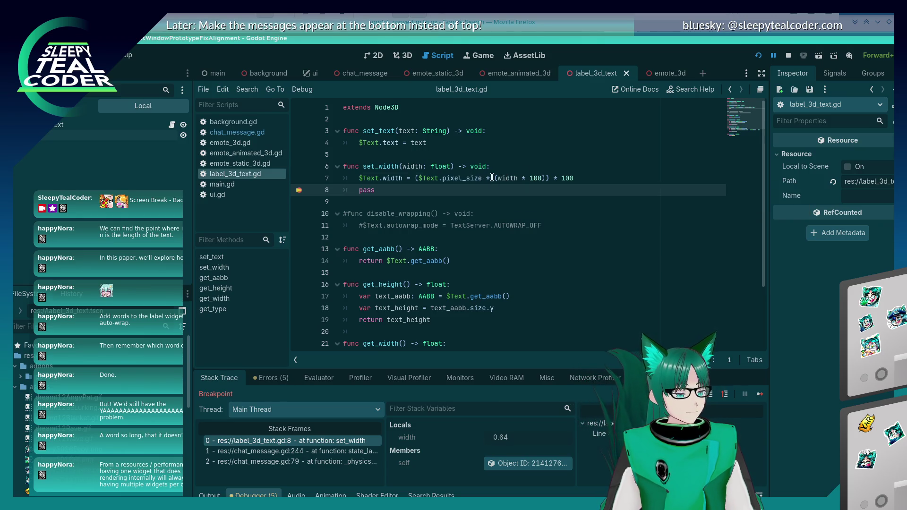
left_click(495, 178)
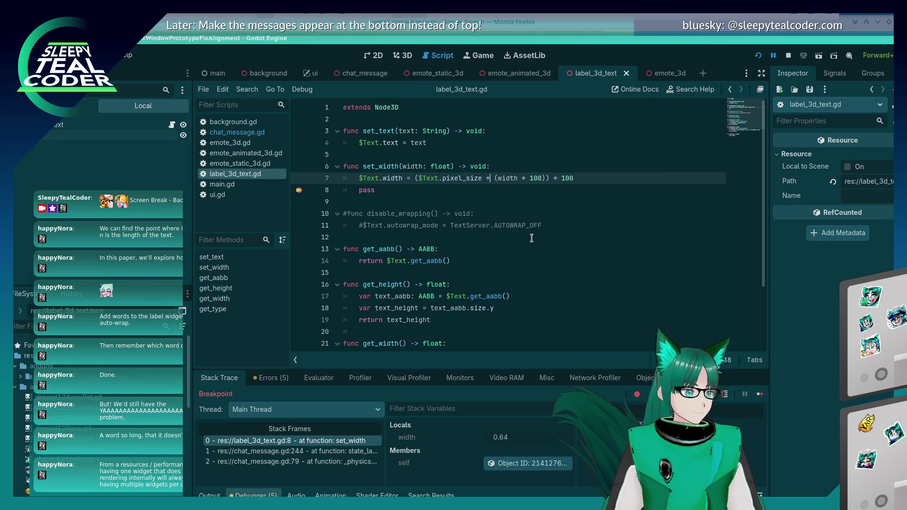
key("Left")
key("BackSpace")
type("+")
key("ctrl+s")
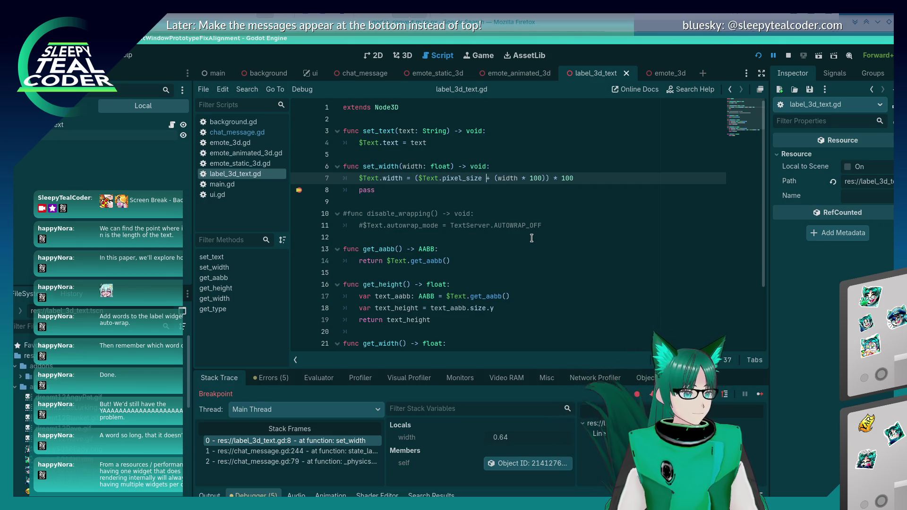
key("alt+Tab")
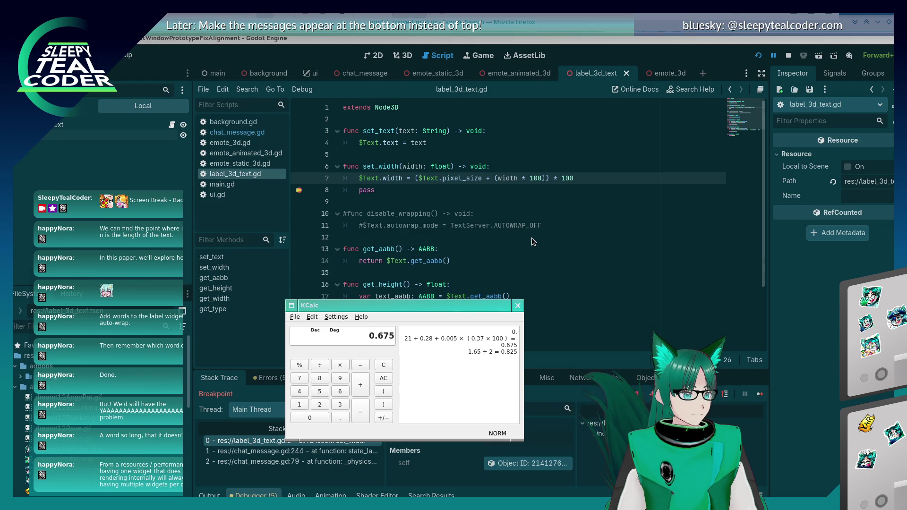
double_click(488, 178)
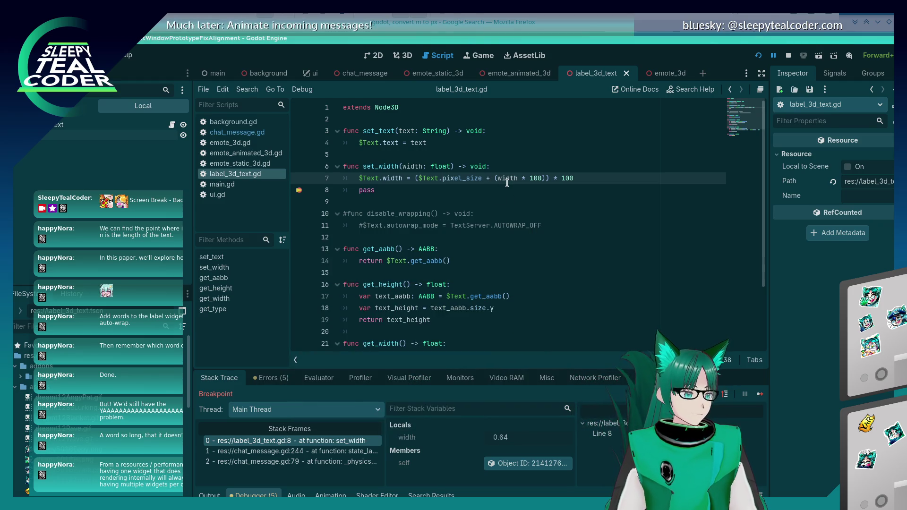
type("*(")
key("BackSpace")
key("ctrl+s")
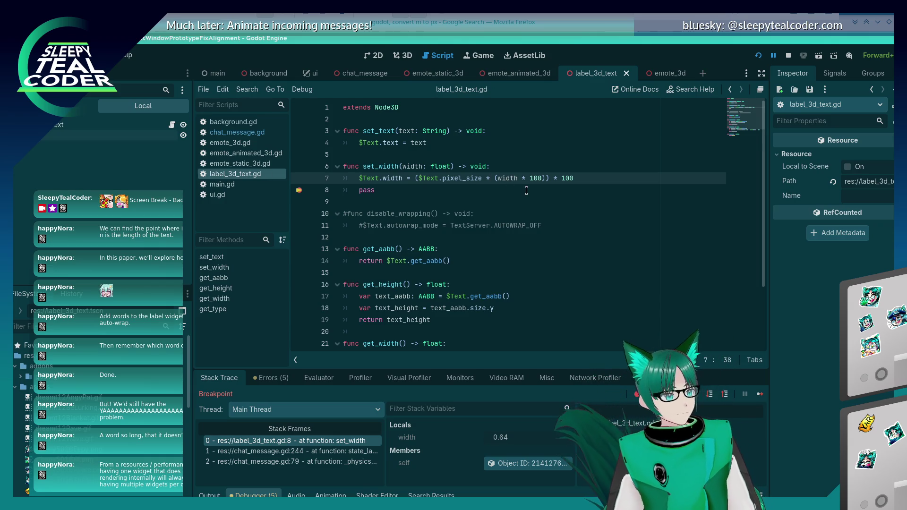
mouse_move(508, 178)
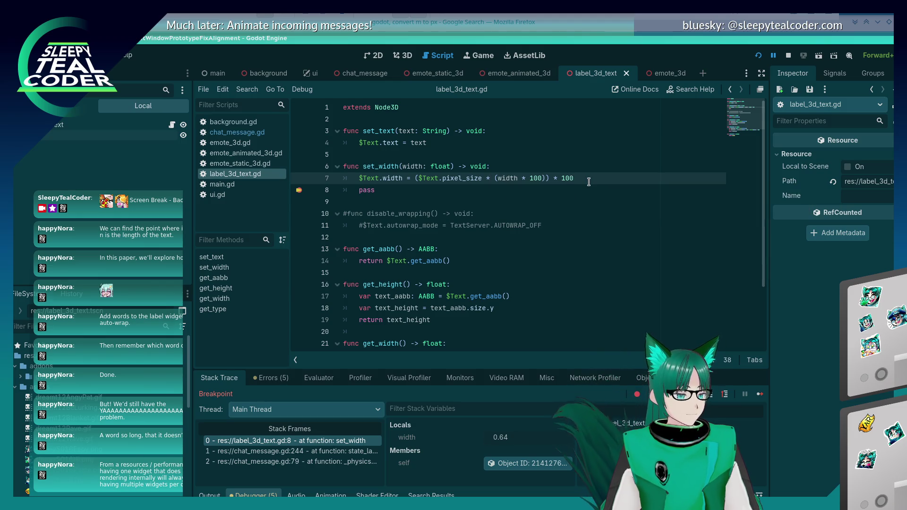
left_click(760, 395)
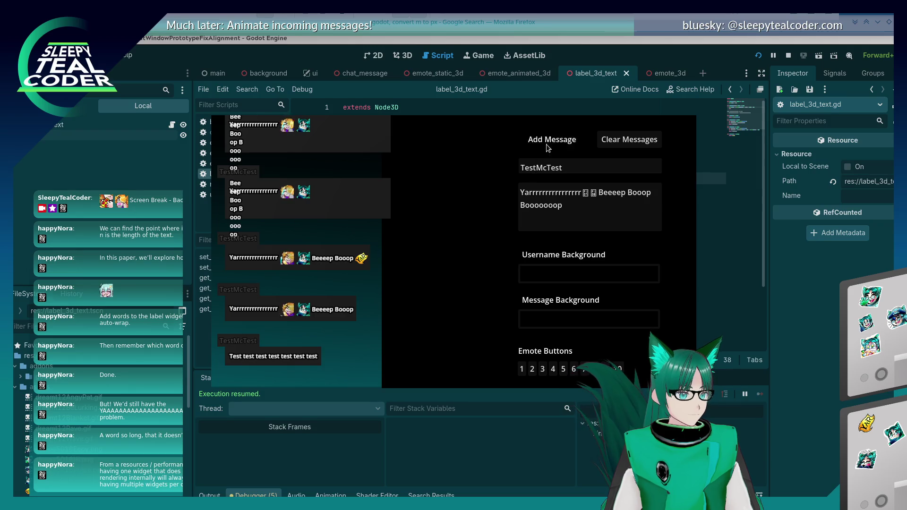
Step: Add a breakpoint on line 7 of set_width, resume, and post a new test message to pause there
mouse_move(468, 178)
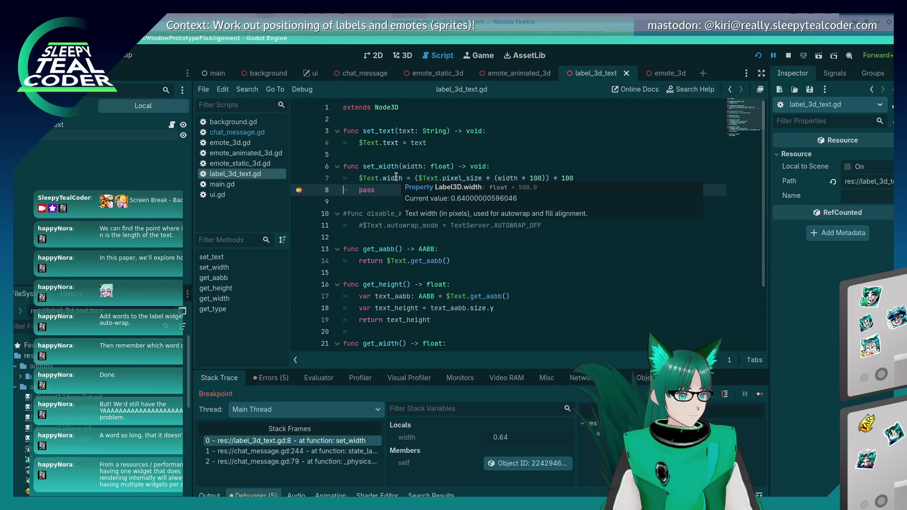
left_click(299, 178)
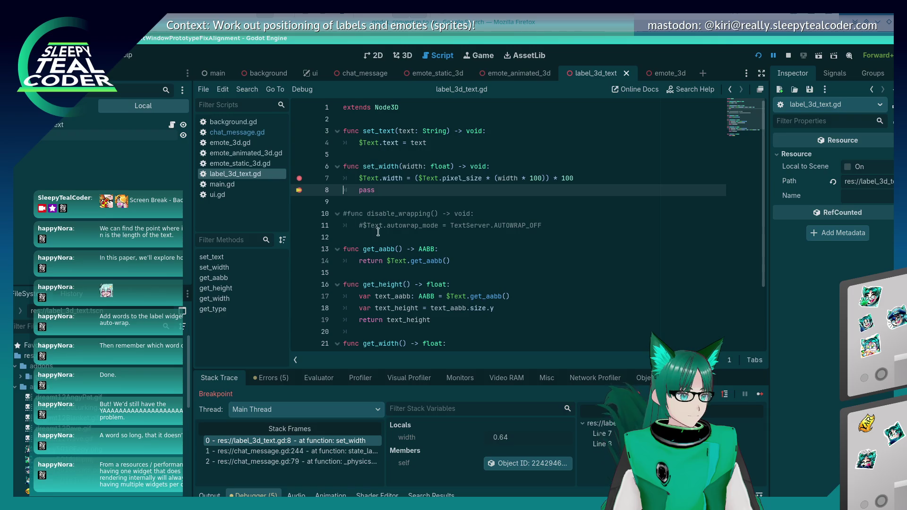
left_click(760, 394)
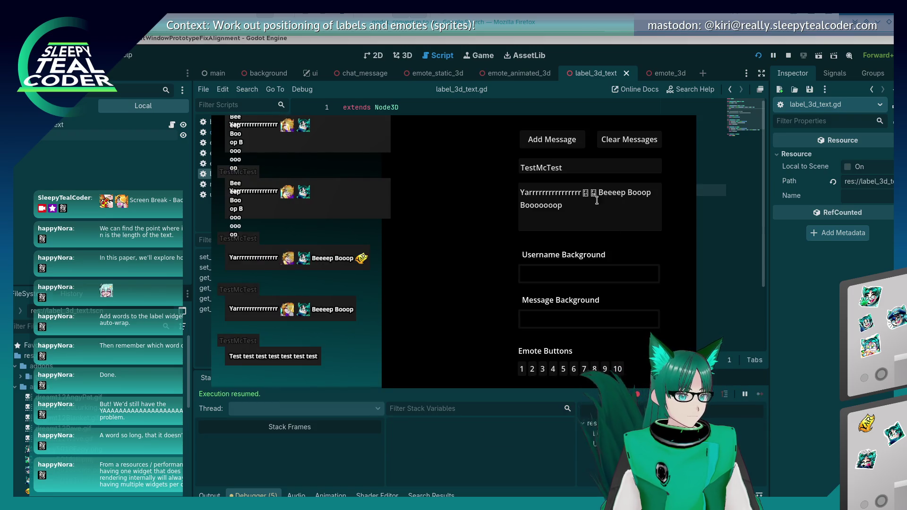
left_click(567, 143)
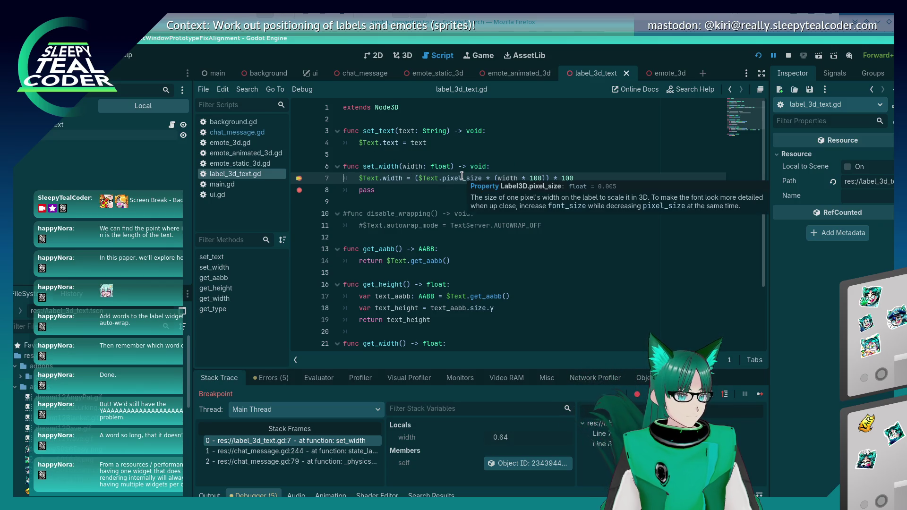
key("alt+Tab")
key("alt+Tab")
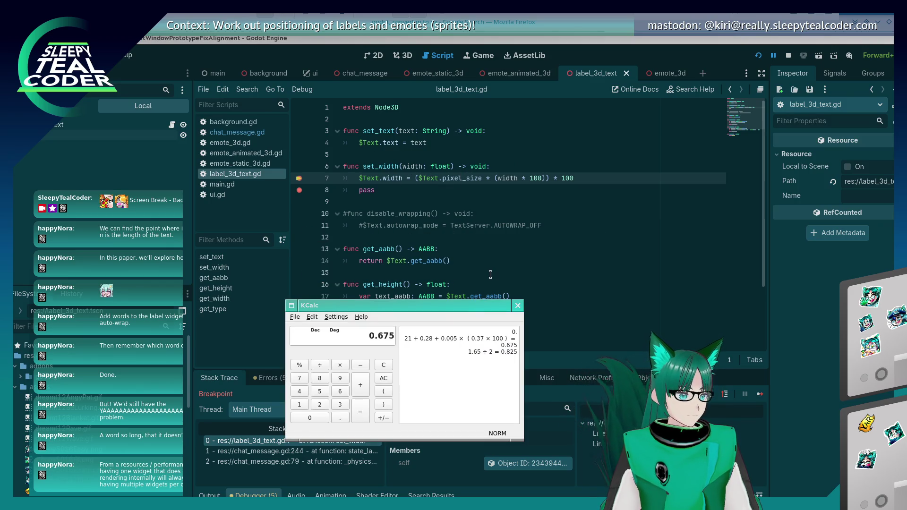
Step: Compute 0.005*(0.64*100) = 0.32 in KCalc, then multiply by 100 to get 32
key("Escape")
type("0.005")
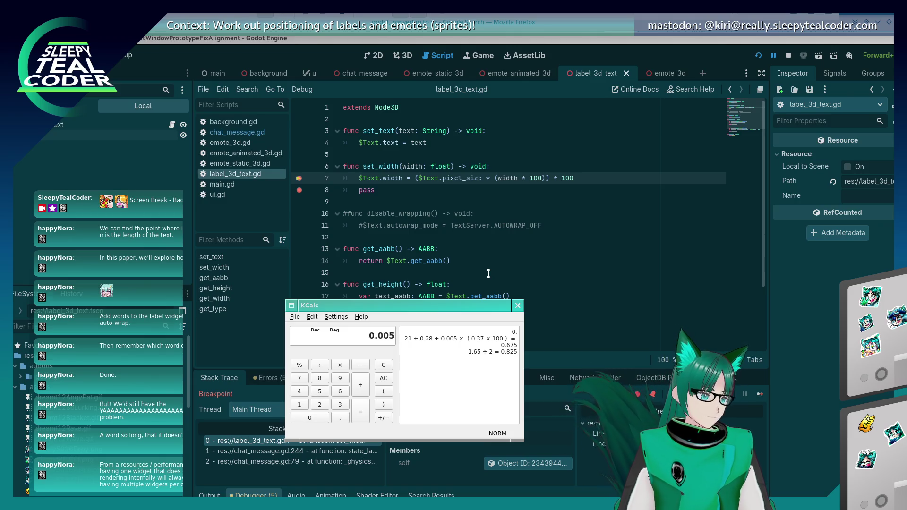
type("*(")
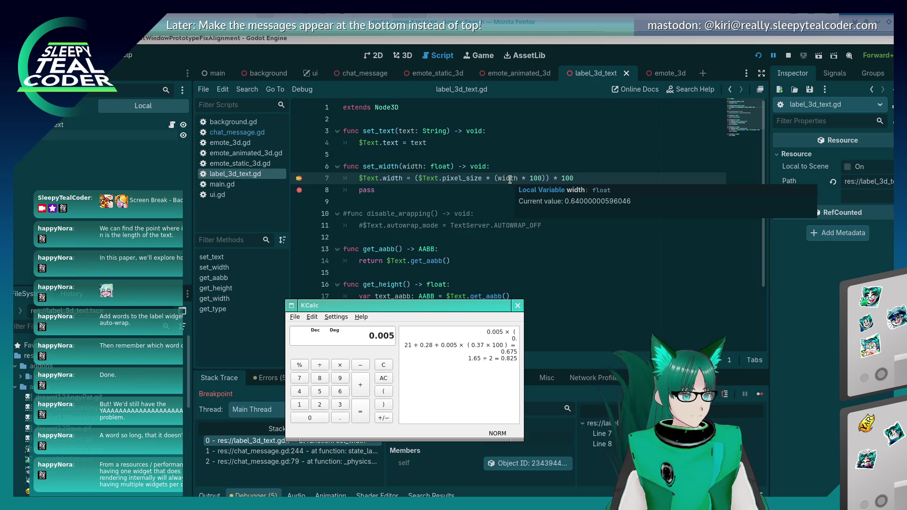
type("0")
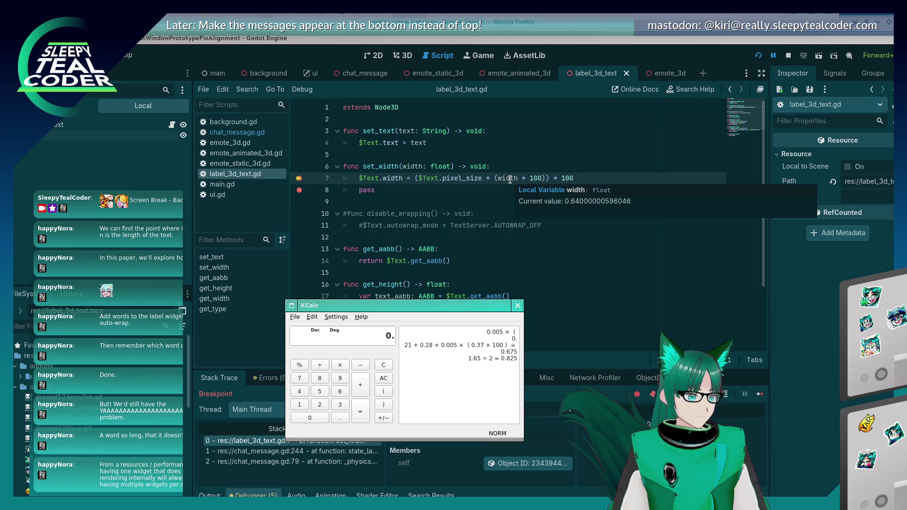
type(".64")
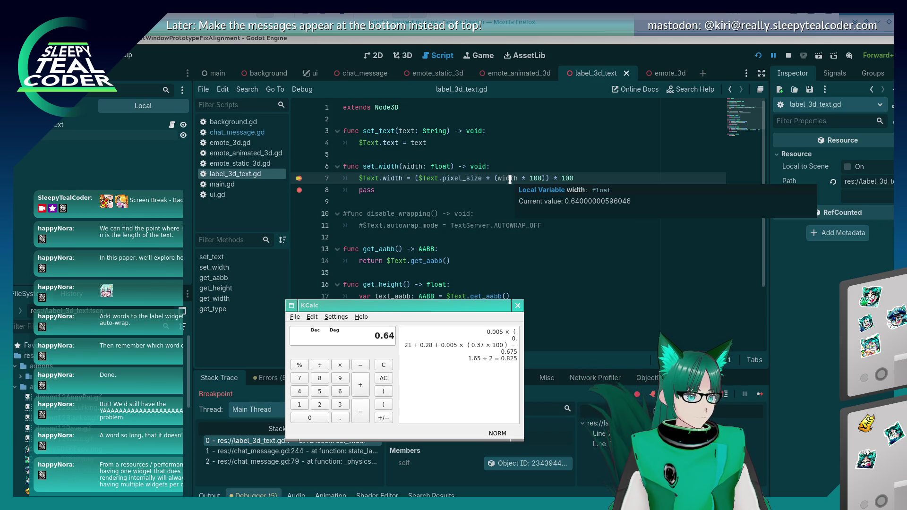
type("*100)")
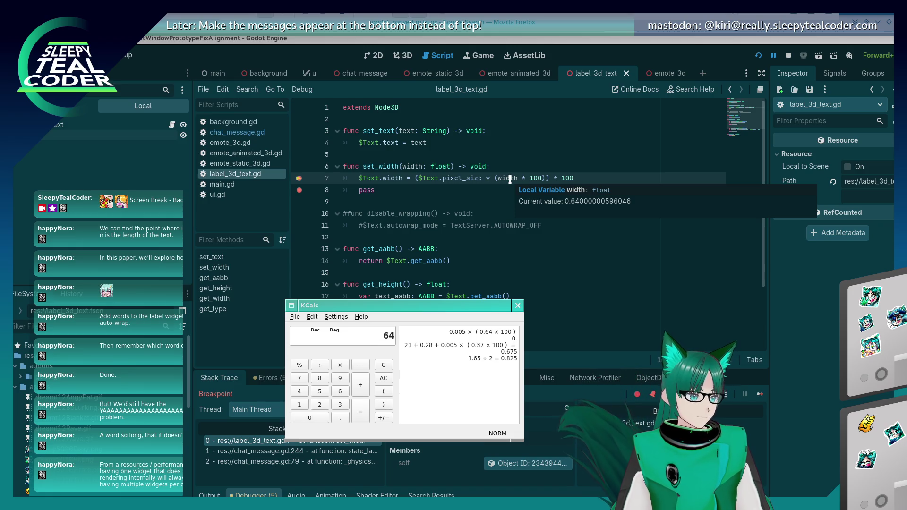
key("Return")
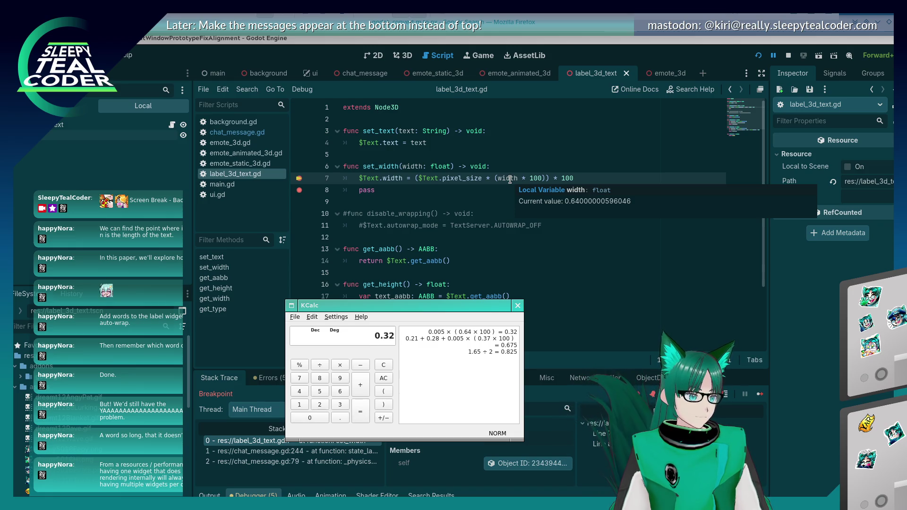
type("*100")
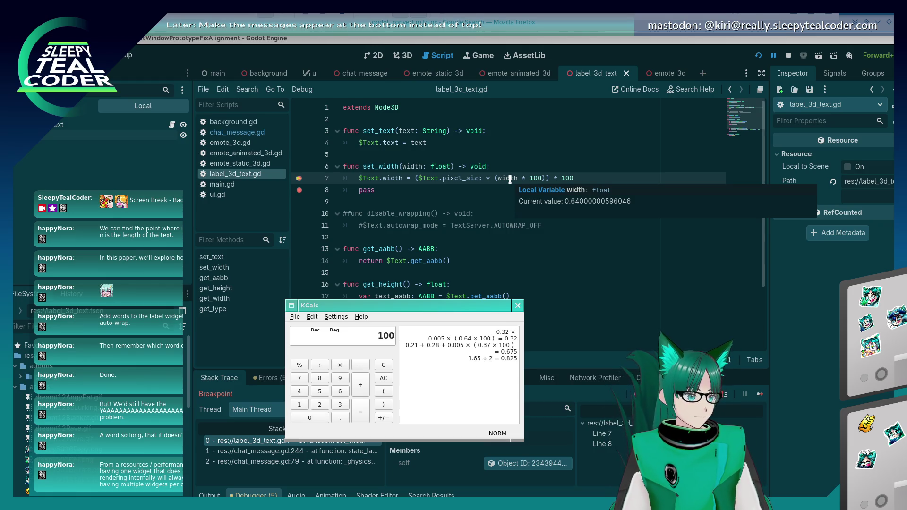
key("Return")
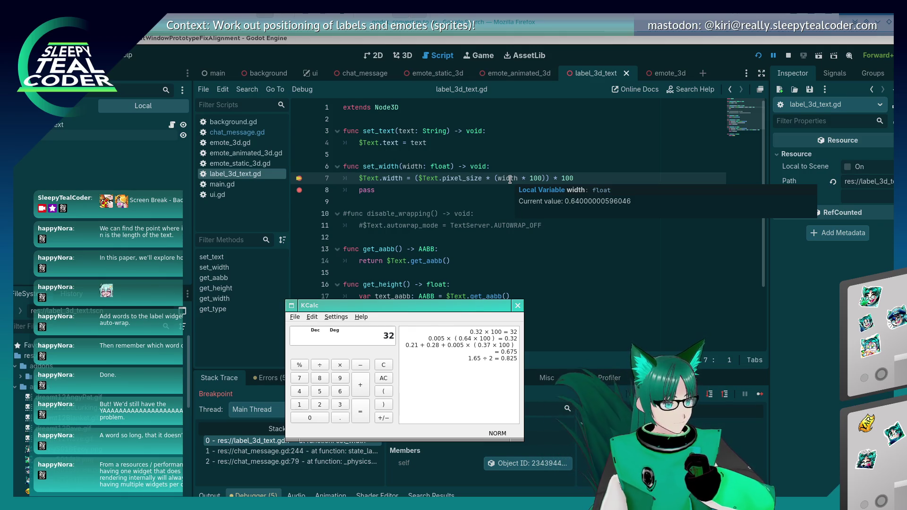
key("alt+Tab")
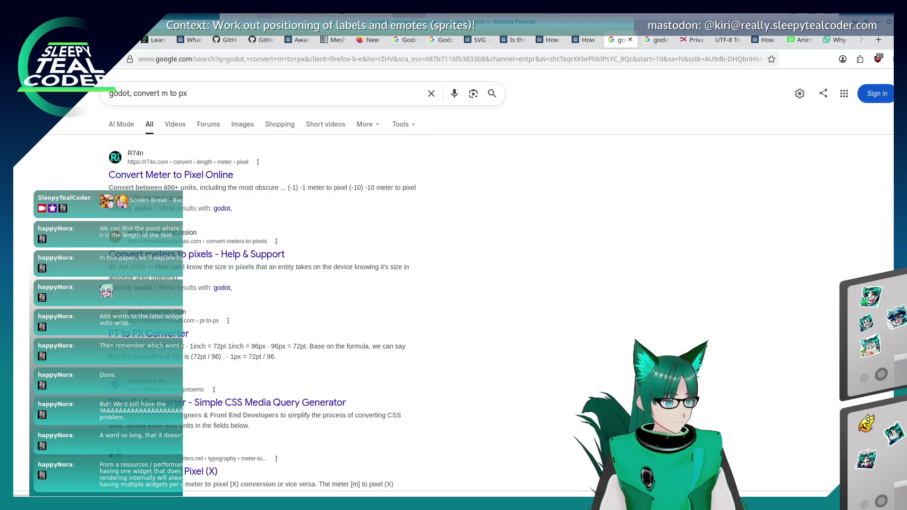
Step: Change the search to 'godot, multiple label3d lines' and run it
scroll(132, 86, "down", 10)
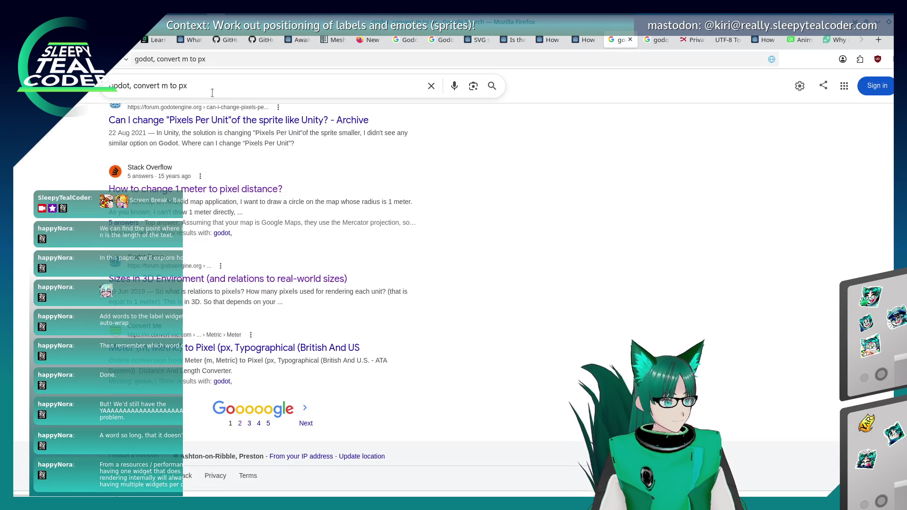
left_click_drag(133, 87, 187, 87)
key("BackSpace")
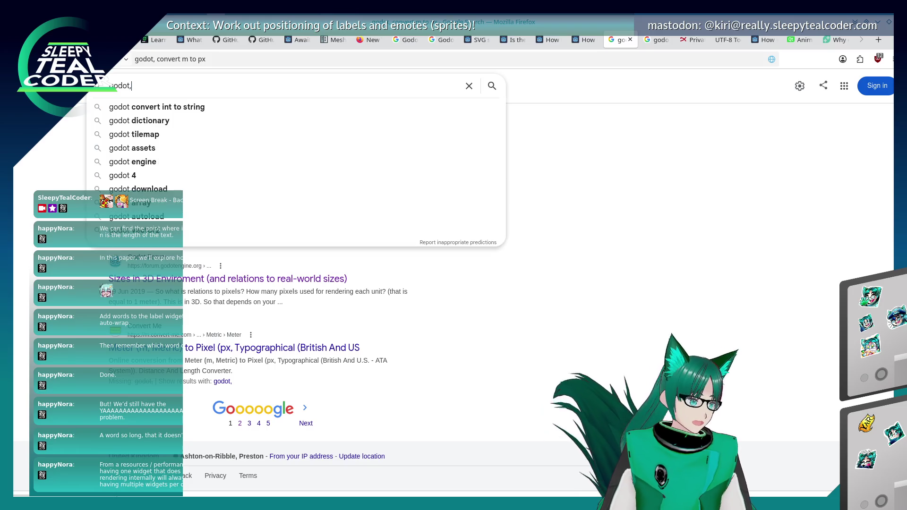
type(" mult")
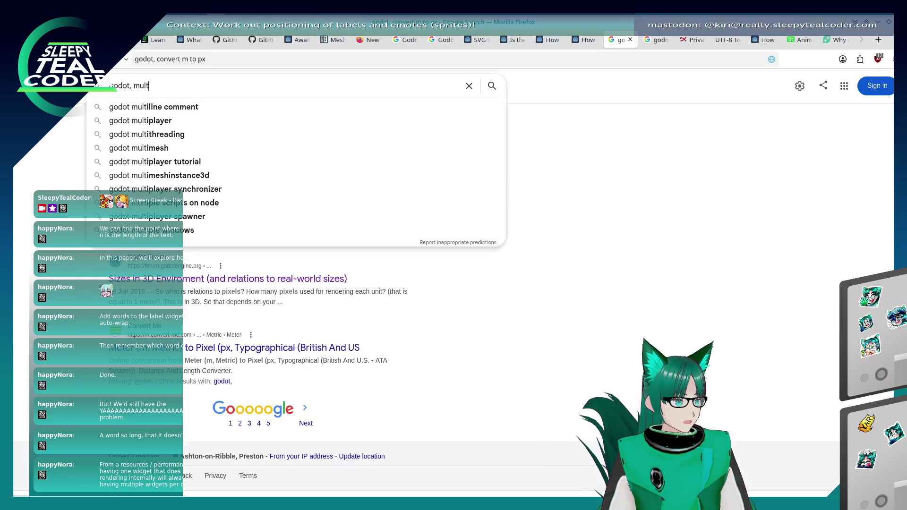
type("iple t")
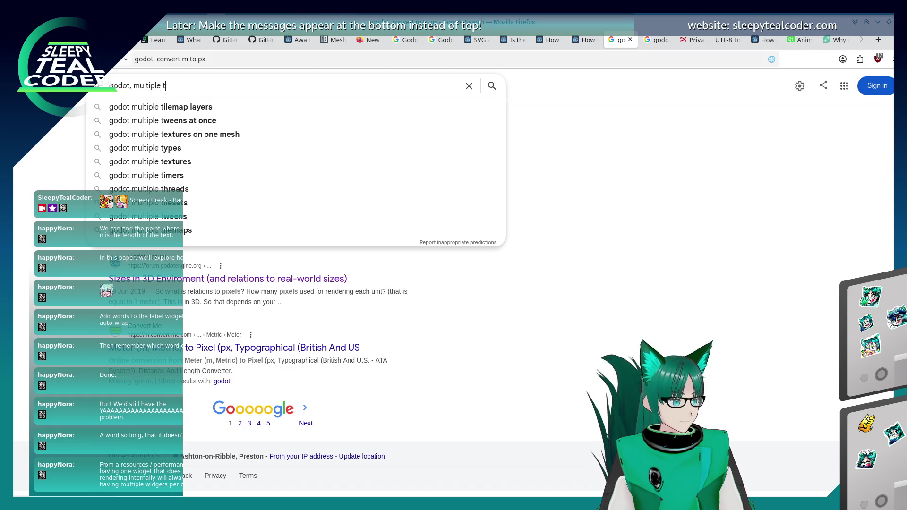
key("BackSpace")
type("label3d line")
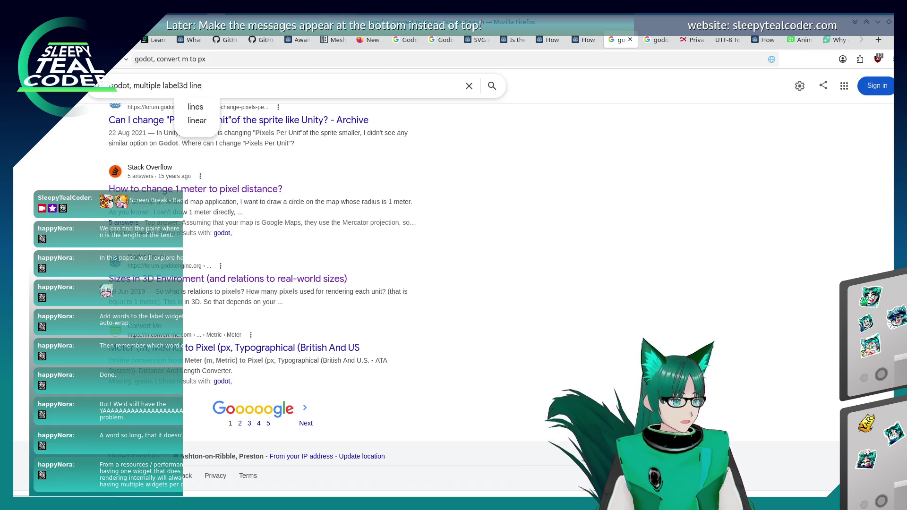
type("s")
key("Return")
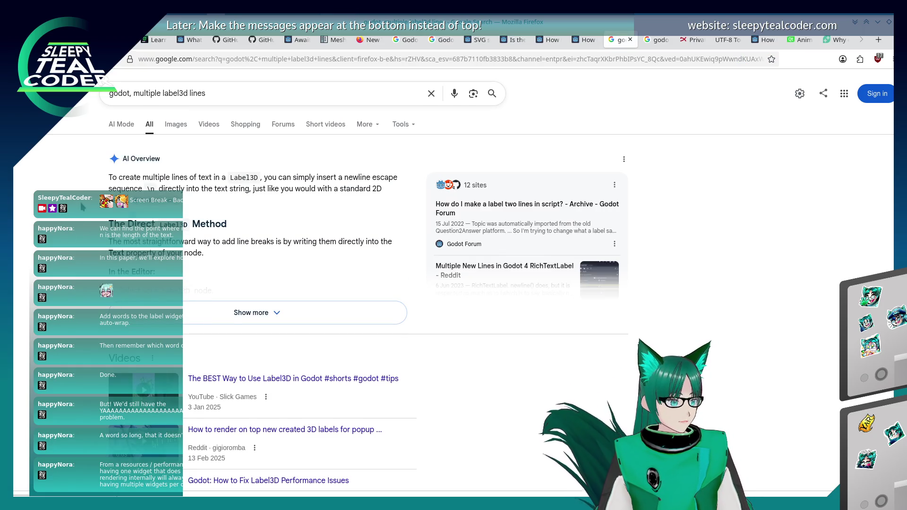
Step: Expand the AI Overview's full answer and scroll through the Label3D docs, Reddit and forum results
scroll(81, 202, "down", 3)
scroll(81, 202, "up", 3)
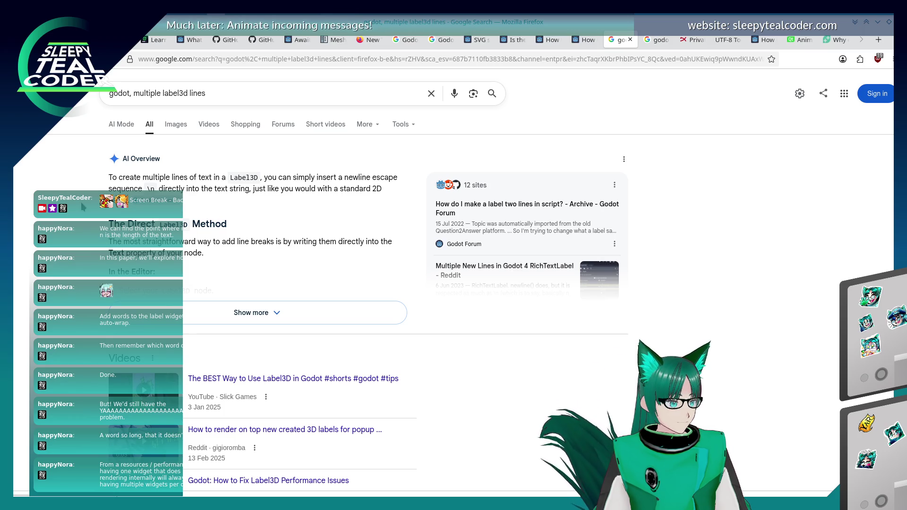
scroll(81, 202, "down", 1)
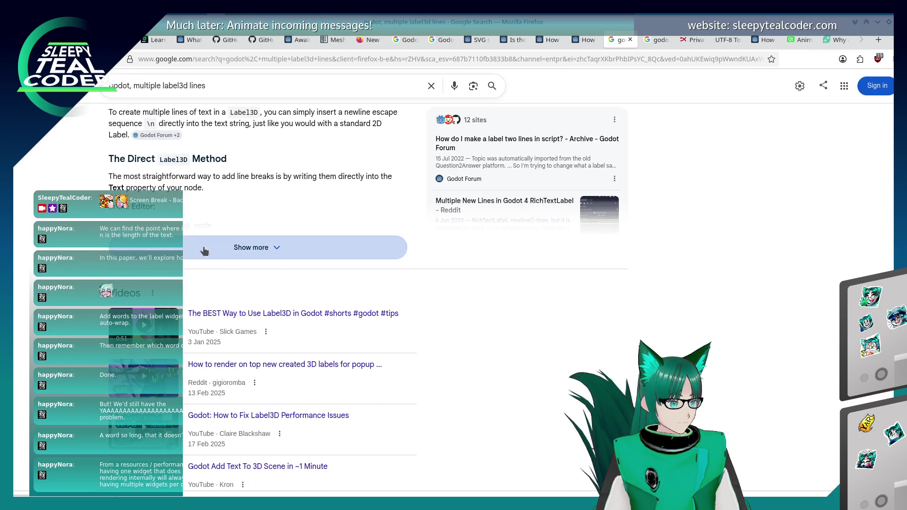
left_click(203, 252)
scroll(87, 232, "down", 1)
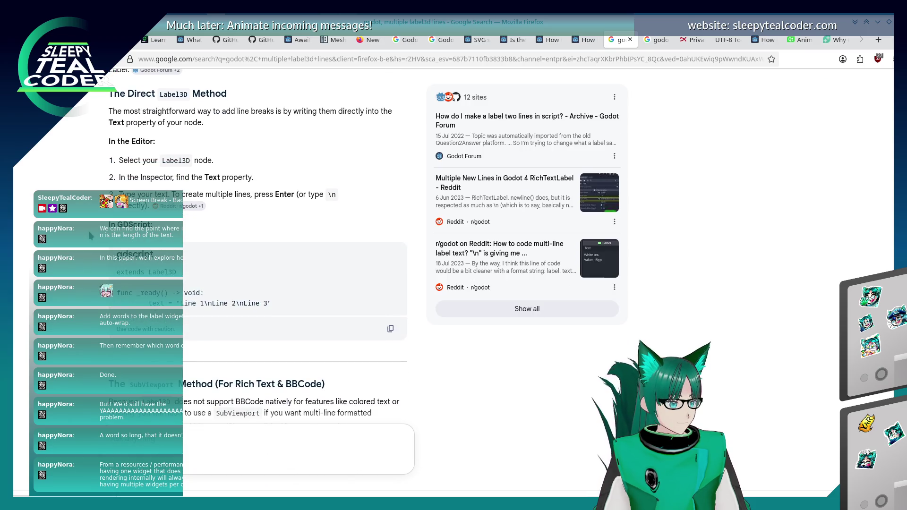
scroll(89, 231, "down", 1)
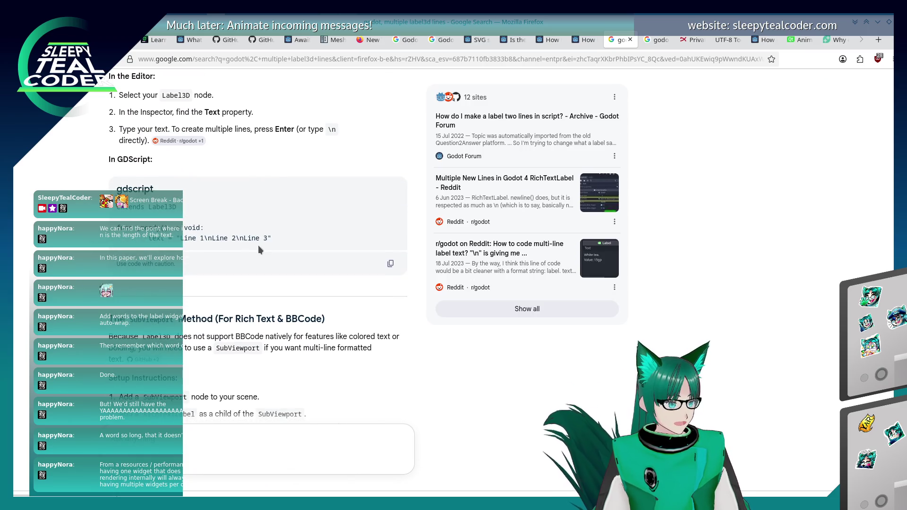
scroll(101, 264, "down", 1)
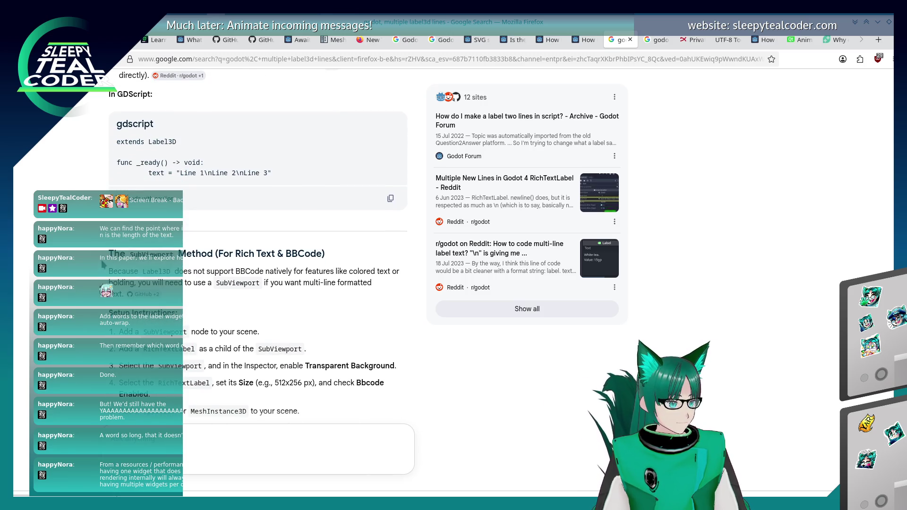
scroll(101, 260, "down", 1)
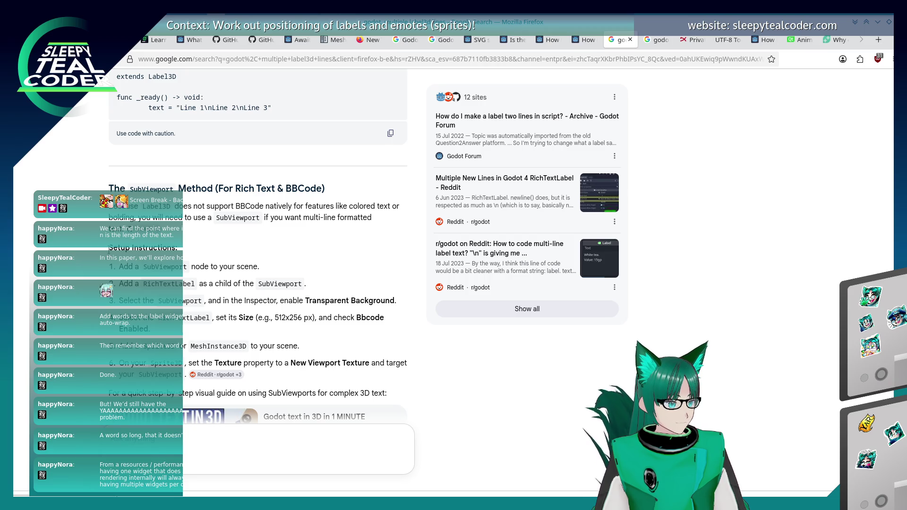
scroll(109, 248, "down", 1)
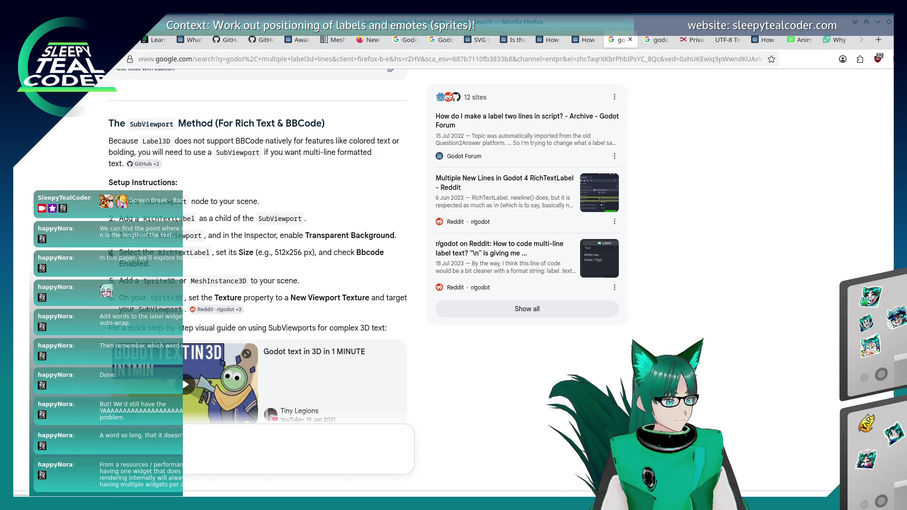
scroll(96, 256, "down", 5)
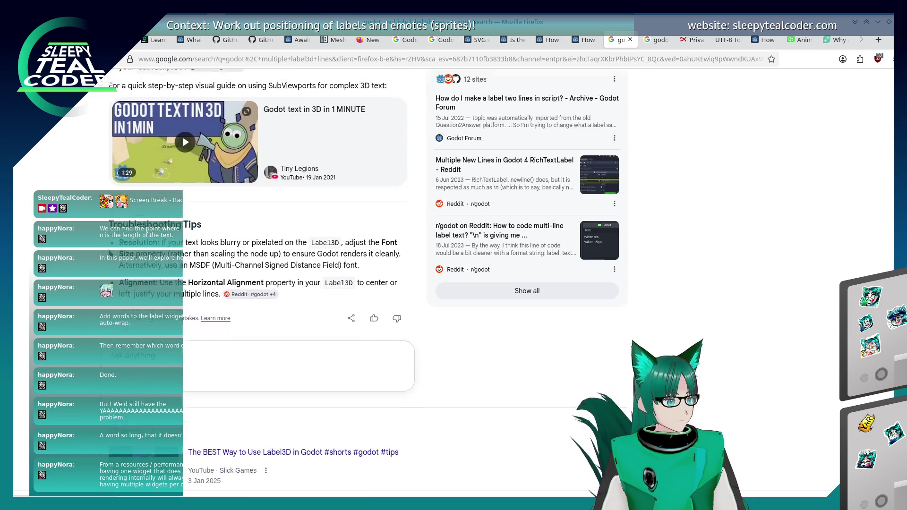
scroll(95, 255, "down", 10)
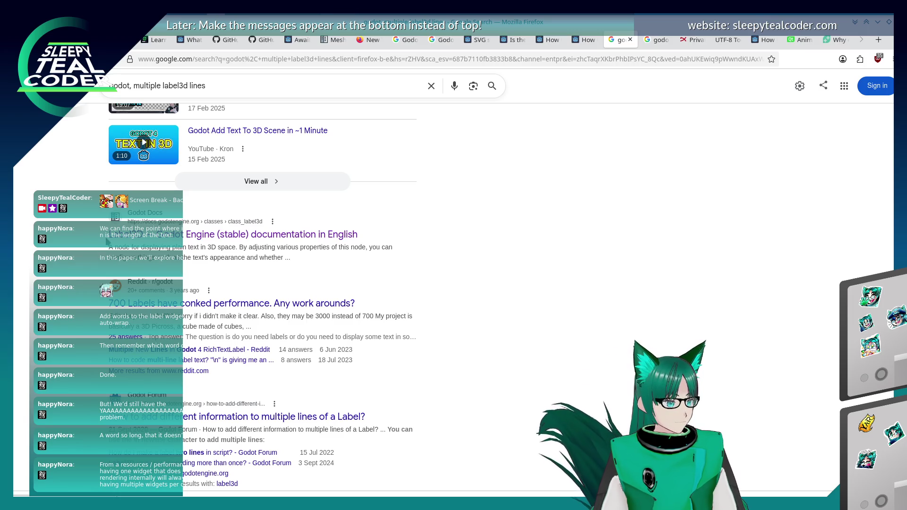
Step: Scroll to the bottom of the first results page and open page 2
scroll(108, 242, "down", 3)
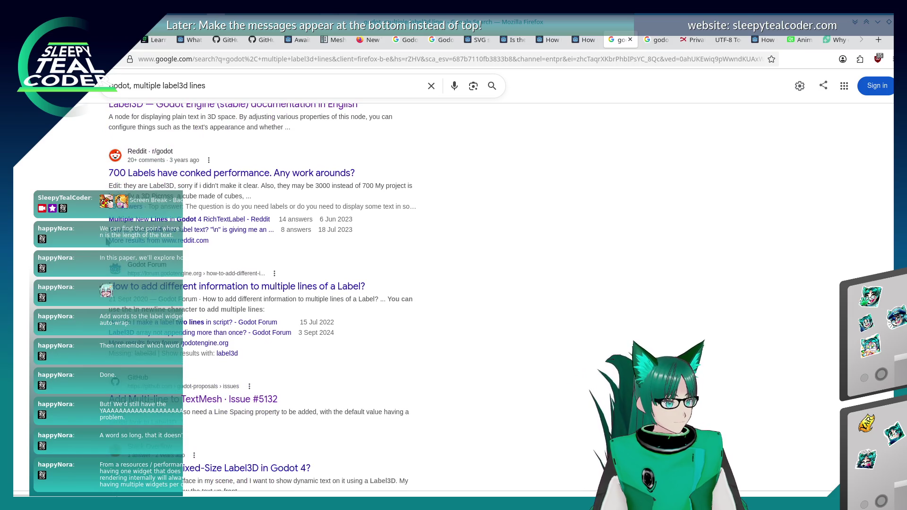
scroll(108, 242, "down", 3)
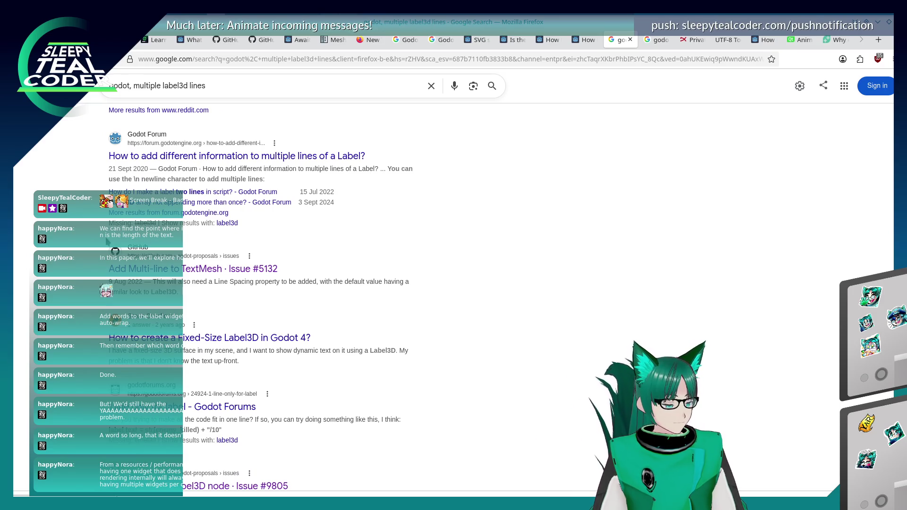
scroll(108, 241, "down", 2)
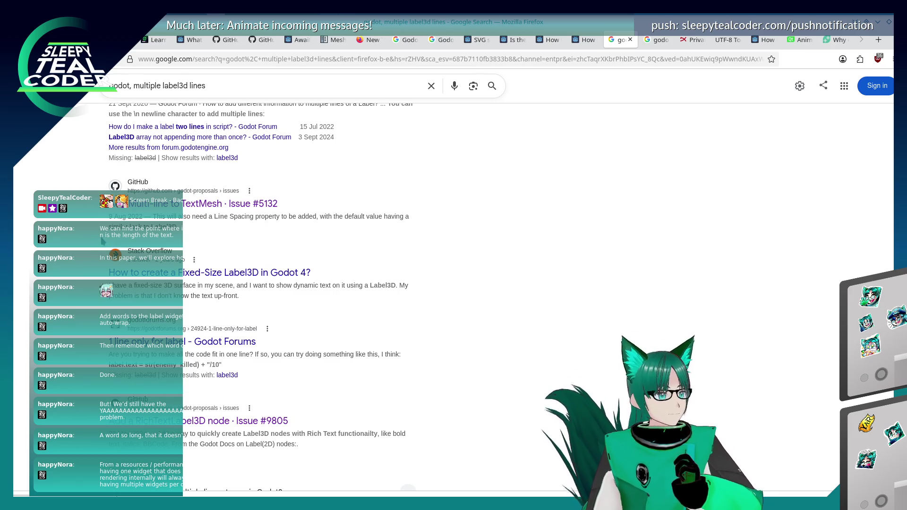
scroll(102, 242, "down", 2)
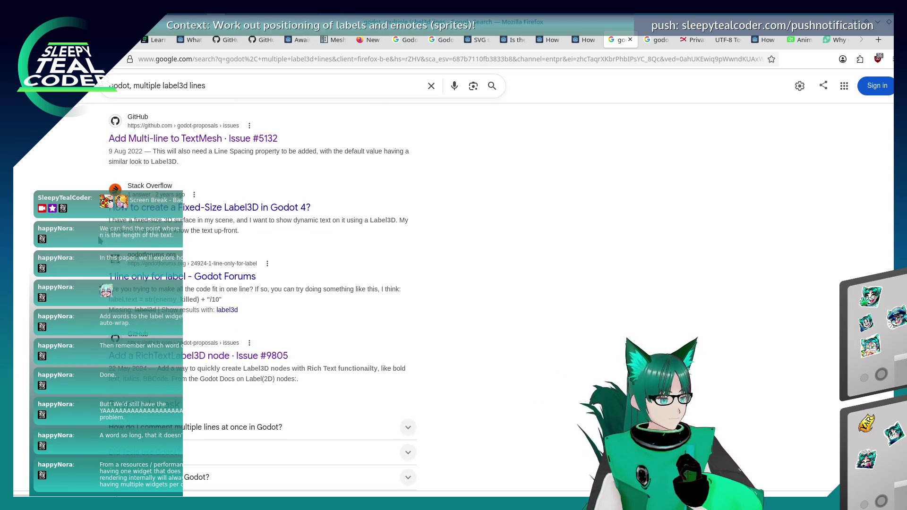
scroll(101, 241, "down", 2)
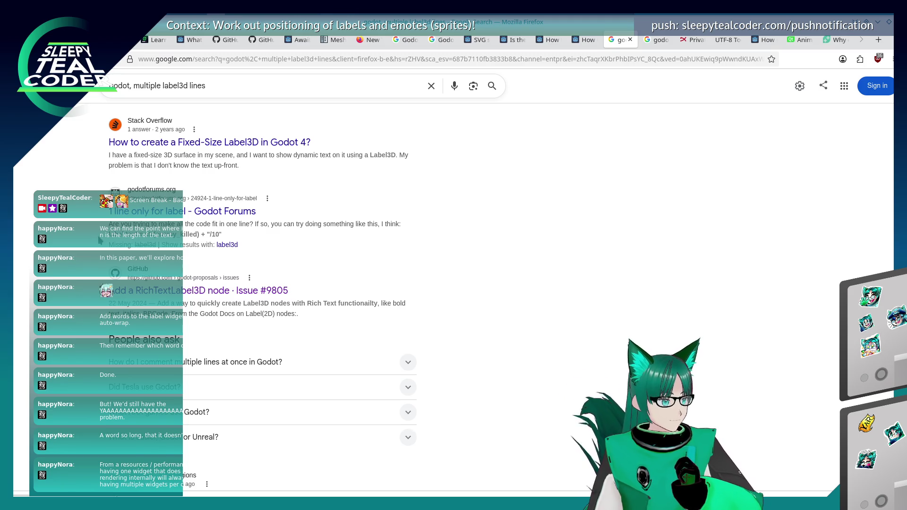
scroll(101, 241, "down", 10)
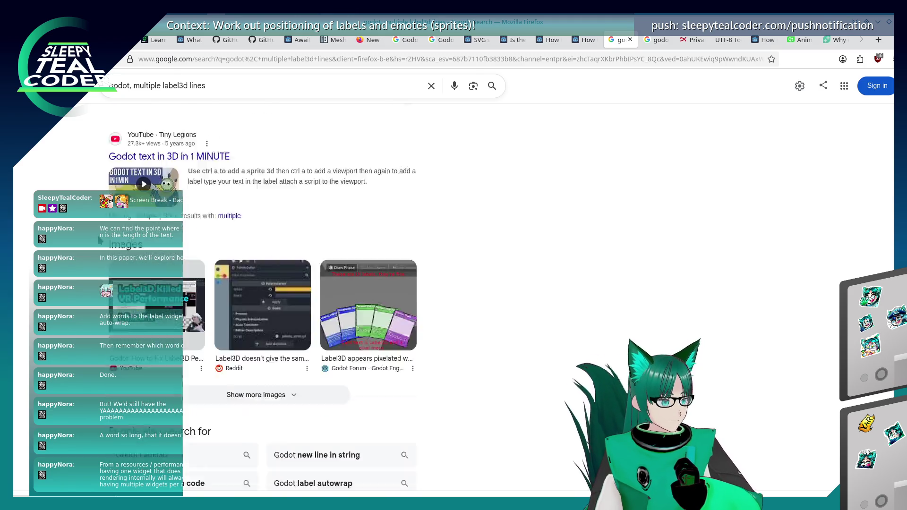
scroll(101, 241, "down", 3)
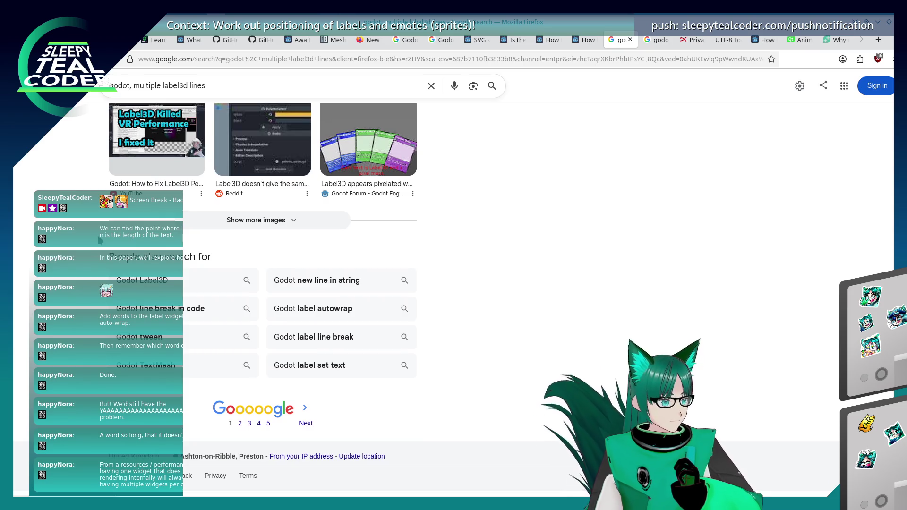
left_click(239, 423)
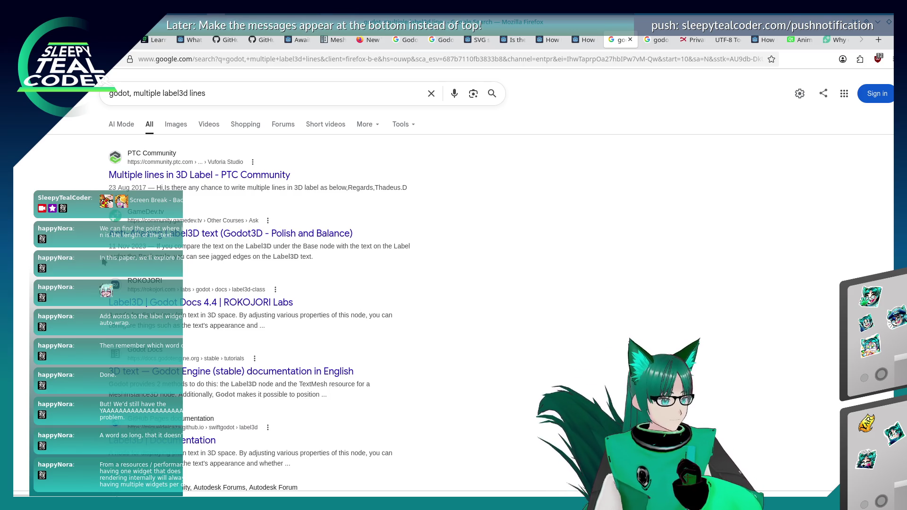
Step: Browse the second page, including the ROKOJORI Label3D docs and a RichTextLabel tutorial
scroll(104, 261, "down", 3)
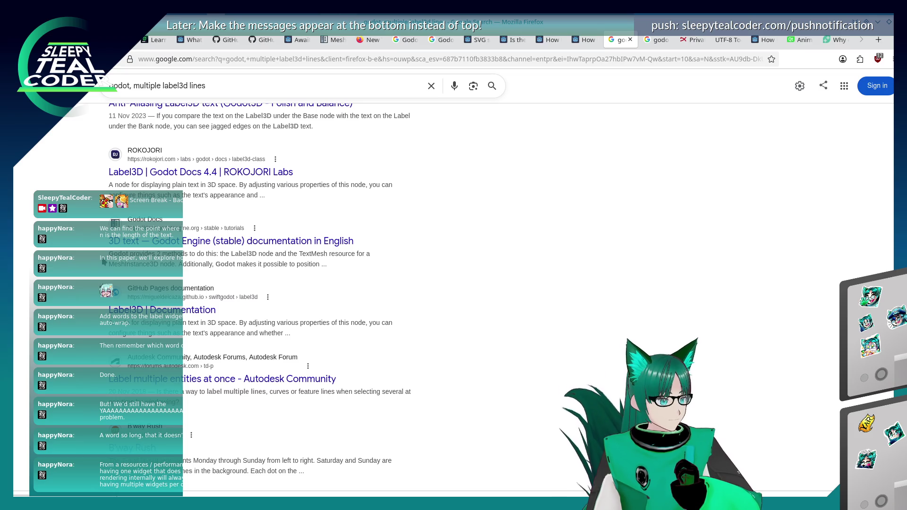
scroll(104, 261, "down", 3)
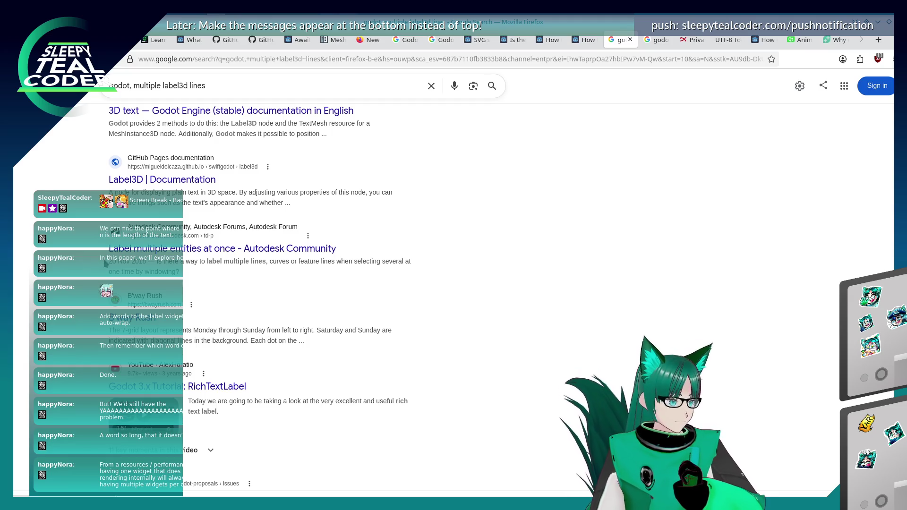
scroll(106, 264, "down", 2)
scroll(108, 266, "down", 3)
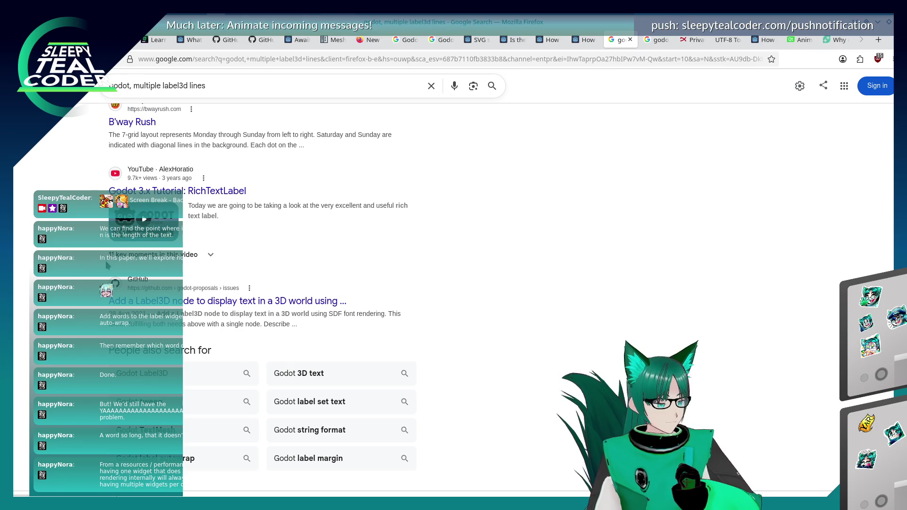
key("alt+Tab")
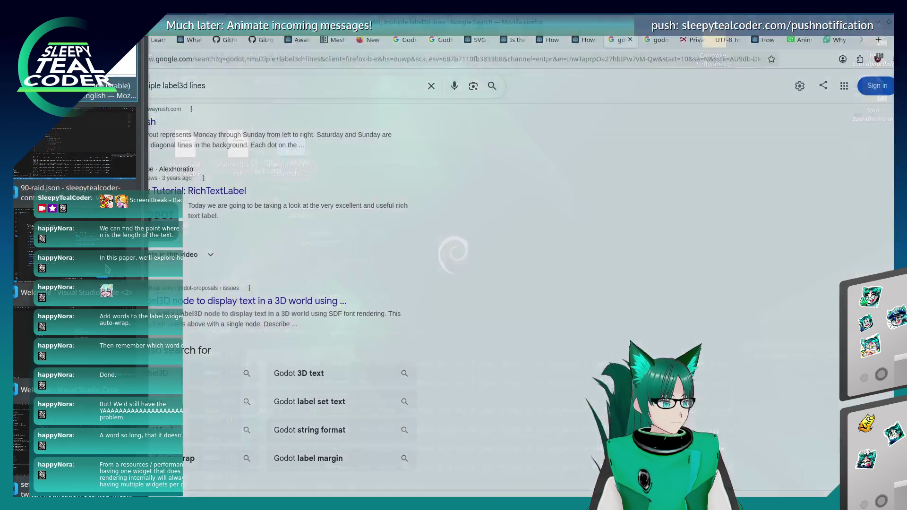
Step: Select the Label3DText node and continue twice past the set_width breakpoint
key("alt+Tab")
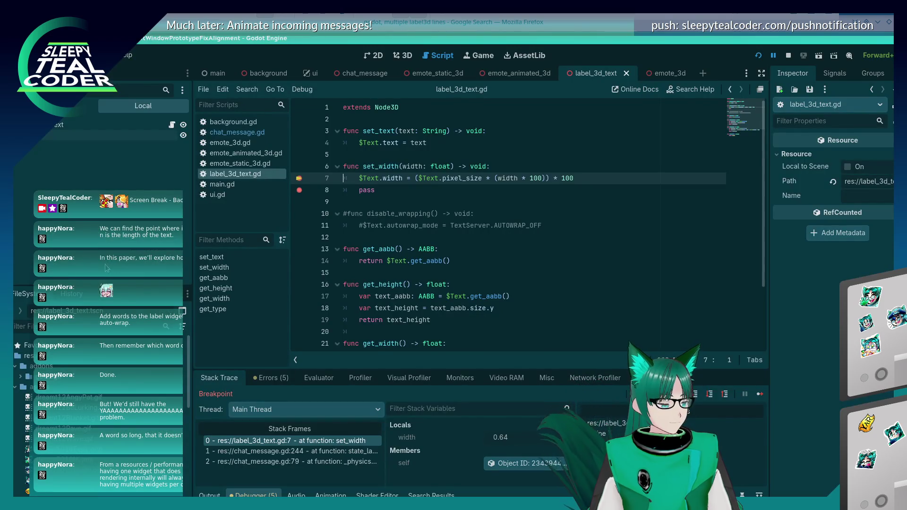
left_click(58, 124)
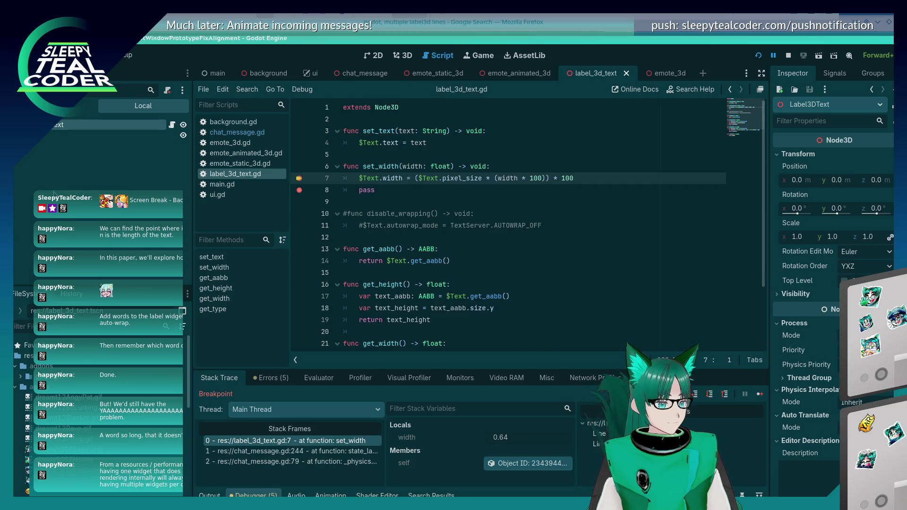
left_click(760, 394)
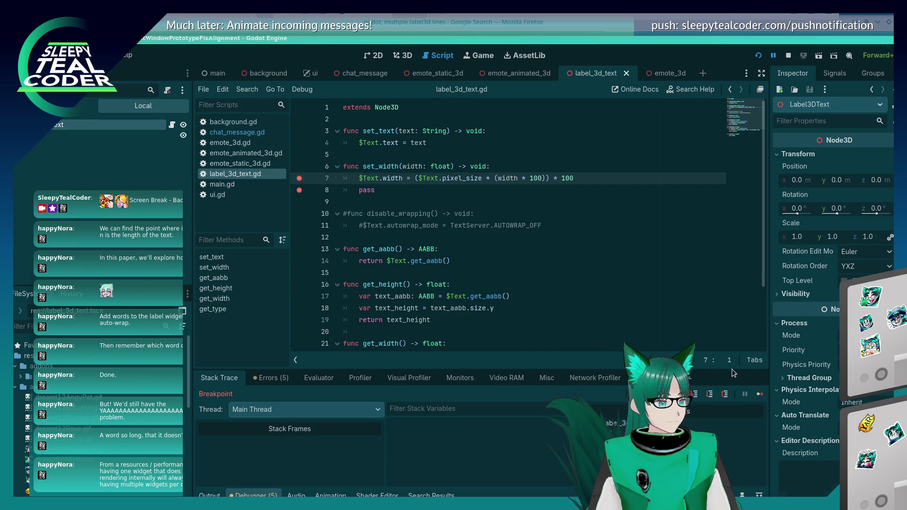
left_click(760, 394)
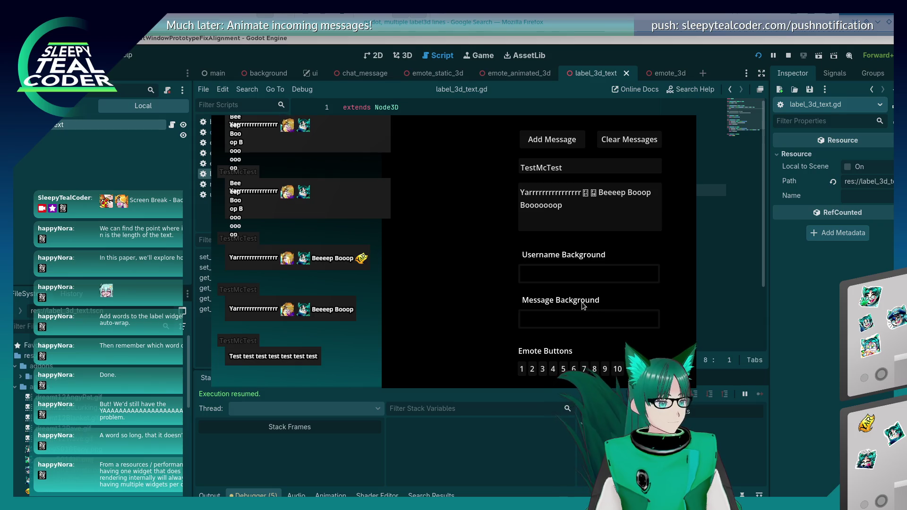
Step: Return to the editor, glance at the label scene in 3D, then go back to label_3d_text.gd
left_click(50, 144)
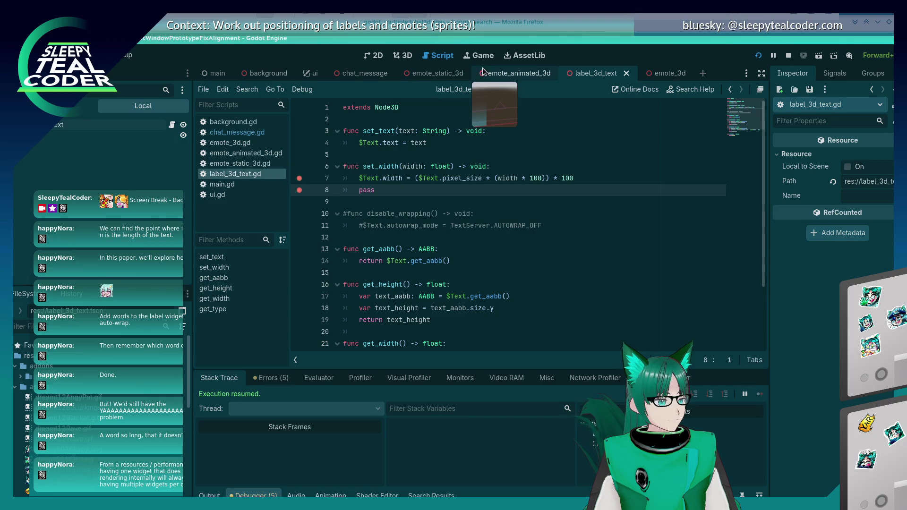
key("ctrl+F2")
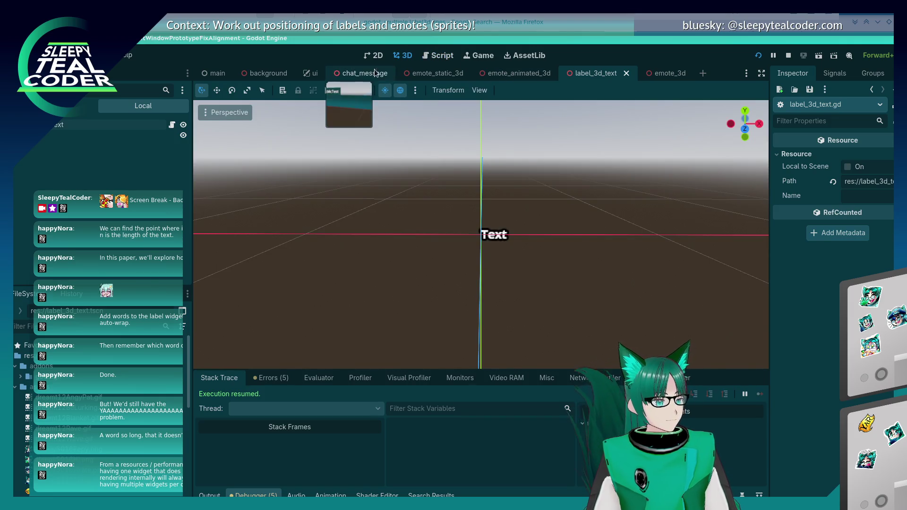
key("ctrl+F3")
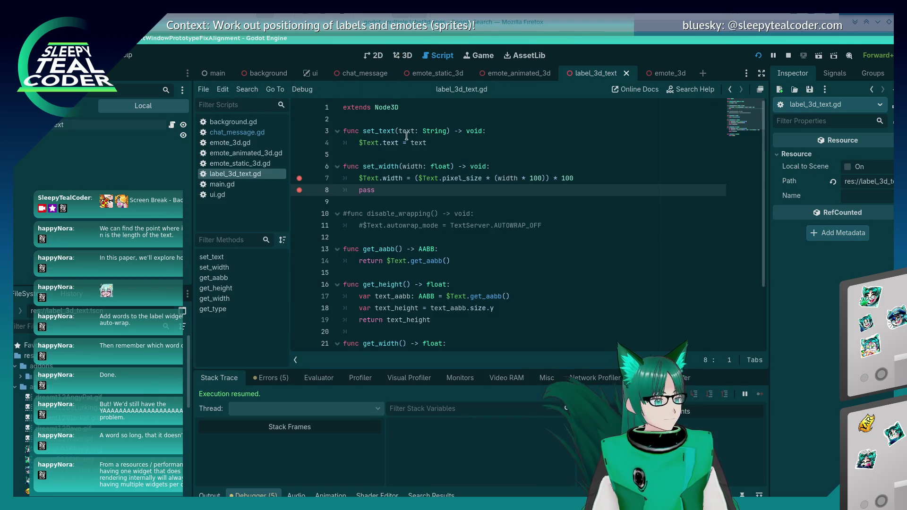
key("alt+Tab")
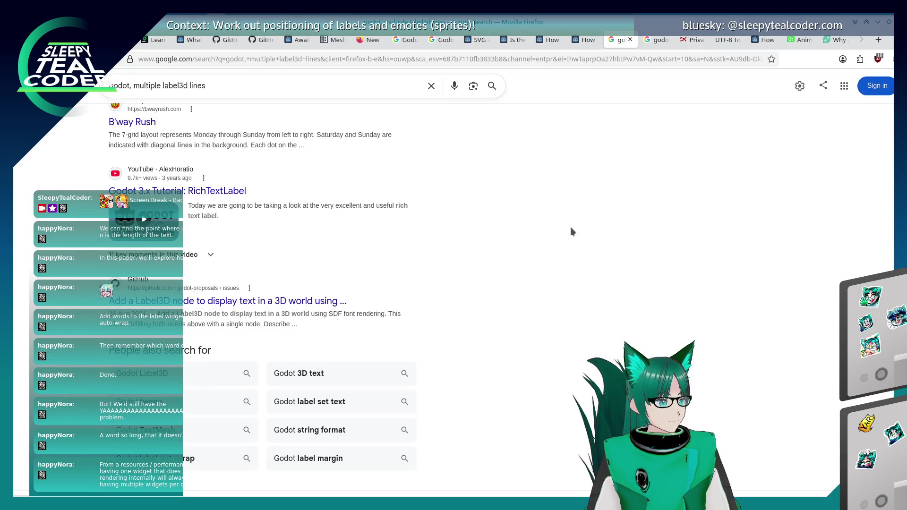
Step: Scroll through the Label3D search results, then cycle the open windows toward the running Godot game
scroll(571, 228, "up", 2)
scroll(571, 228, "down", 4)
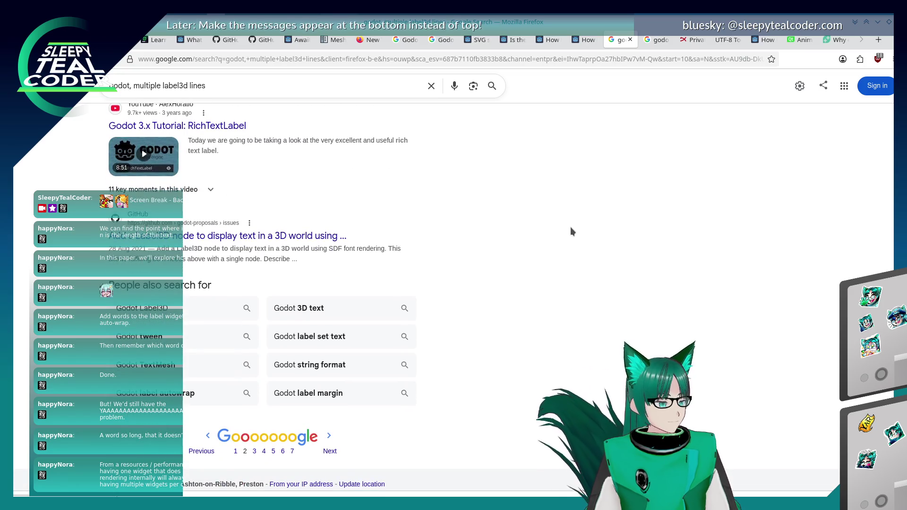
scroll(571, 231, "up", 4)
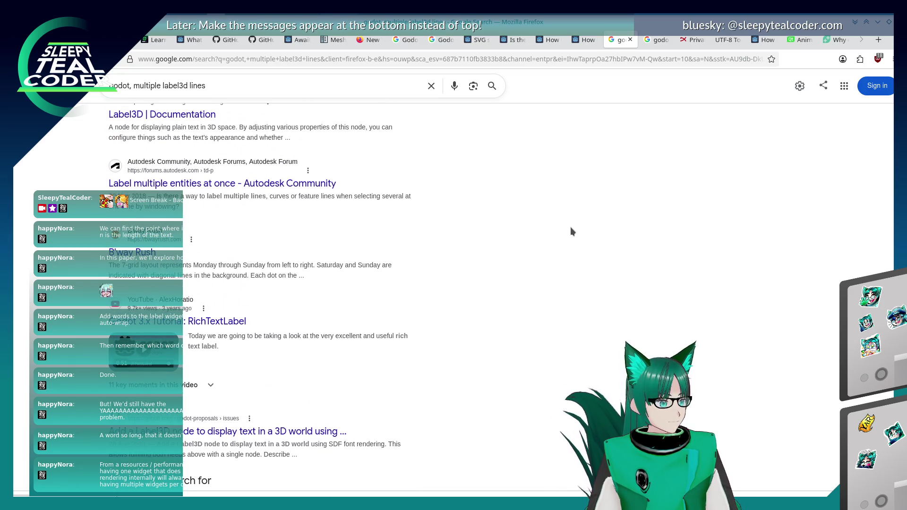
scroll(571, 231, "down", 3)
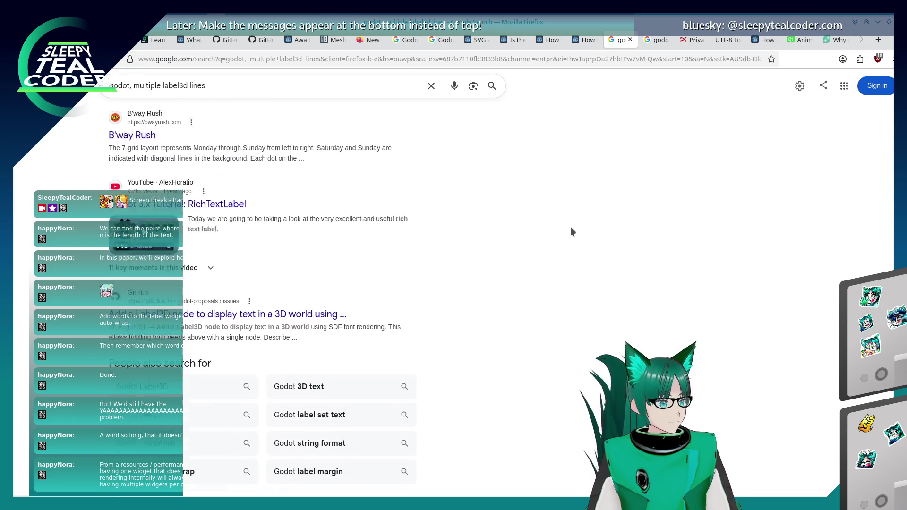
key("alt+Tab")
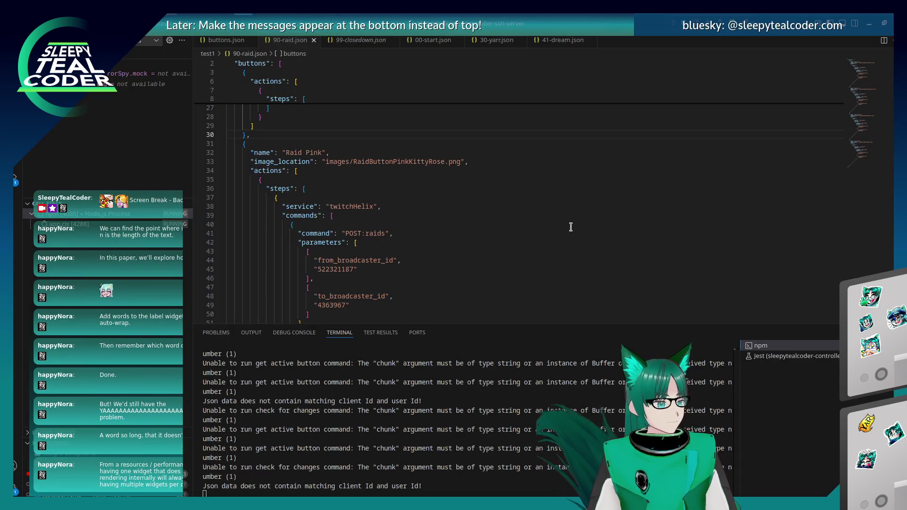
key("alt+Tab")
key("alt+Tab")
key("alt+Tab")
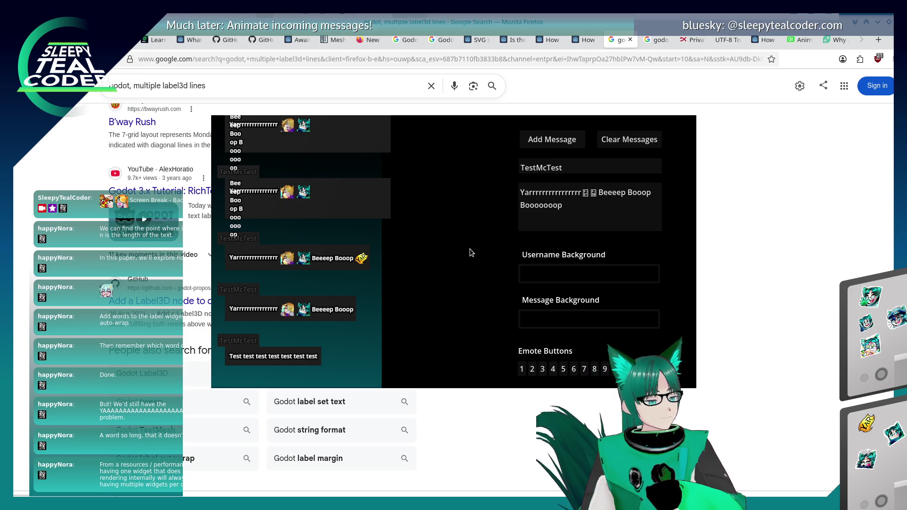
Step: Run git status in Konsole, showing chat_message.gd and label_3d_text.gd modified, then switch back
key("alt+Tab")
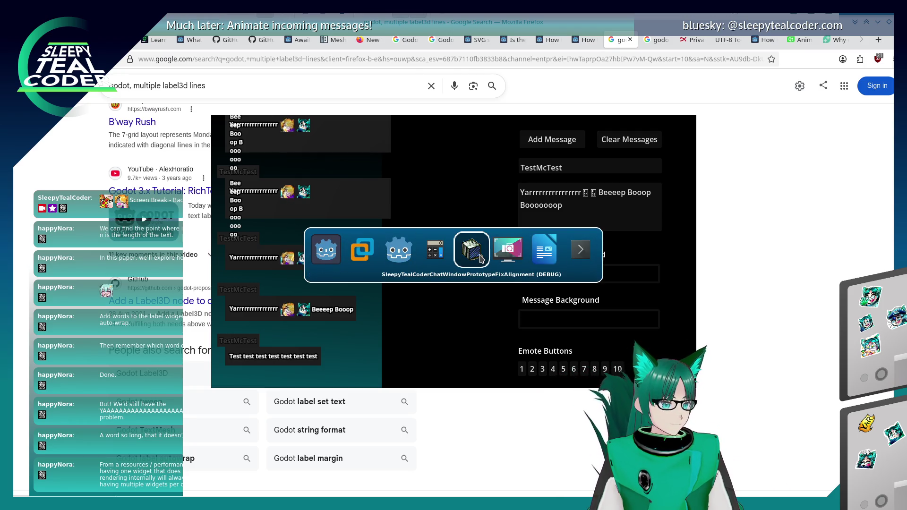
left_click(586, 260)
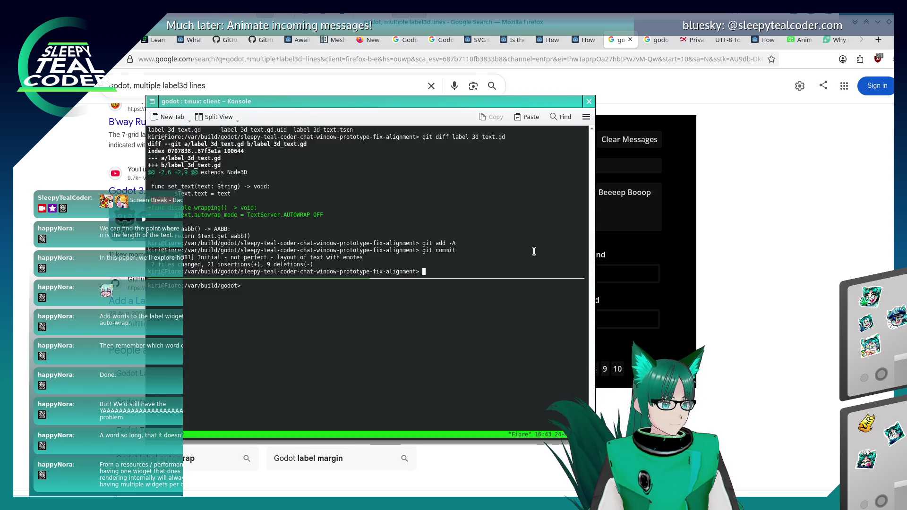
type("git status")
key("Return")
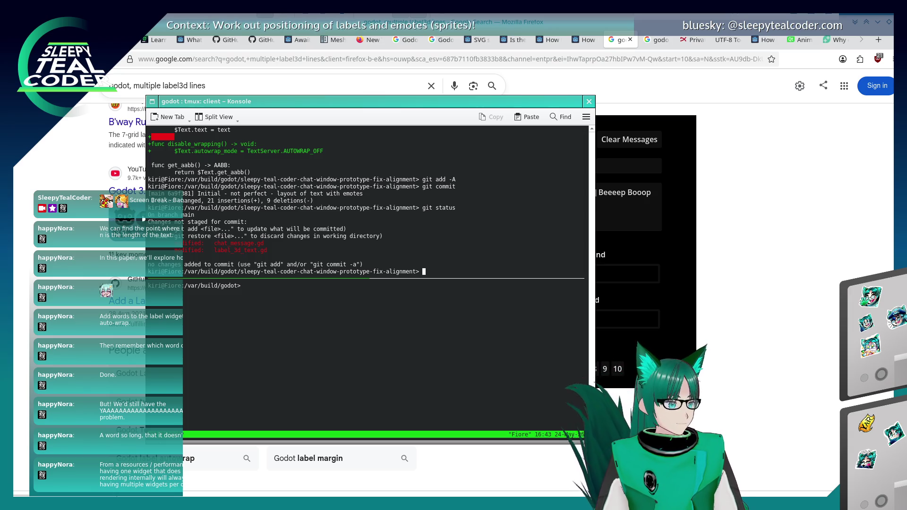
key("alt+Tab")
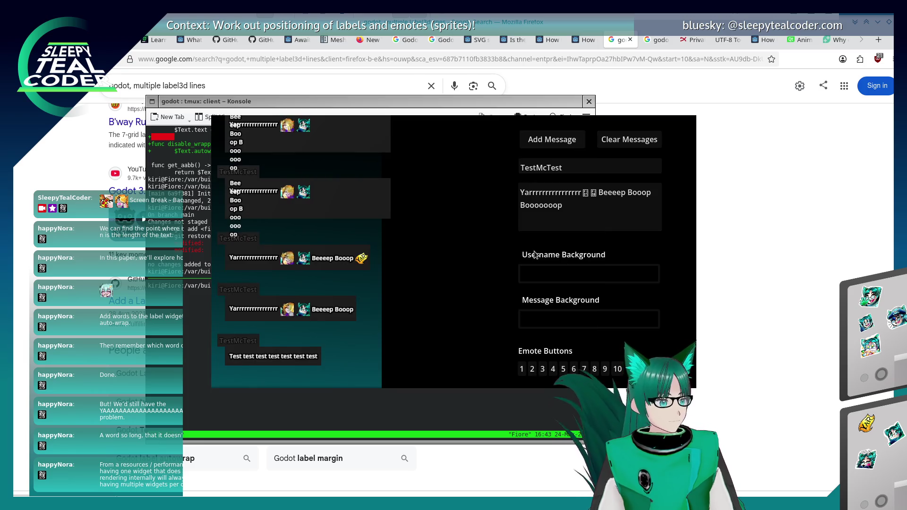
key("alt+Tab")
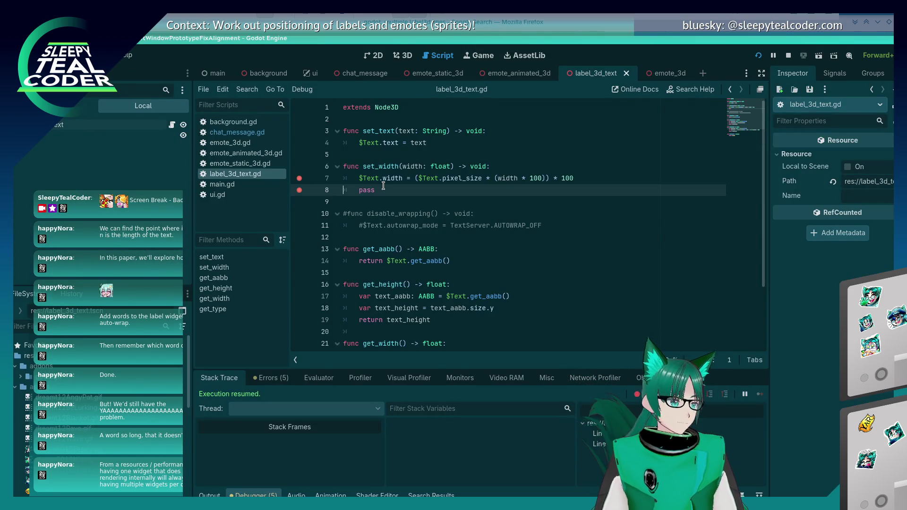
Step: Delete line 8's 'pass' and breakpoint, keeping line 7's pixel_size width formula intact
key("BackSpace")
key("BackSpace")
key("BackSpace")
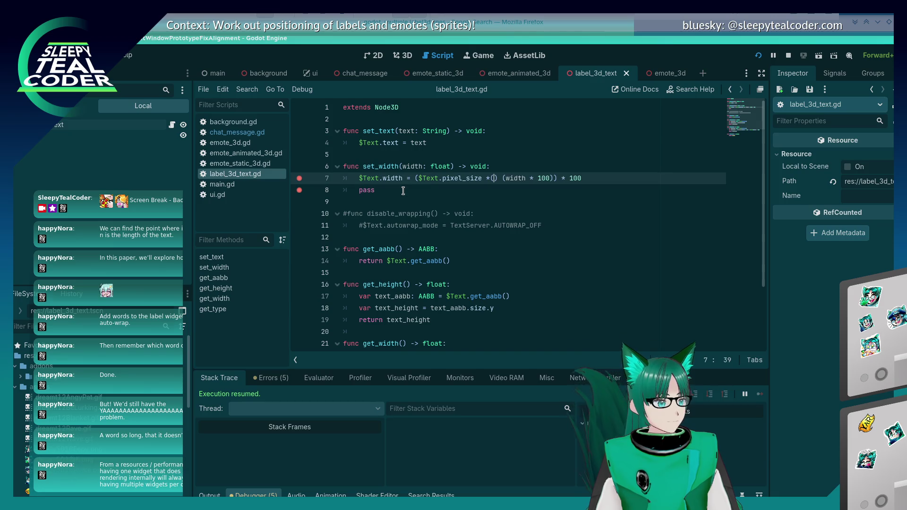
key("BackSpace")
key("BackSpace")
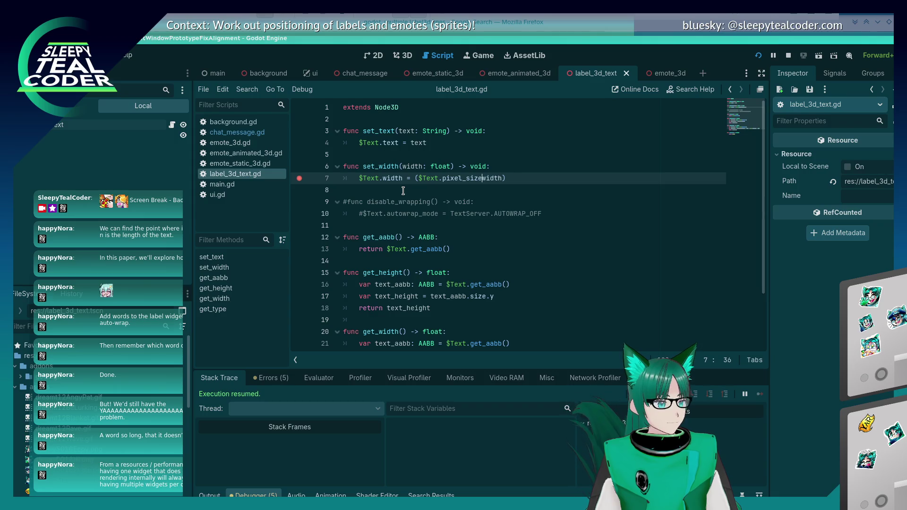
key("ctrl+BackSpace")
key("ctrl+BackSpace")
key("ctrl+Right")
type("/")
key("ctrl+z")
key("ctrl+z")
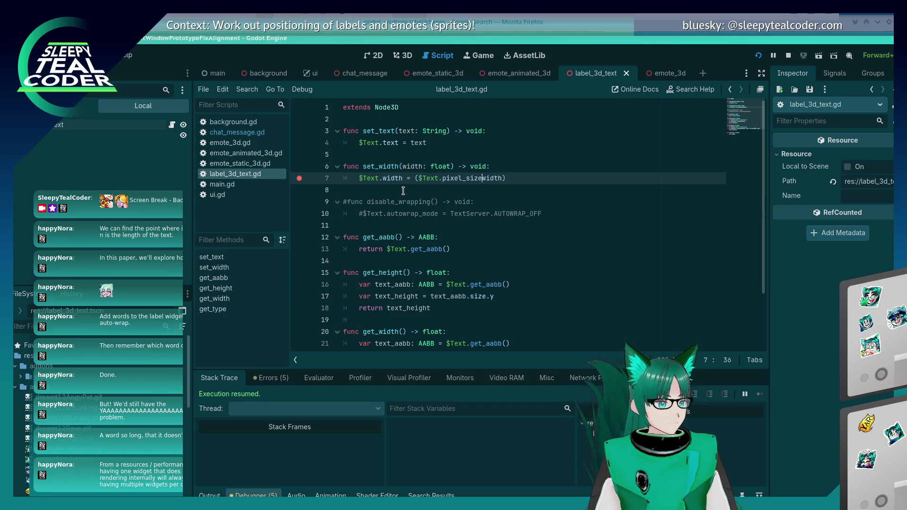
key("ctrl+z")
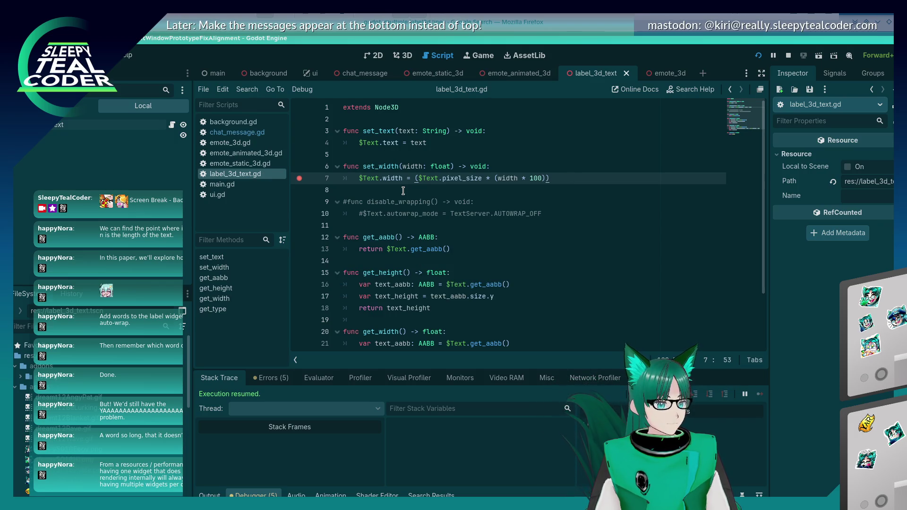
type("s")
key("BackSpace")
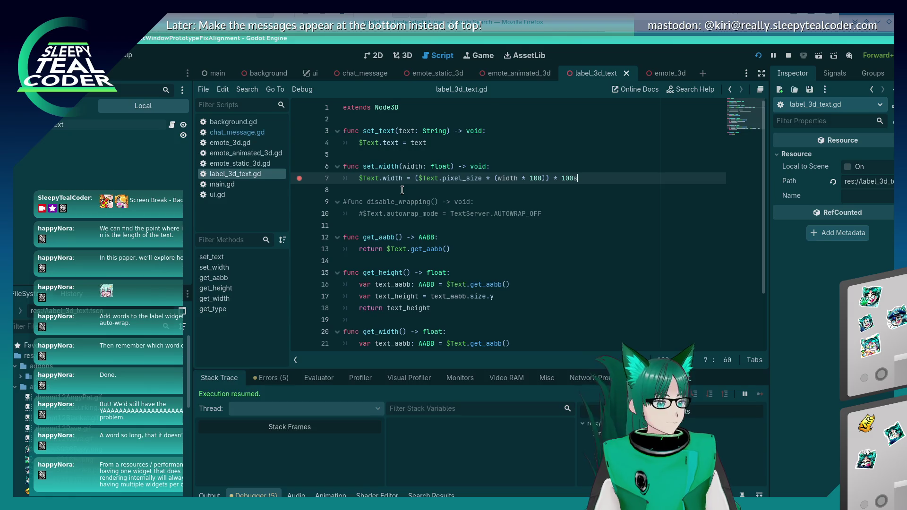
Step: Cycle through the open windows back to the running chat prototype
key("alt+Tab")
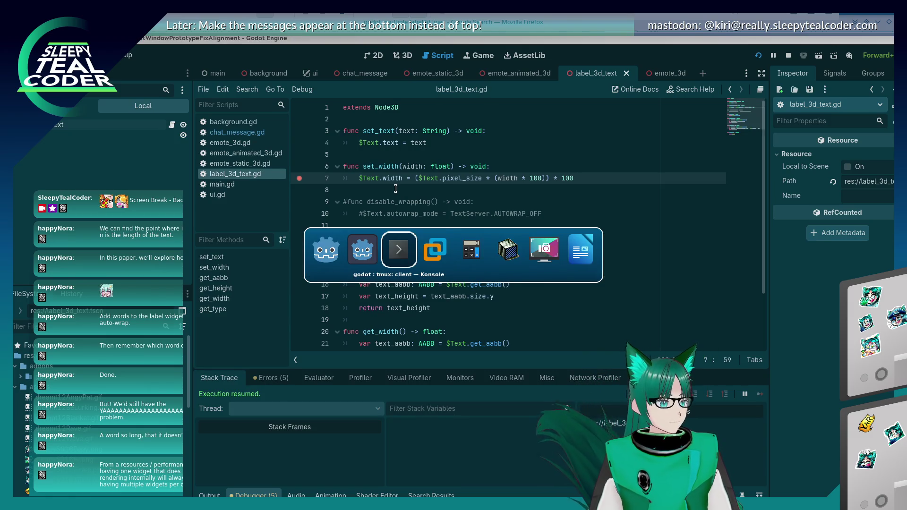
key("Tab")
key("alt+Tab")
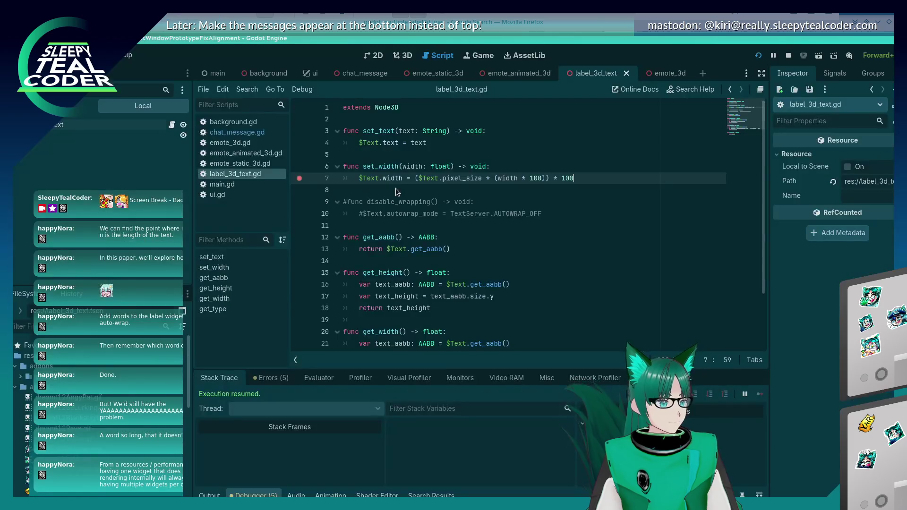
key("alt+Tab")
key("Tab")
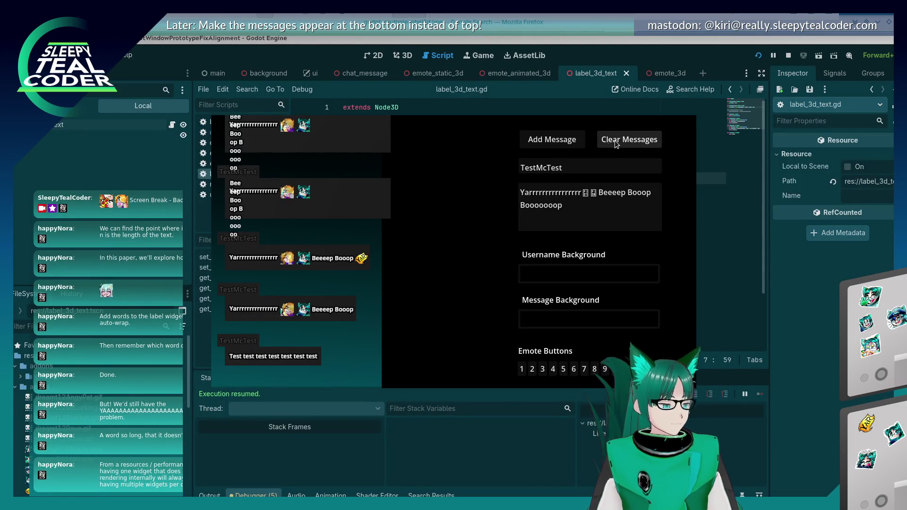
Step: Clear the chat, add a test message, and resume execution past the breakpoint
left_click(614, 141)
left_click(538, 140)
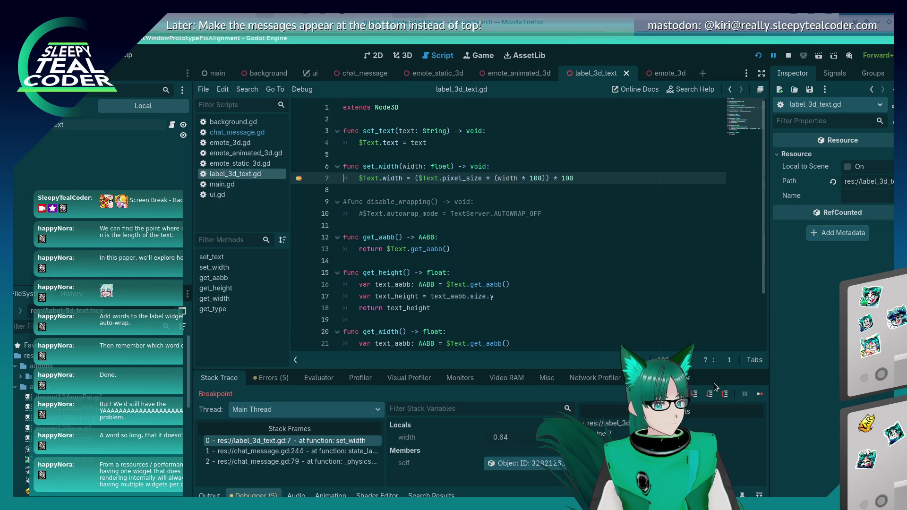
key("F12")
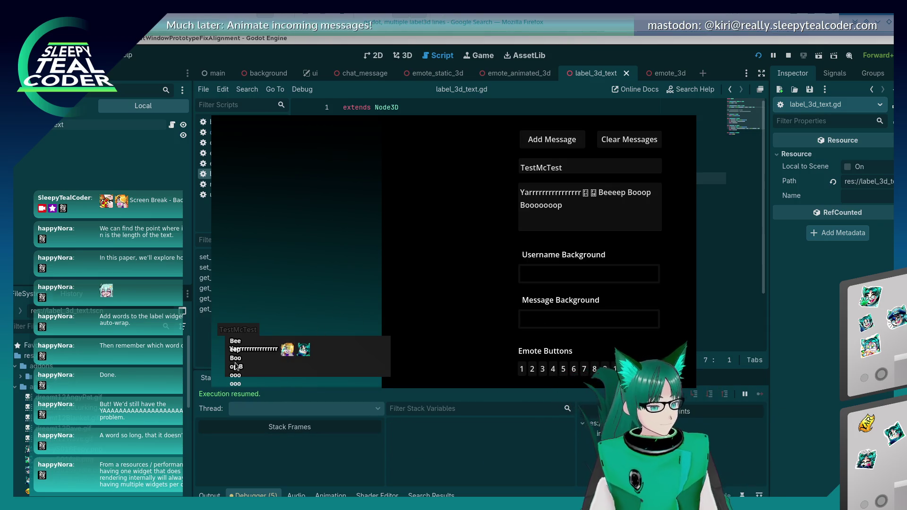
Step: Comment out the width assignment on line 7 and add a 'pass' line below it
left_click(780, 307)
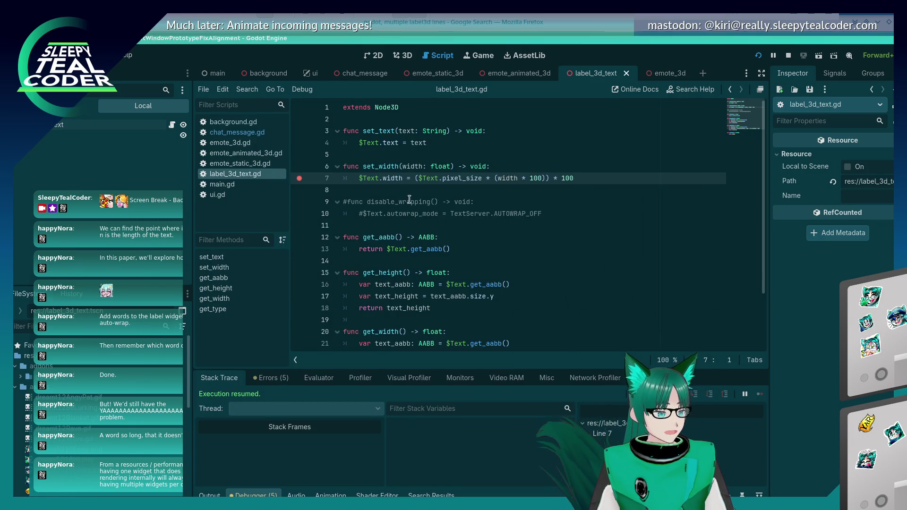
mouse_move(386, 177)
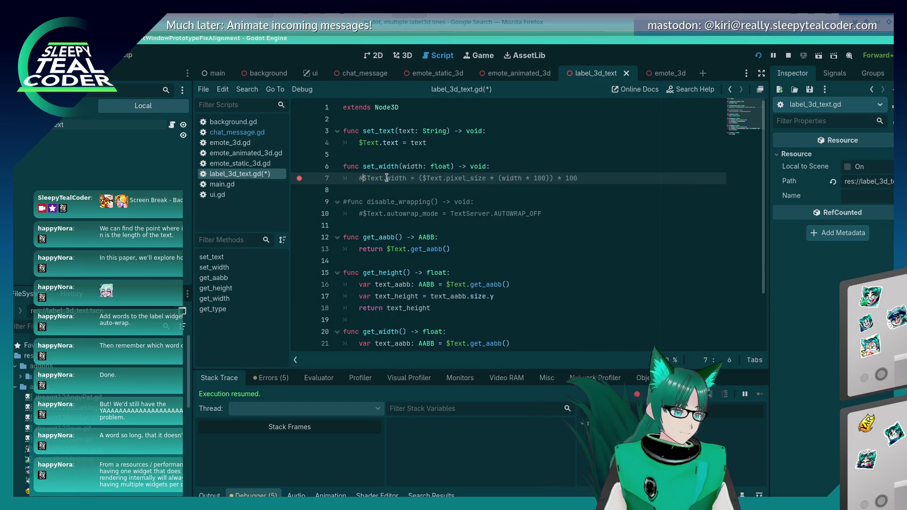
key("ctrl+k")
key("Return")
type("pass")
Step: Post several 'Beeeep Booop Boooop' test messages, adding an extra 'o' to the ending
key("alt+Tab")
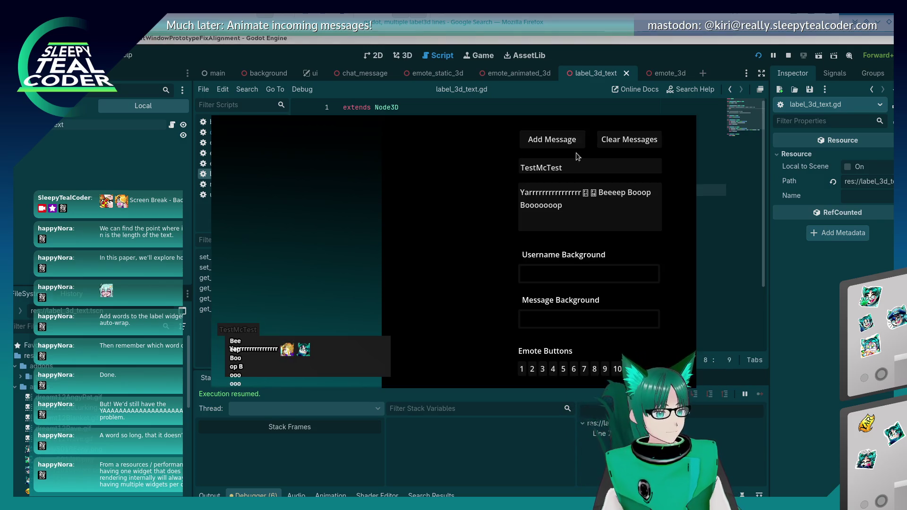
left_click(568, 141)
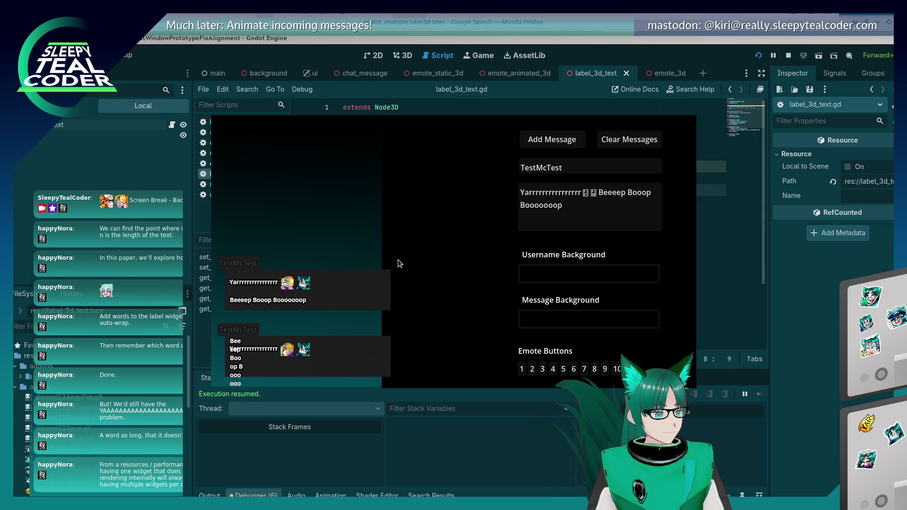
left_click(539, 205)
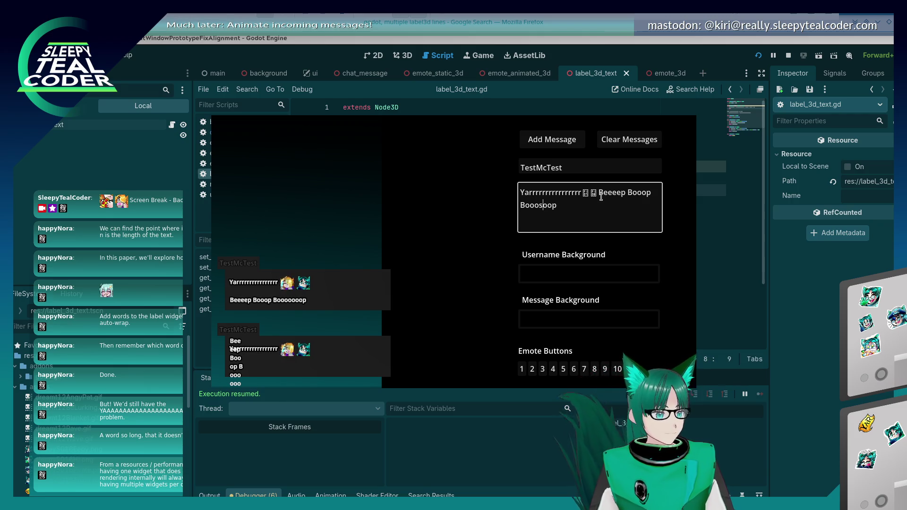
type("o")
left_click(562, 147)
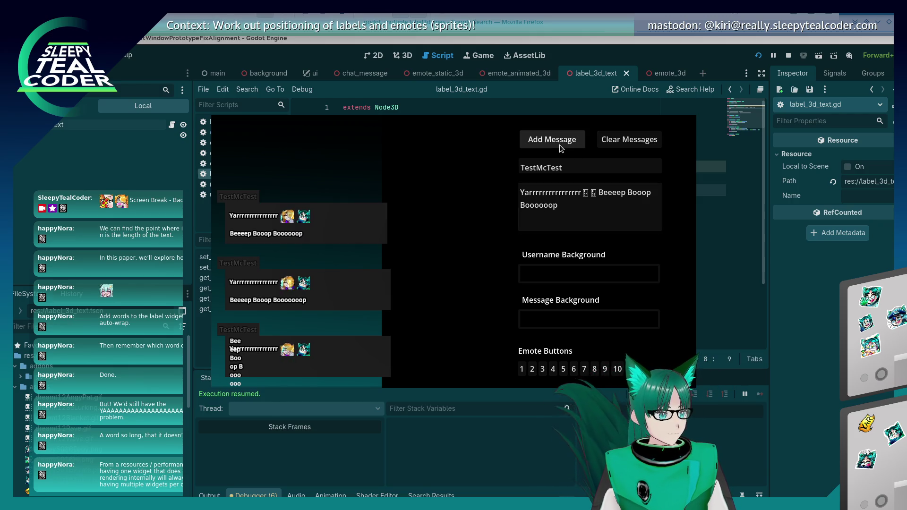
left_click(531, 205)
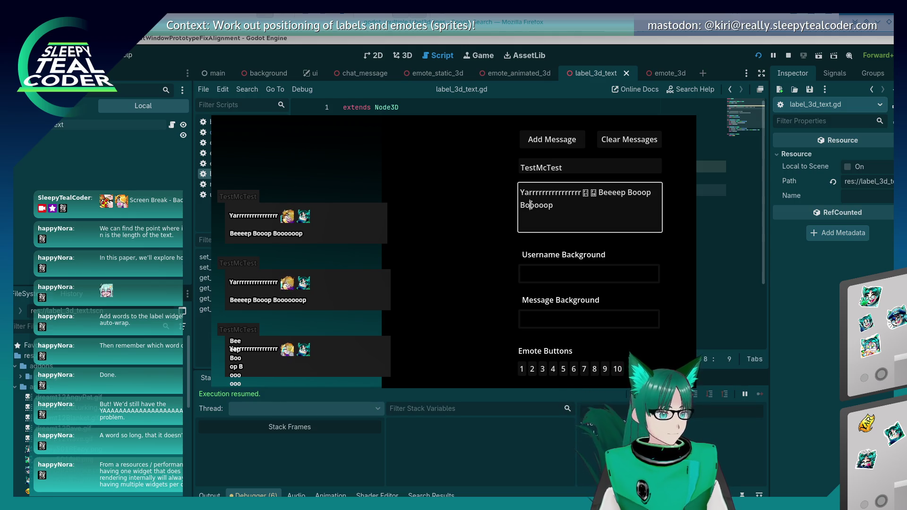
left_click(552, 139)
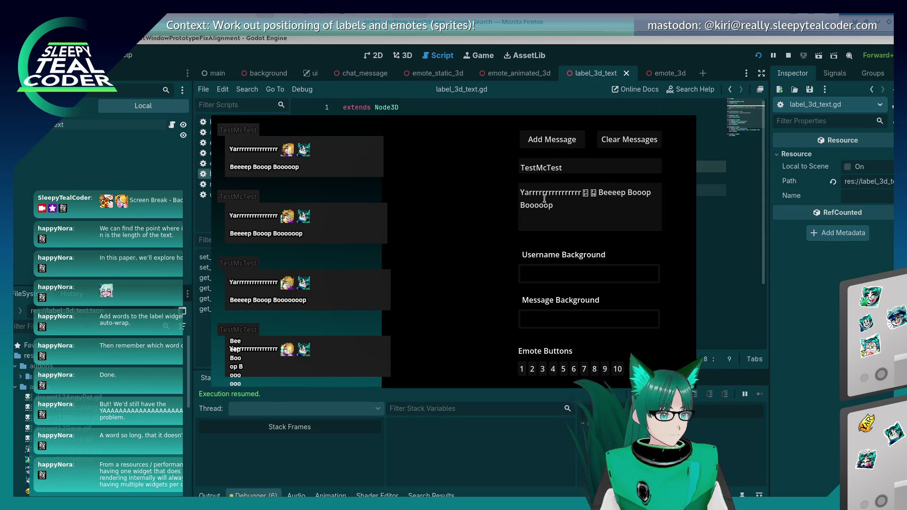
left_click(529, 210)
left_click(552, 139)
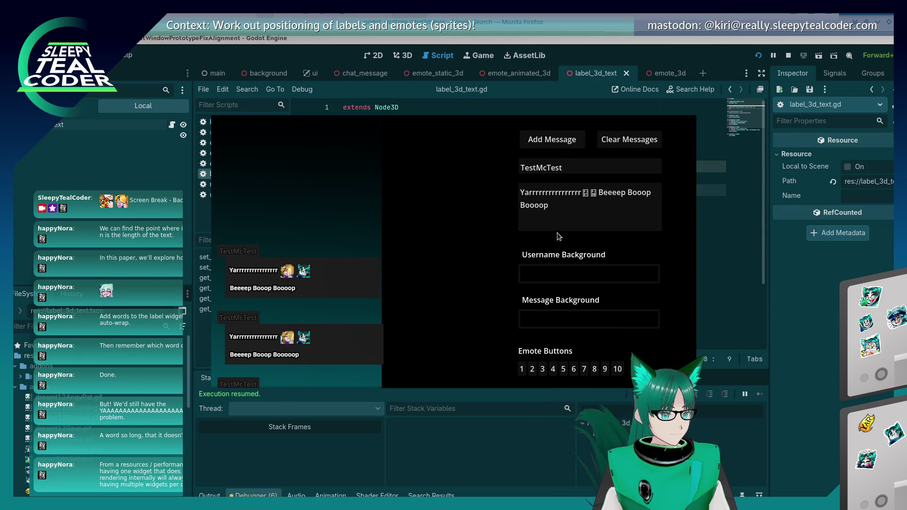
Step: Post messages with the last word shortened letter by letter (Boop, Bop, Booop, Bo)
left_click(538, 215)
key("BackSpace")
left_click(552, 139)
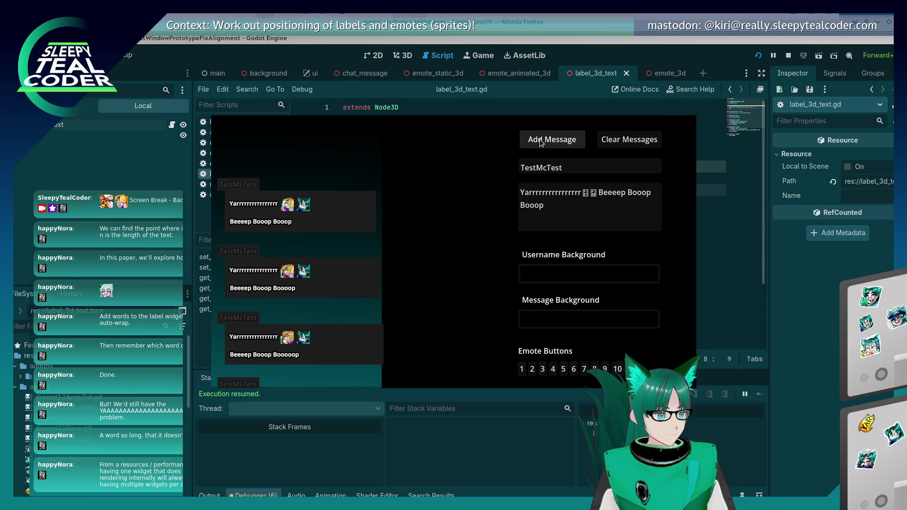
left_click(527, 208)
key("BackSpace")
left_click(552, 139)
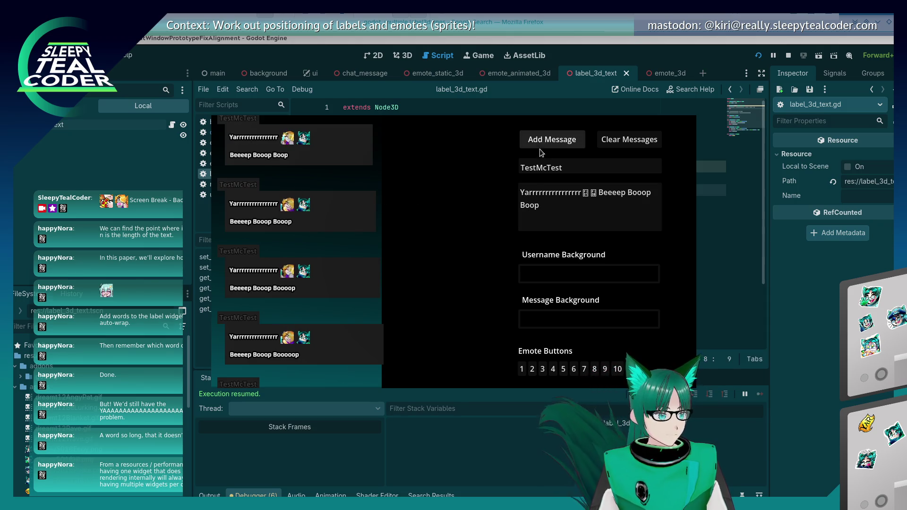
left_click(564, 221)
key("BackSpace")
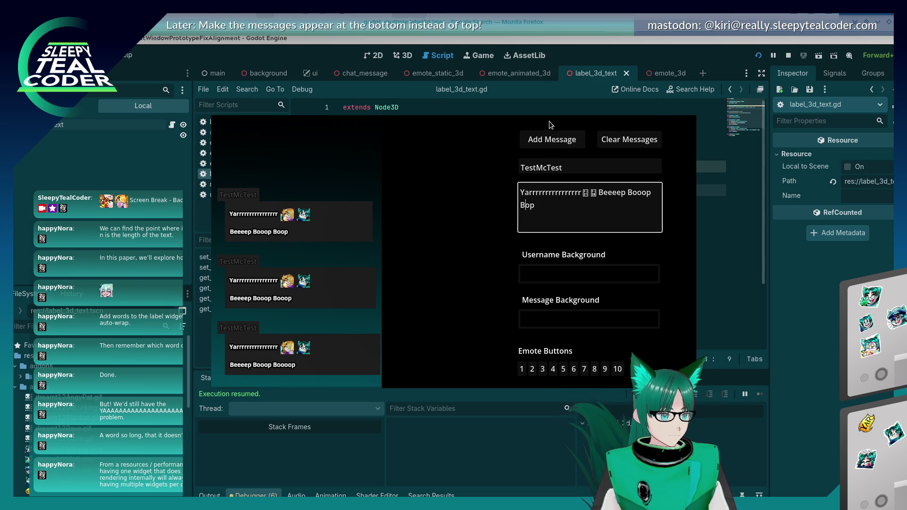
left_click(546, 141)
left_click(602, 209)
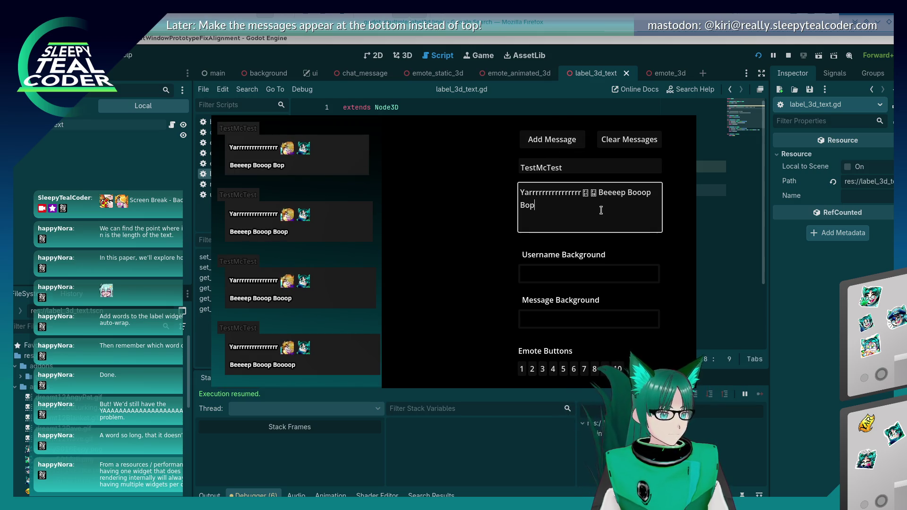
key("BackSpace")
key("BackSpace")
key("BackSpace")
left_click(560, 138)
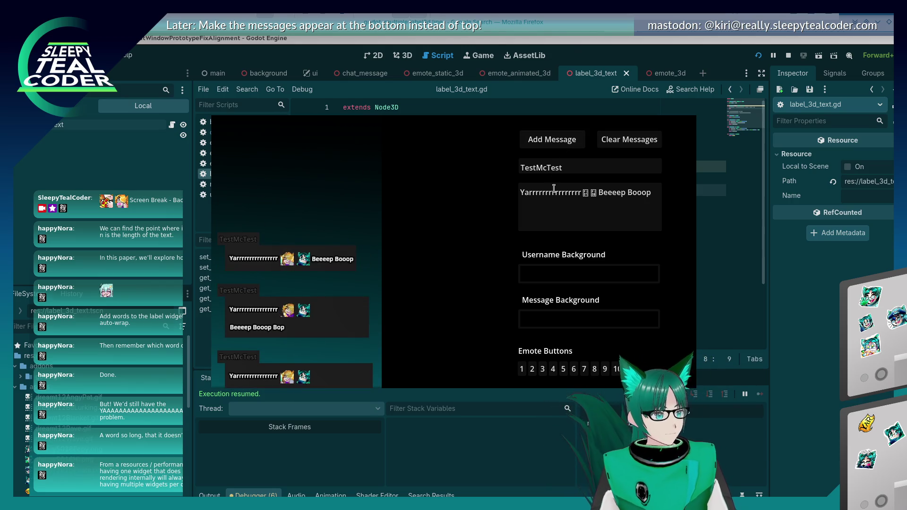
left_click(561, 215)
type("Bo")
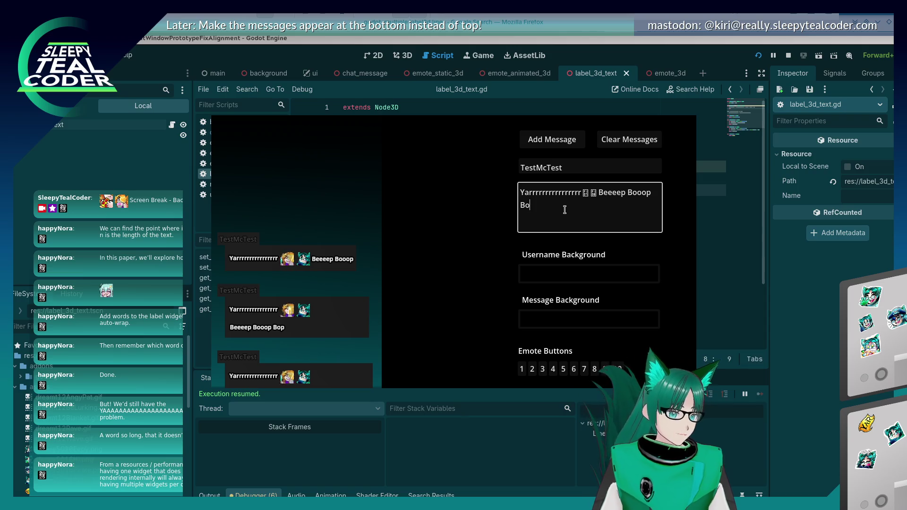
left_click(529, 143)
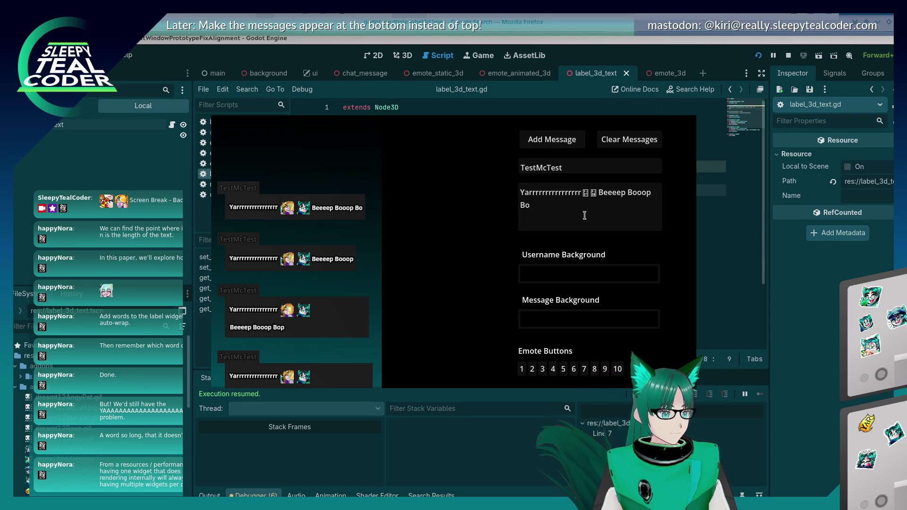
left_click(589, 225)
Step: Post one more message ending in 'Bop', then trim it back to 'Bo'
type("p")
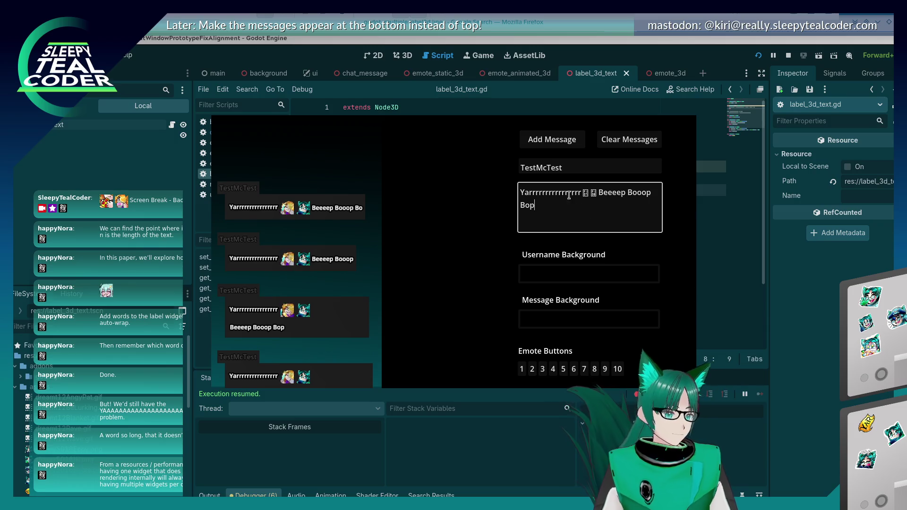
left_click(551, 141)
left_click(577, 205)
key("BackSpace")
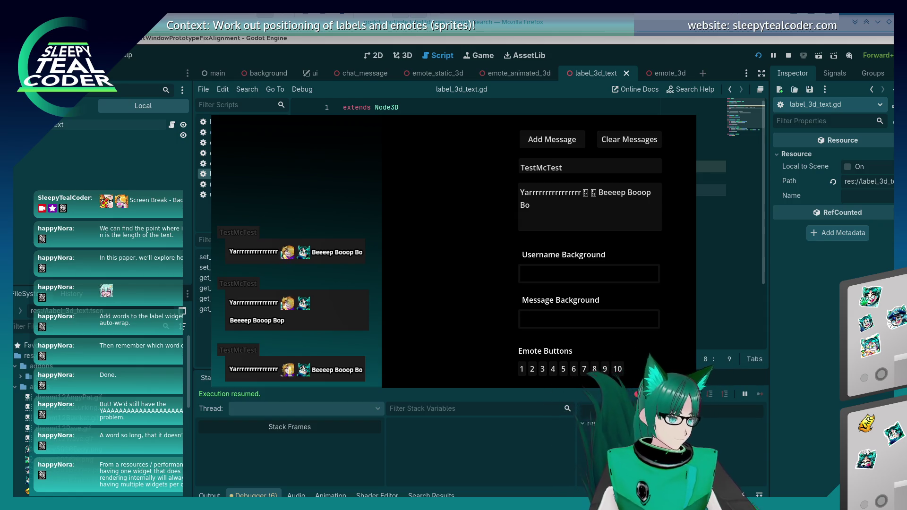
Step: Stop the game and search the Create New Node dialog for 'RichText'
key("F8")
key("ctrl+a")
type("RichT")
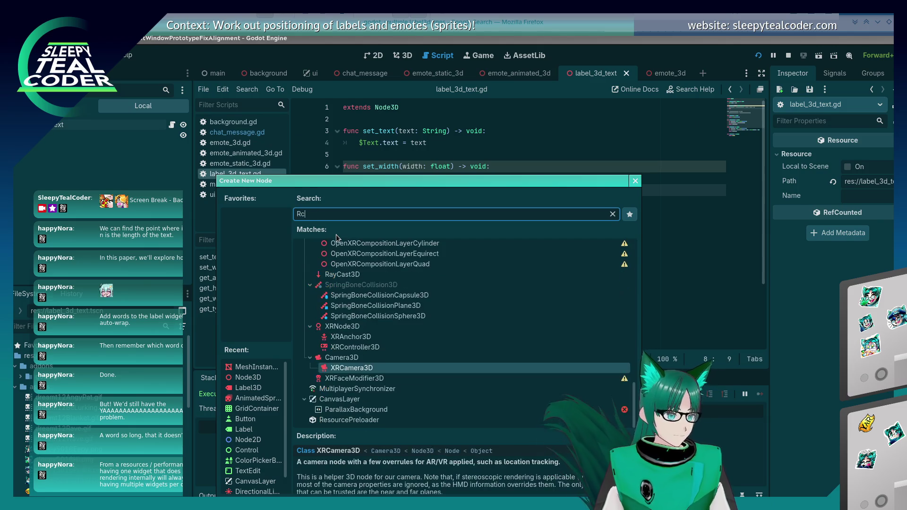
type("ext")
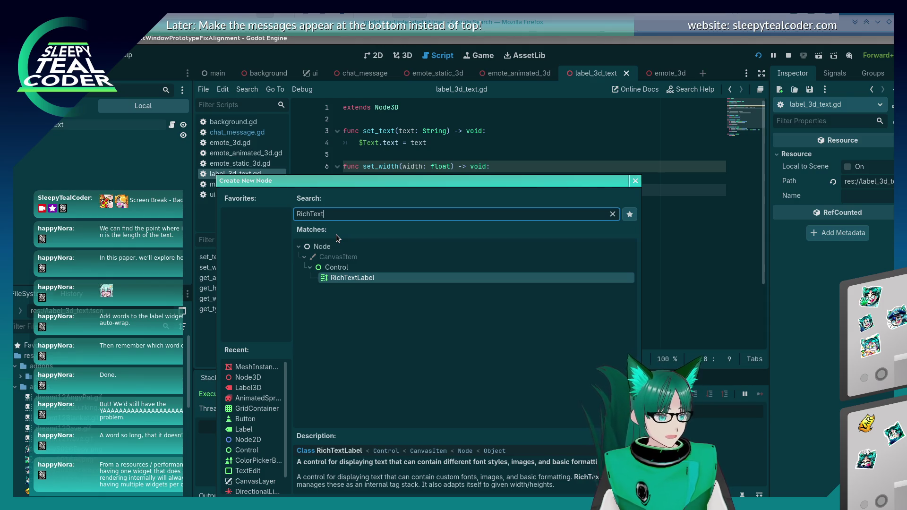
Step: Close the Create New Node dialog without adding a node and return to the running chat test
key("Escape")
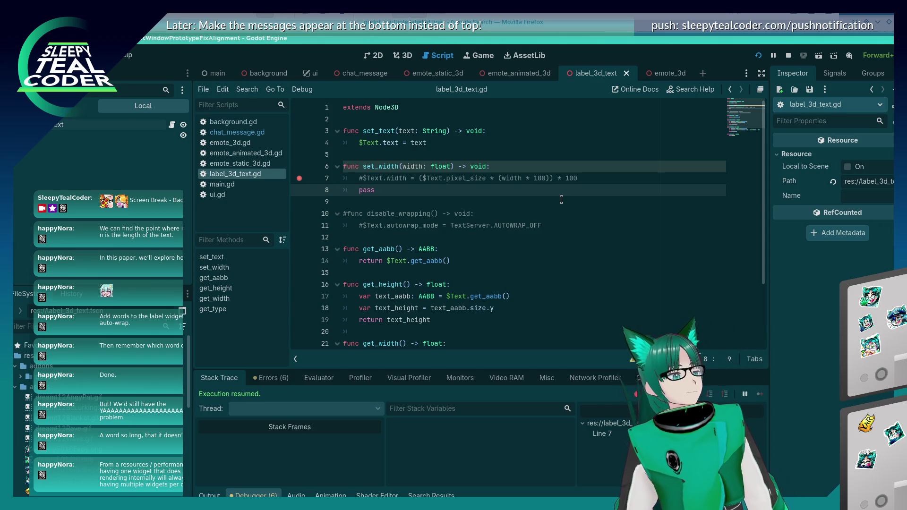
key("alt+Tab")
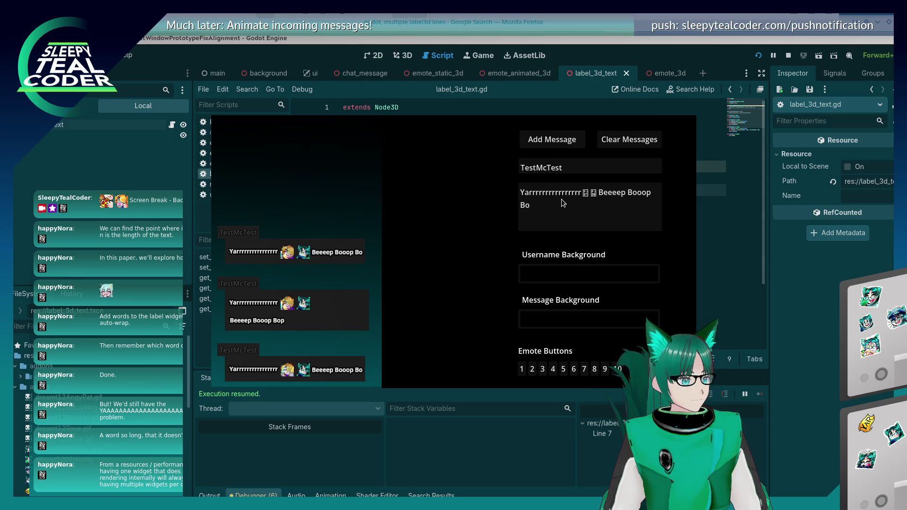
Step: Add print($Text.mesh.size.x) below line 7 in set_width and run the project
key("alt+Tab")
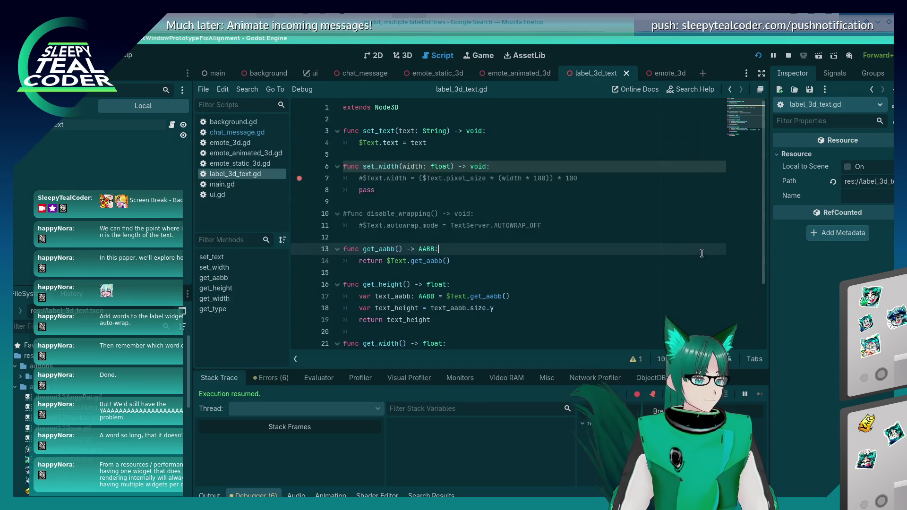
left_click(574, 190)
left_click(586, 180)
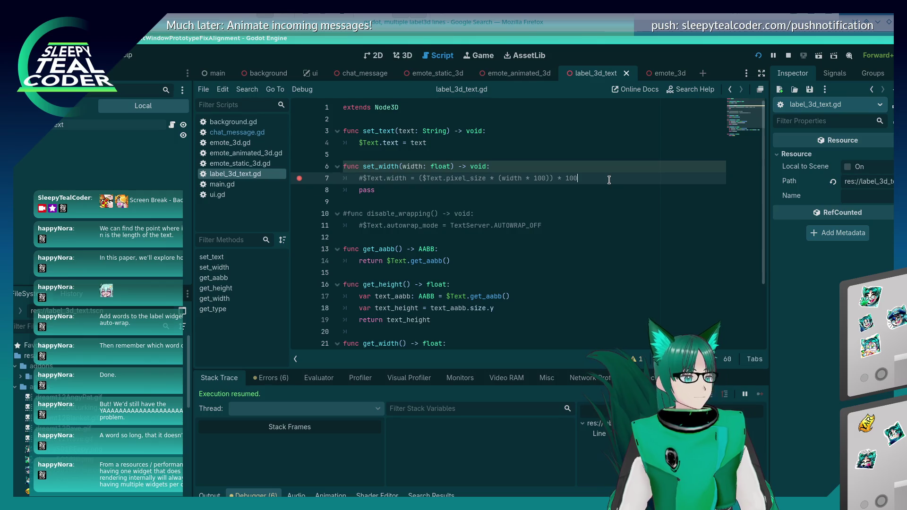
key("Return")
type("print")
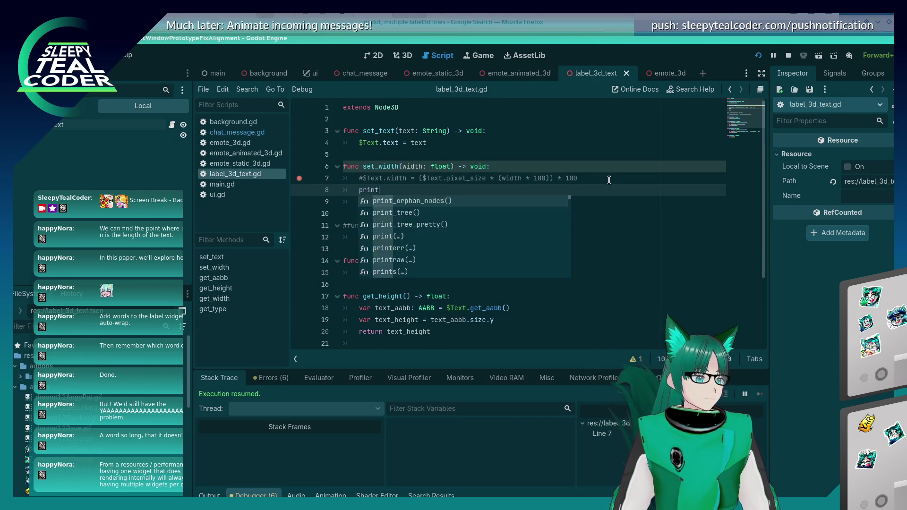
type("($Text.mesh.siz")
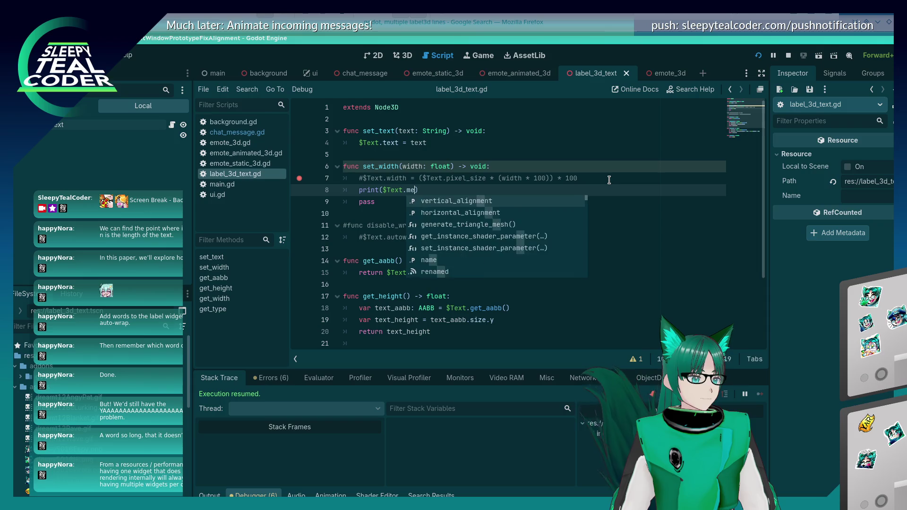
type("e.x")
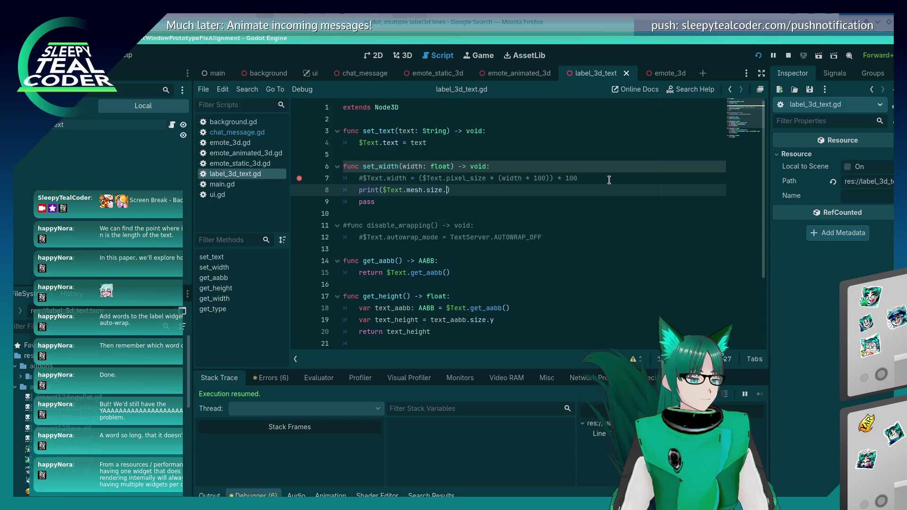
key("F5")
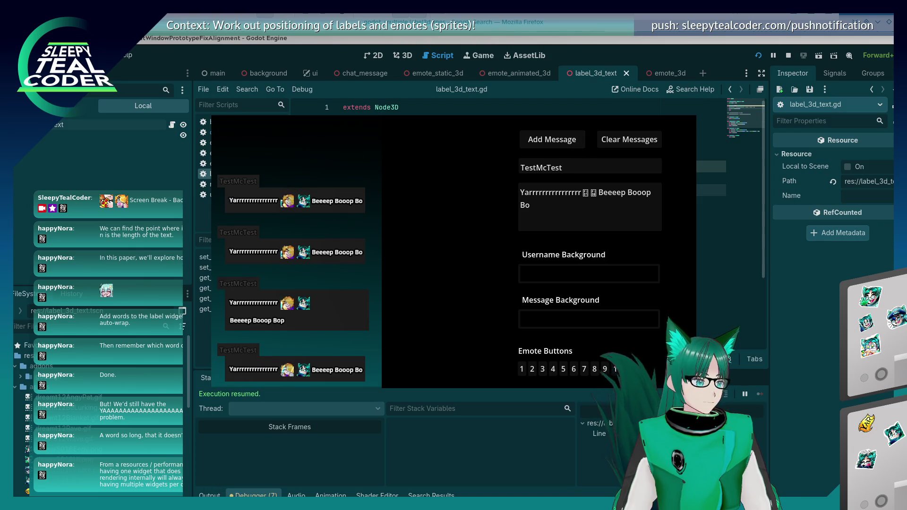
Step: Stop the game, show the Output log, and prefix the print with "Text size:" +
key("F8")
left_click(210, 495)
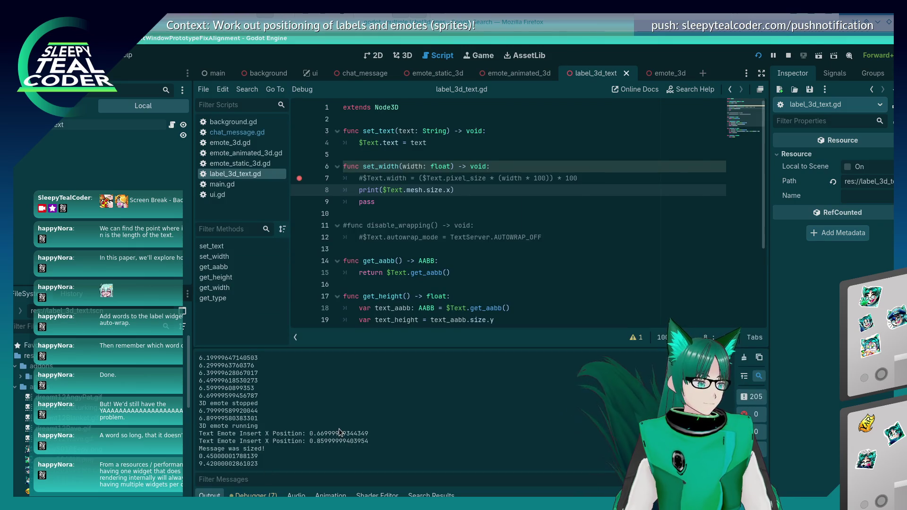
left_click(381, 190)
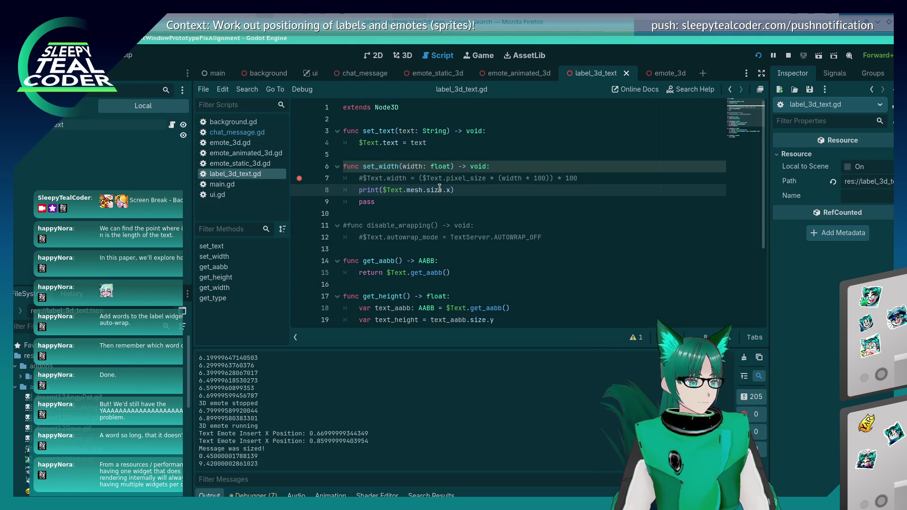
type("\"Text size")
type(":\" +")
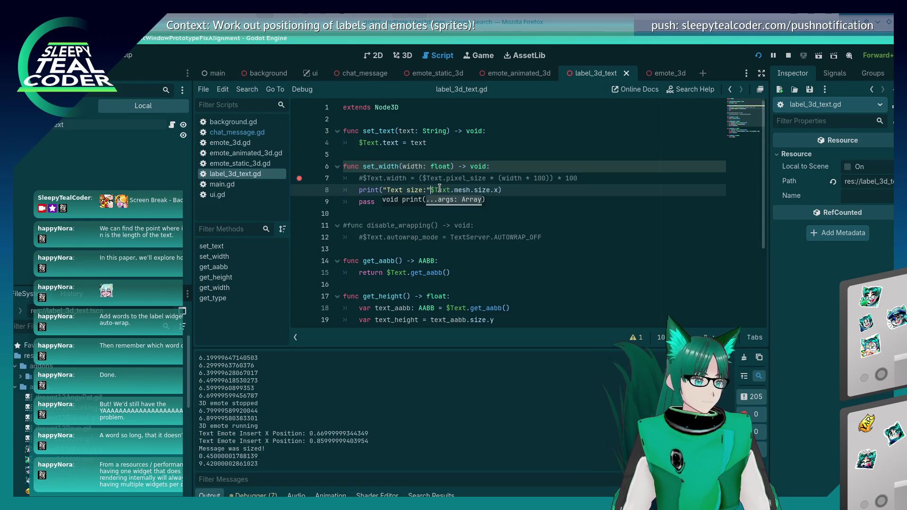
key("End")
Step: Rerun the chat test twice, adding a message, and check the printed text size
key("F5")
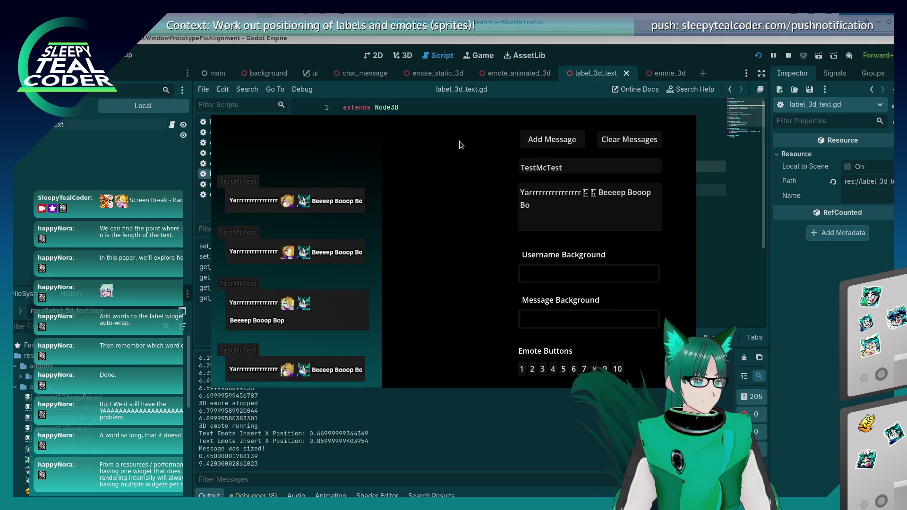
left_click(552, 139)
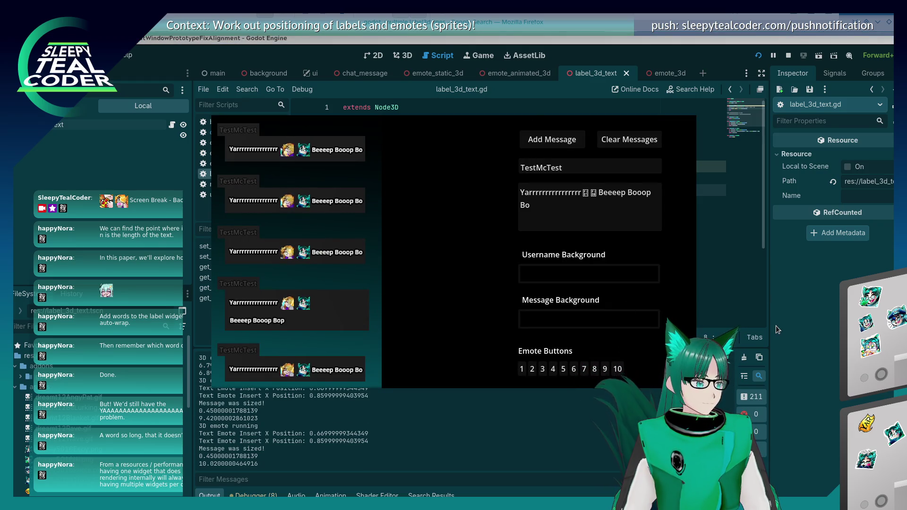
key("F8")
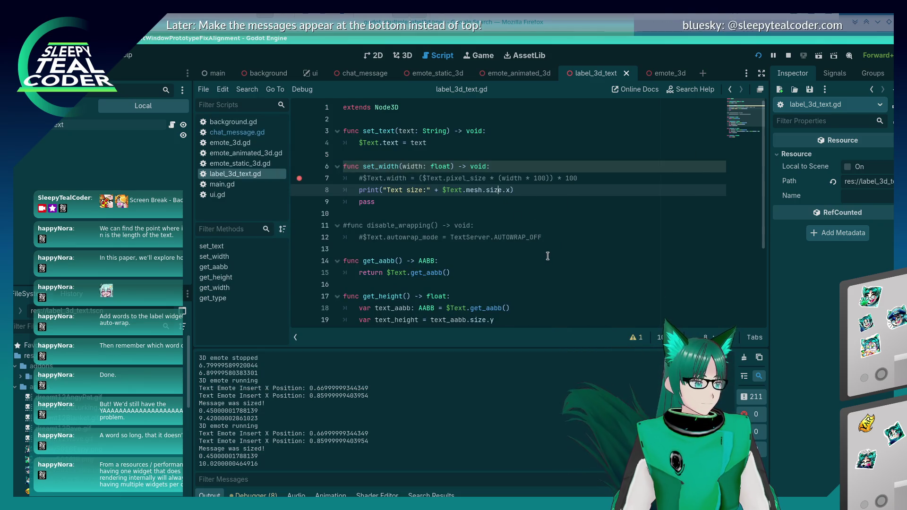
scroll(408, 434, "up", 3)
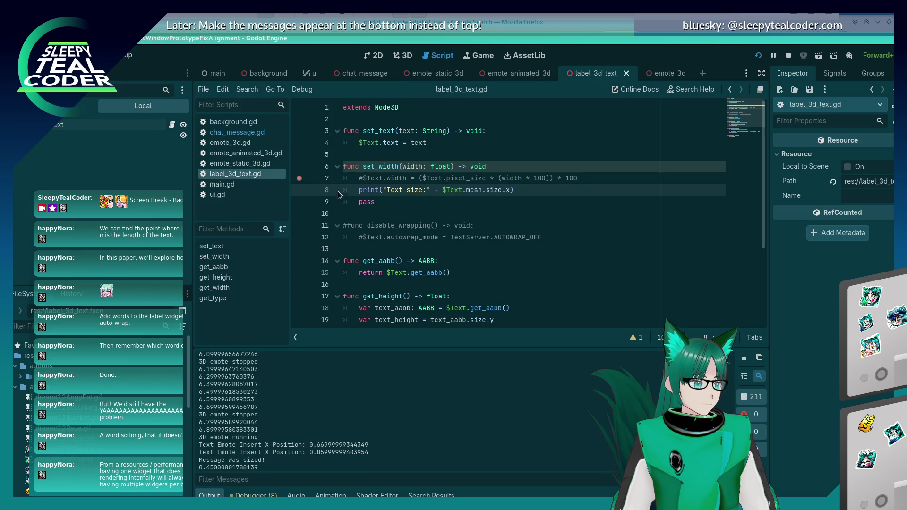
key("F5")
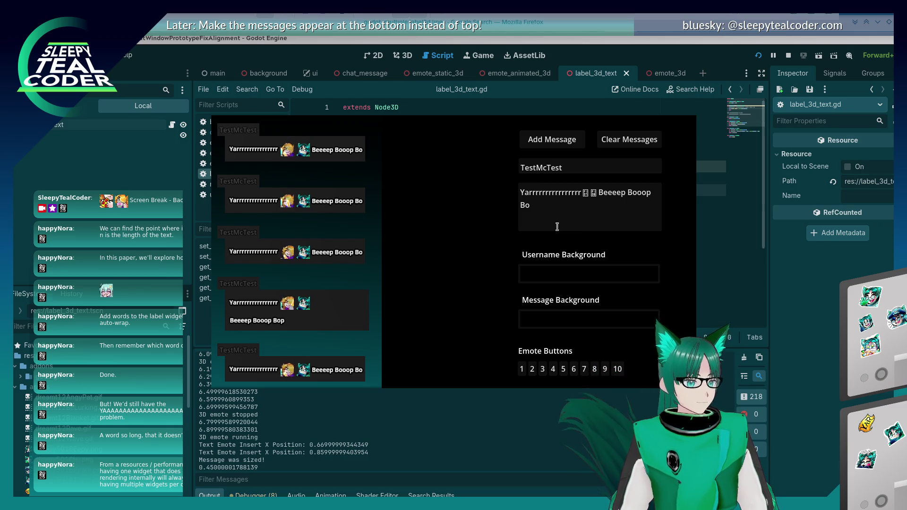
left_click(588, 204)
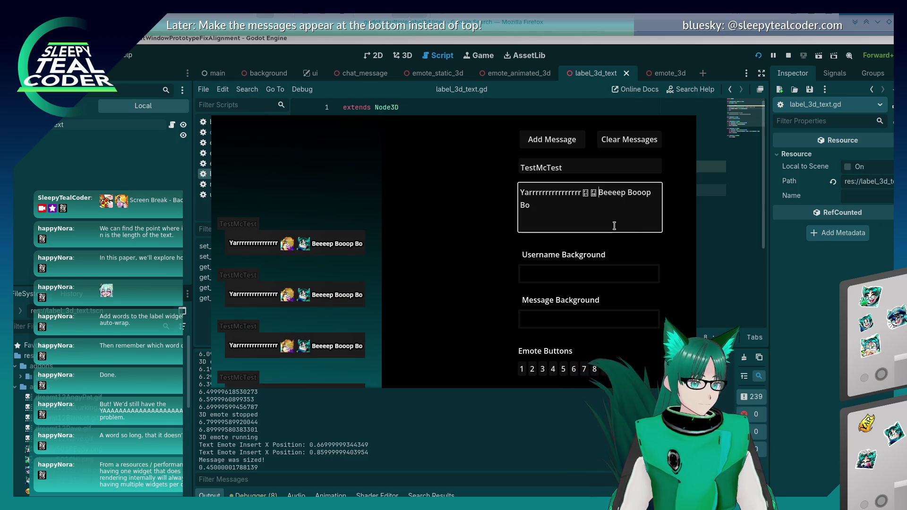
key("F8")
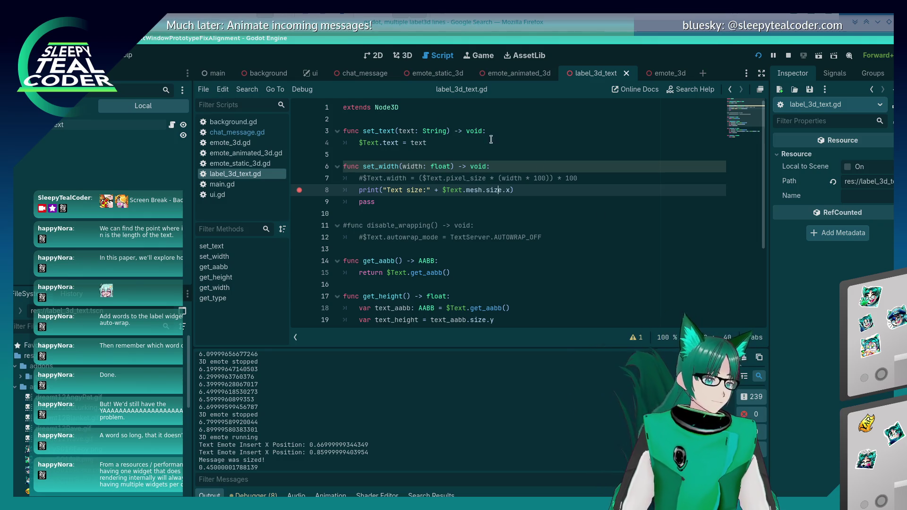
Step: In chat_message.gd, highlight the uses of text_emote_line[text_emote_index] and current_text_emote_aabb
left_click(237, 132)
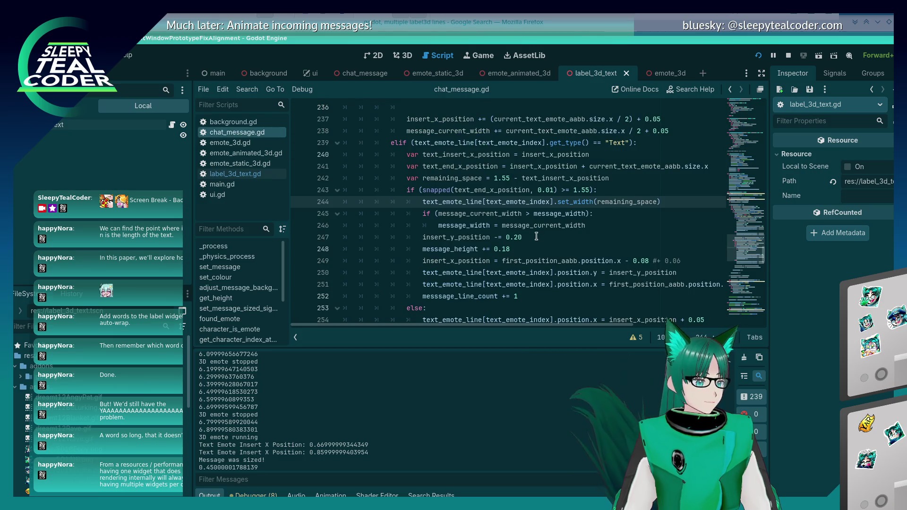
scroll(536, 237, "up", 1)
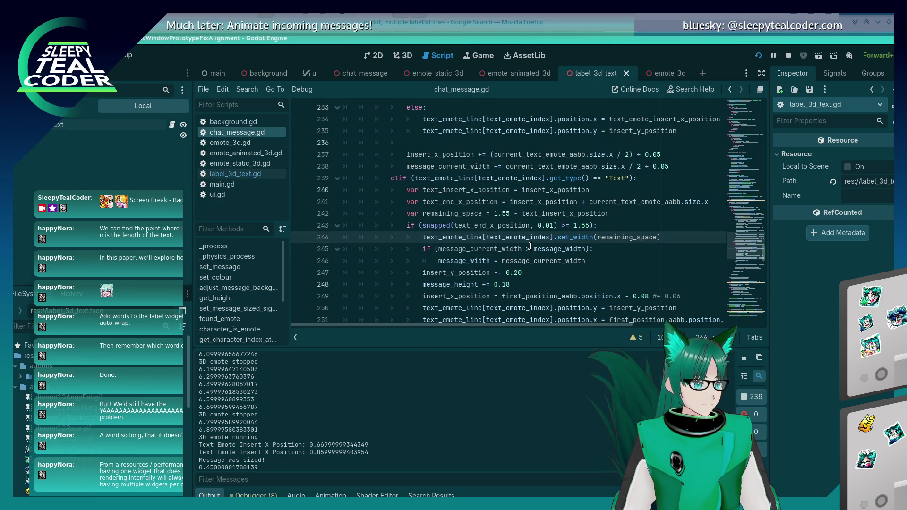
scroll(531, 247, "down", 1)
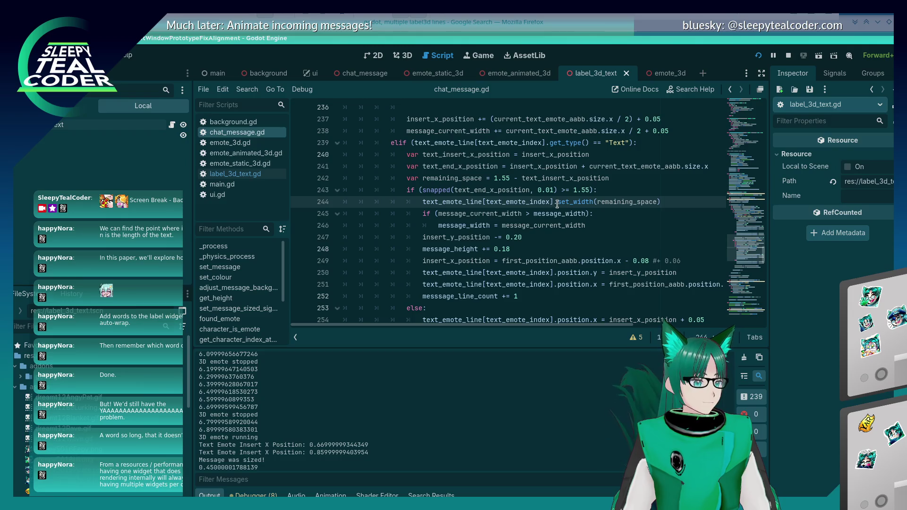
left_click_drag(553, 203, 423, 203)
scroll(563, 242, "up", 8)
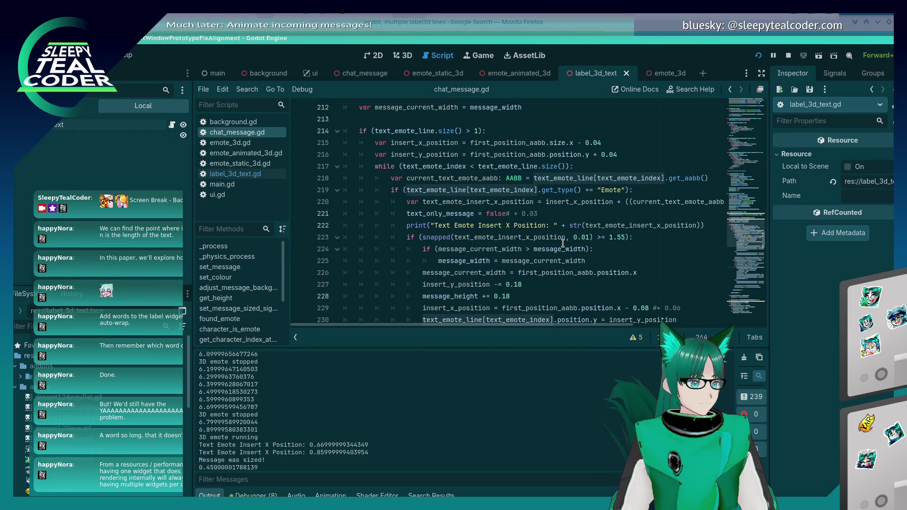
double_click(453, 178)
key("ctrl+c")
scroll(520, 240, "down", 4)
scroll(520, 240, "down", 4)
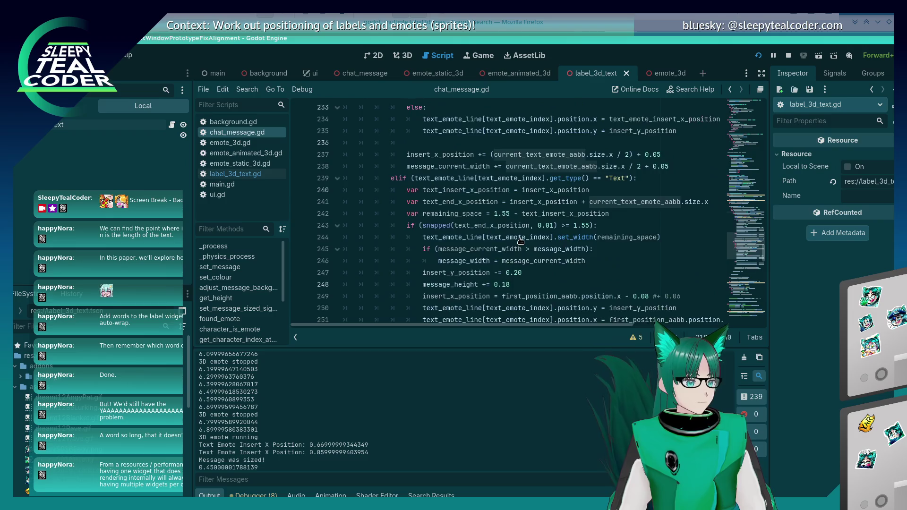
Step: After line 244 add print("Current Text Emote Size X: " + str(current_text_emote_aabb.size.x)) and save
left_click(666, 201)
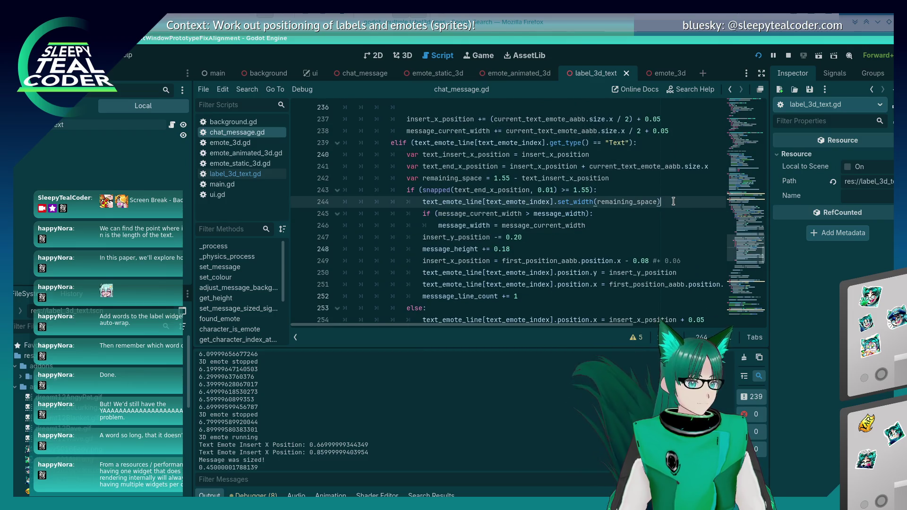
key("Return")
key("ctrl+v")
type(".")
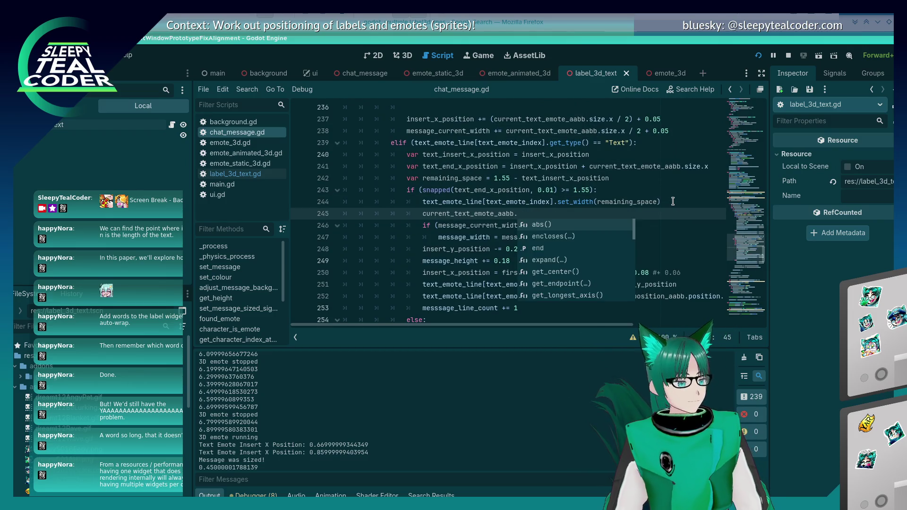
key("BackSpace")
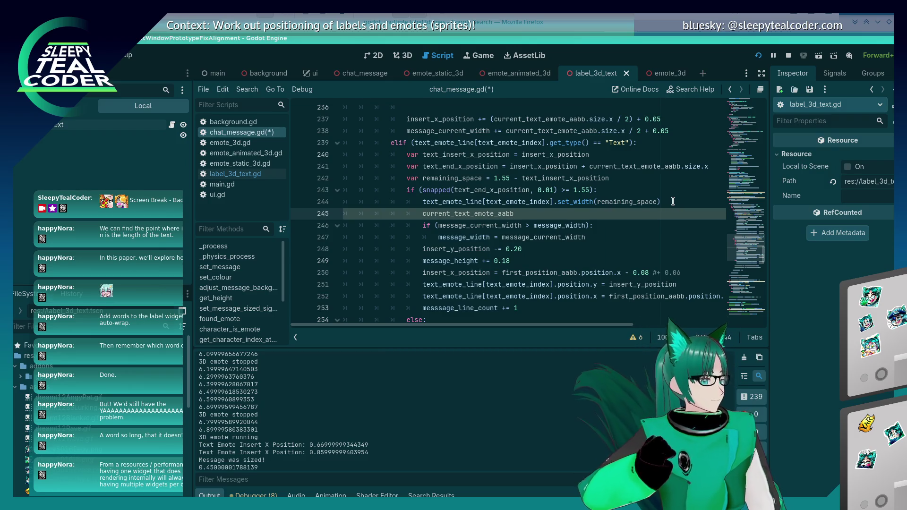
key("alt+Tab")
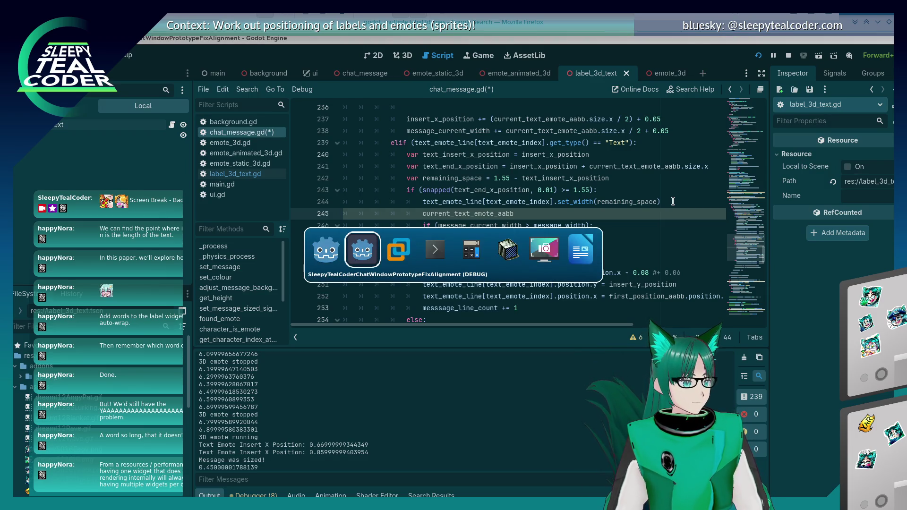
key("alt+Tab")
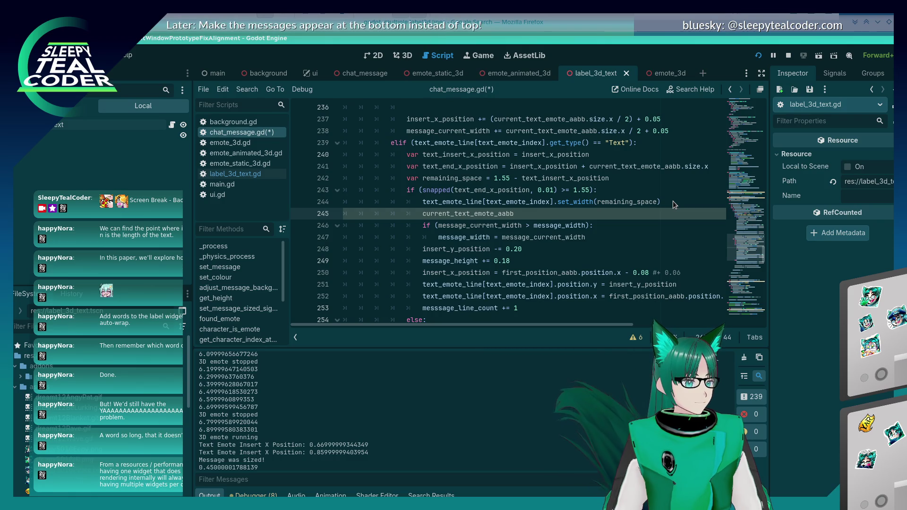
type(".")
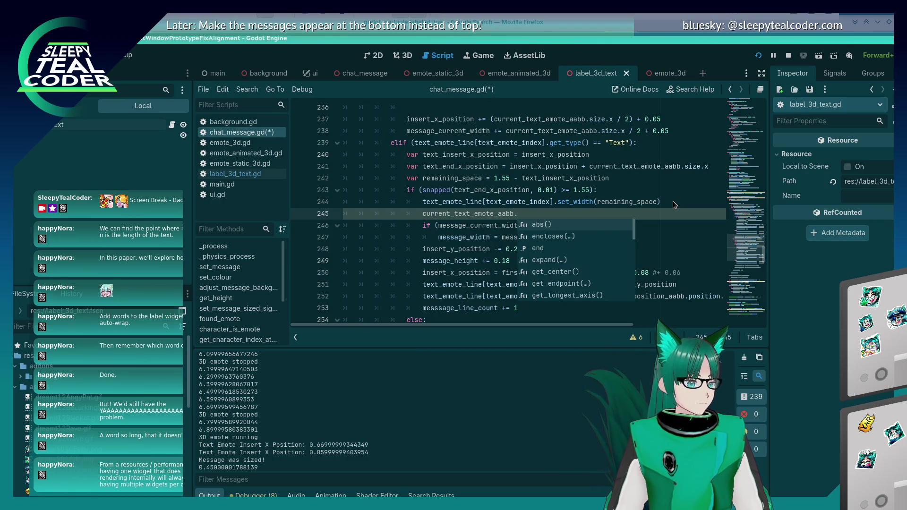
type("size.x")
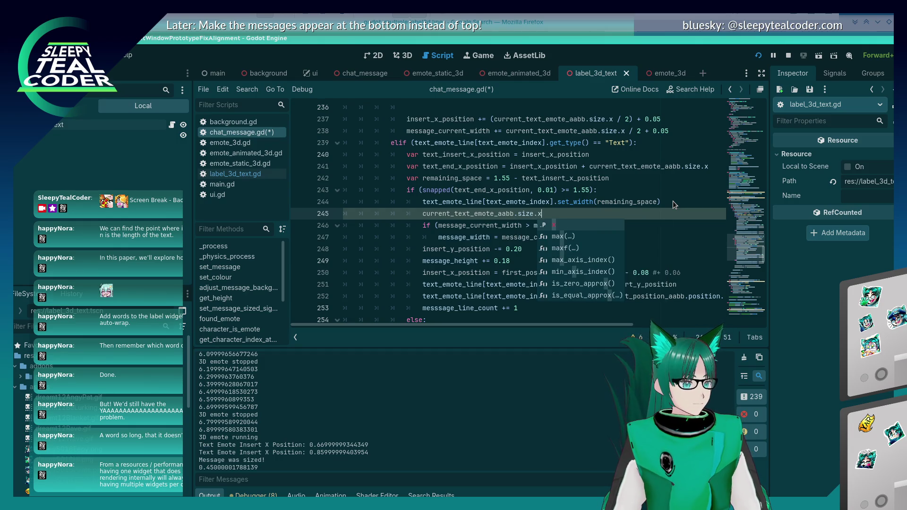
key("Home")
type("print")
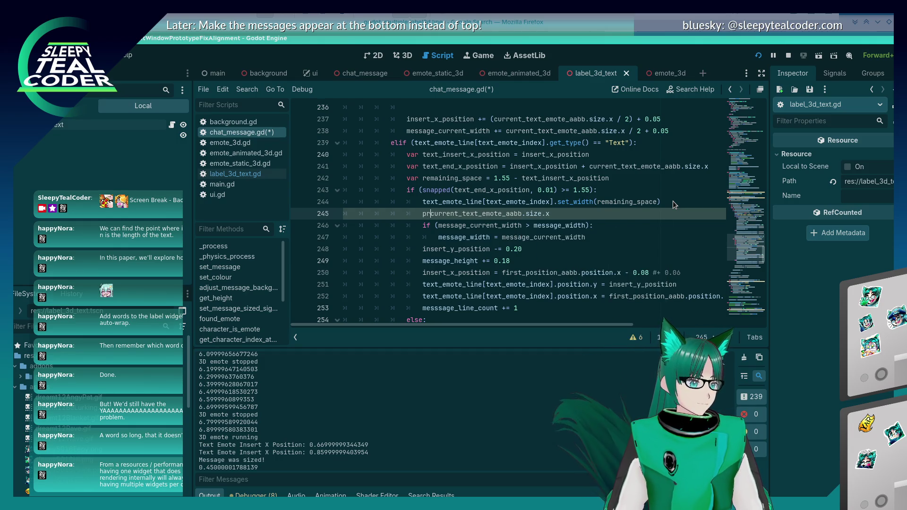
type("(\"")
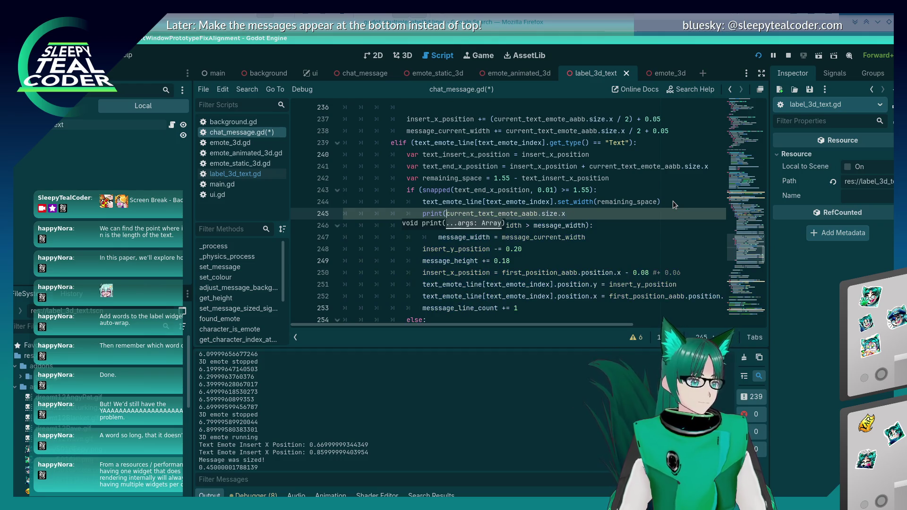
type("Current Text Em")
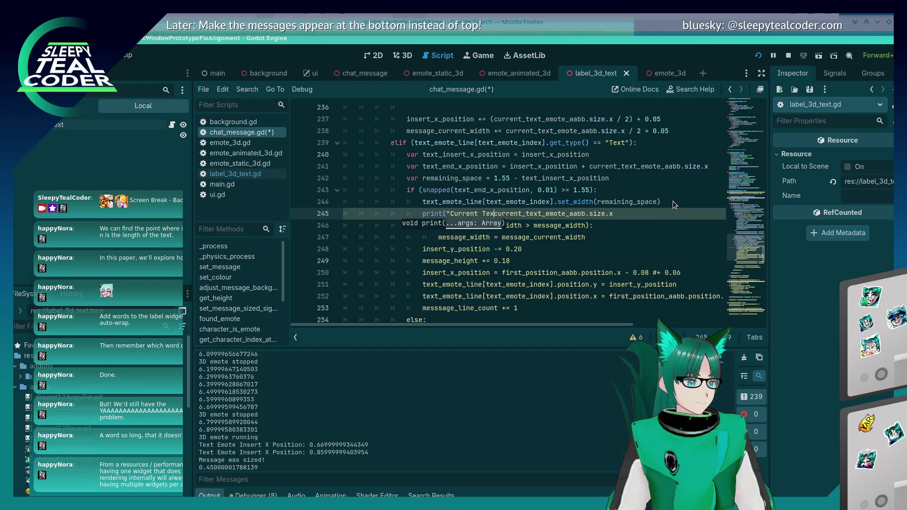
type("ote Size X: \" ")
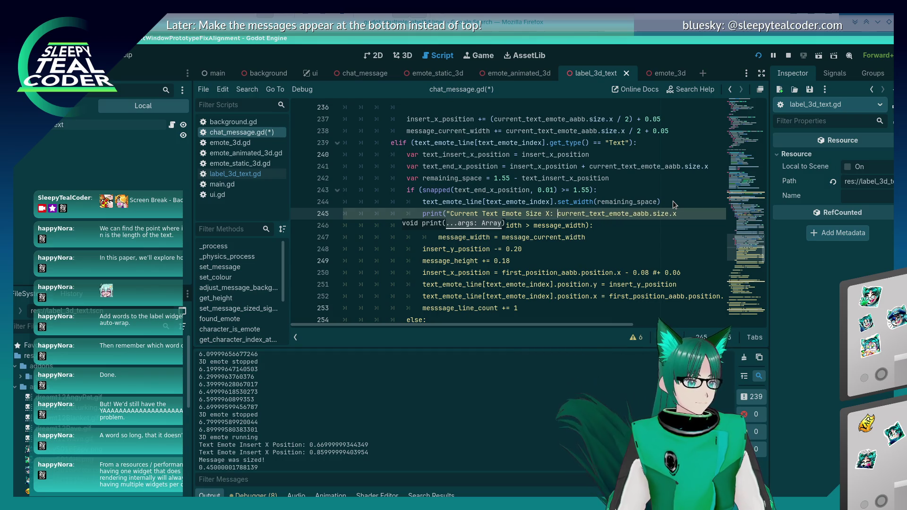
type("+ ")
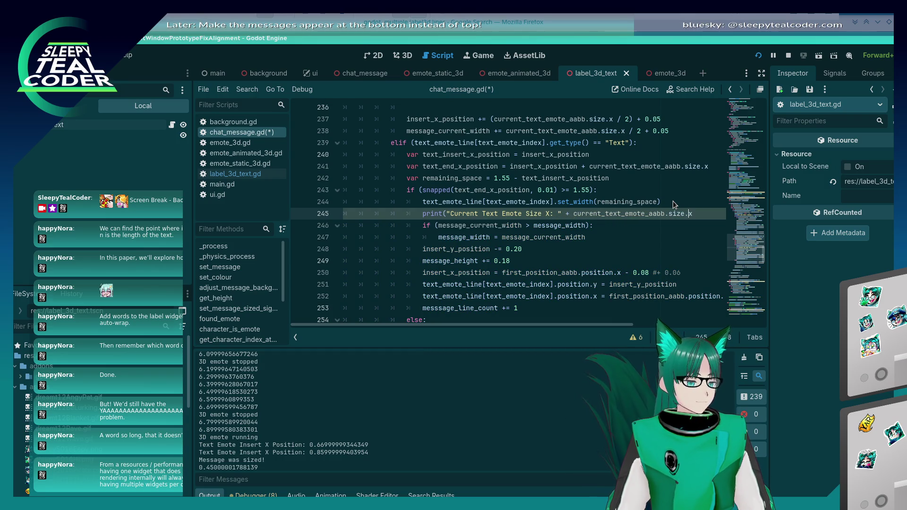
type("str(")
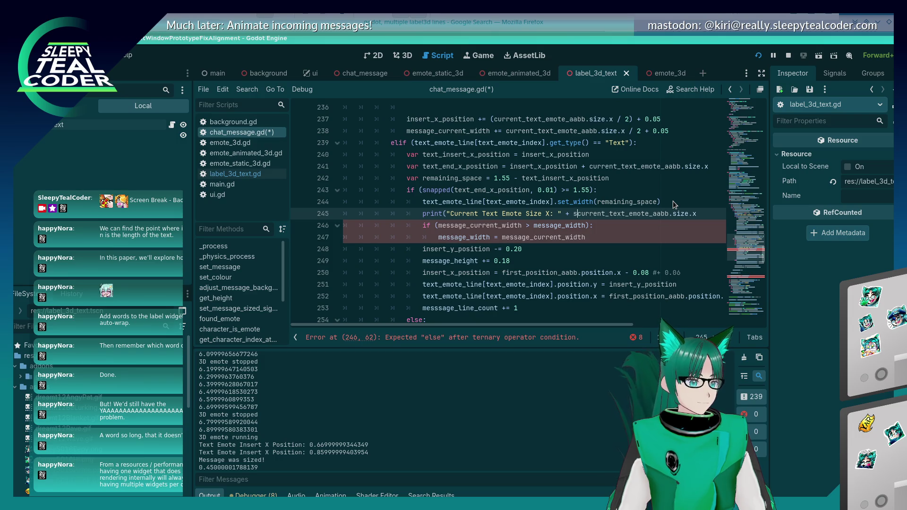
key("End")
type("))")
key("ctrl+s")
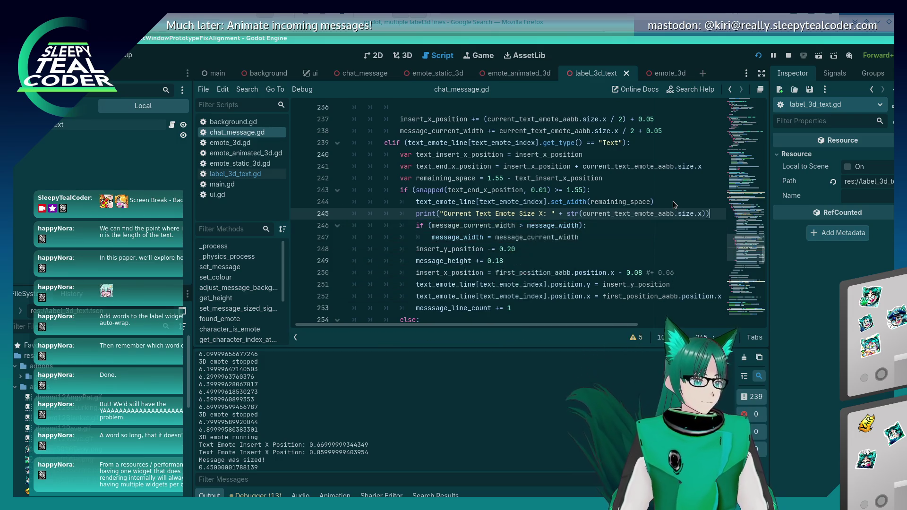
Step: Check the repository status in Konsole, then add a test message in the running game
key("alt+Tab")
key("alt+Tab")
key("alt+Tab")
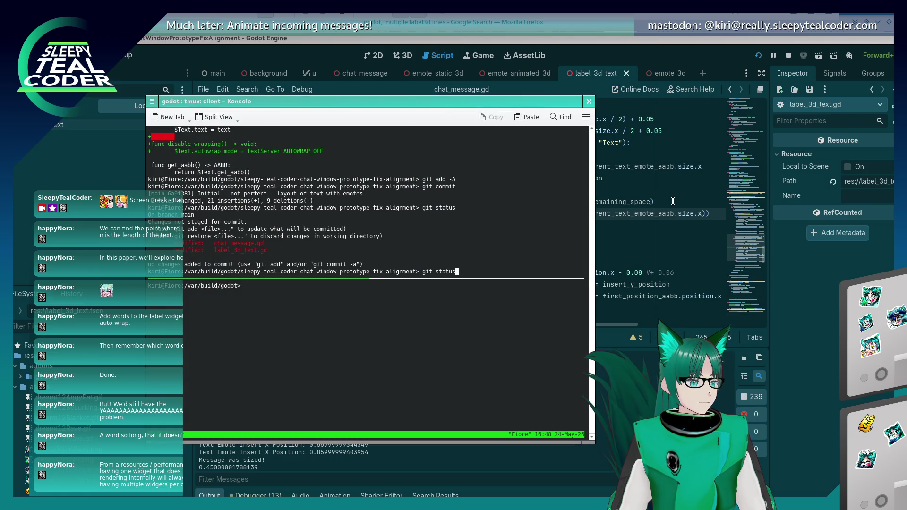
key("alt+Tab")
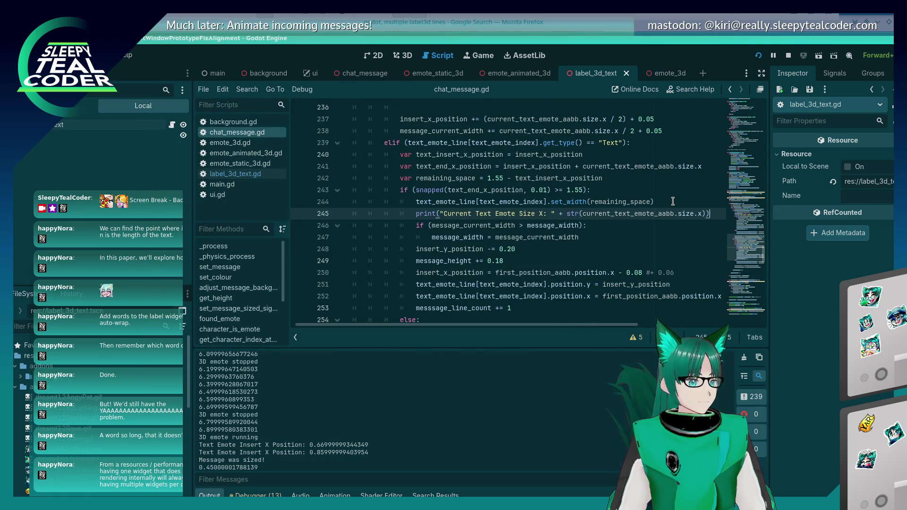
key("alt+Tab")
key("alt+Tab")
left_click(532, 139)
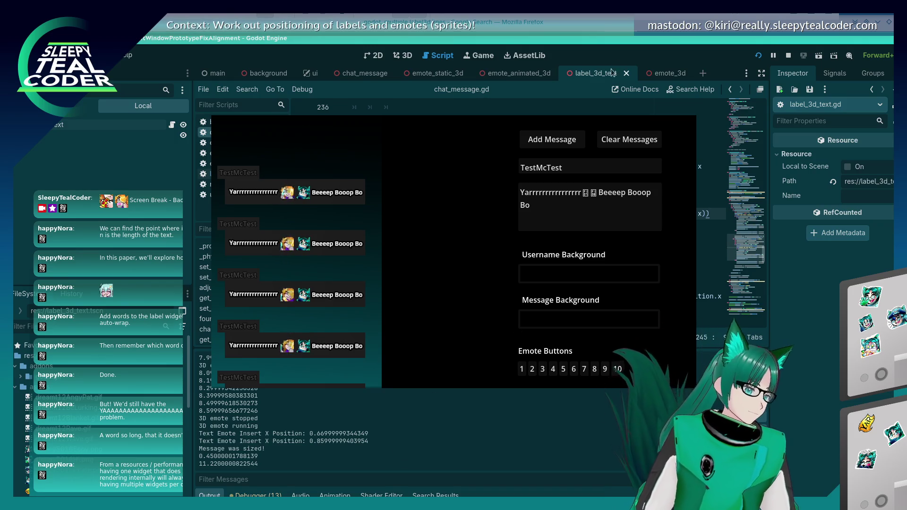
Step: Close the running game and select the emote-size print line in chat_message.gd
left_click(624, 44)
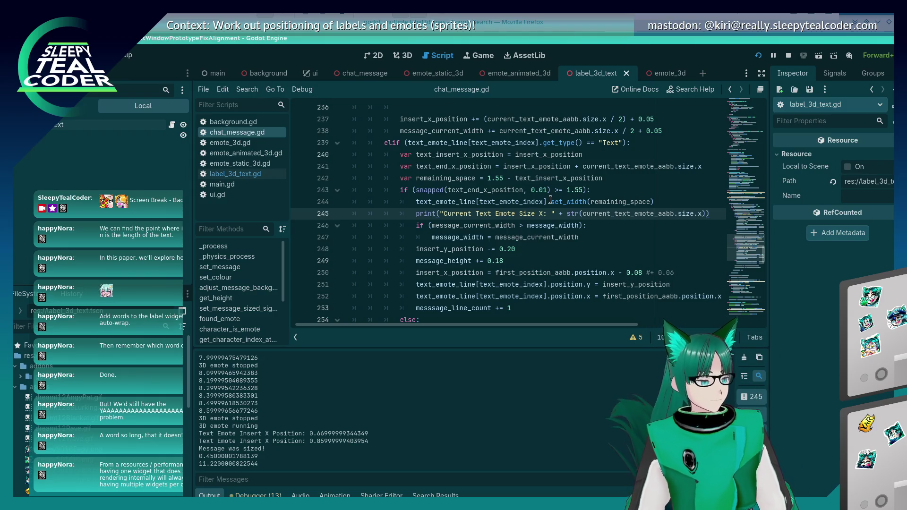
key("shift+Up")
key("ctrl+c")
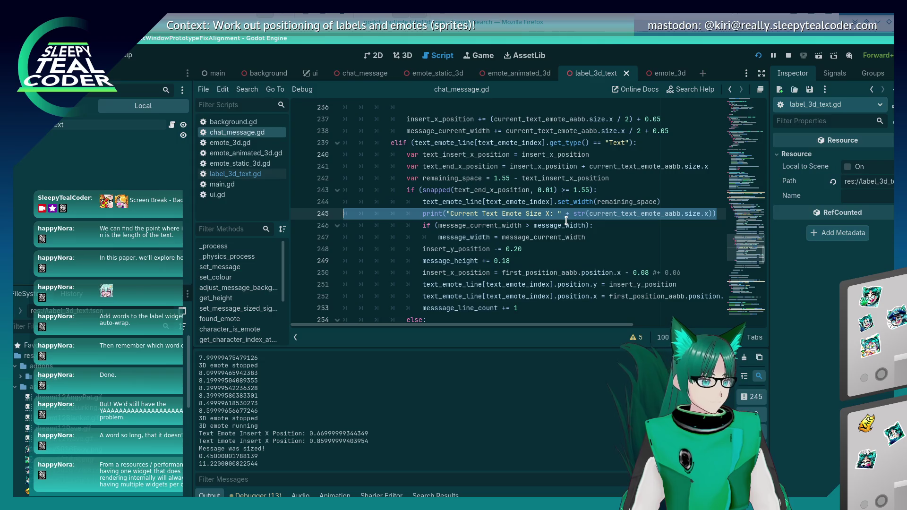
Step: Cut the emote-size print line from chat_message.gd, undoing a misplaced paste at the top of the file
key("BackSpace")
key("Up")
key("Up")
key("ctrl+Home")
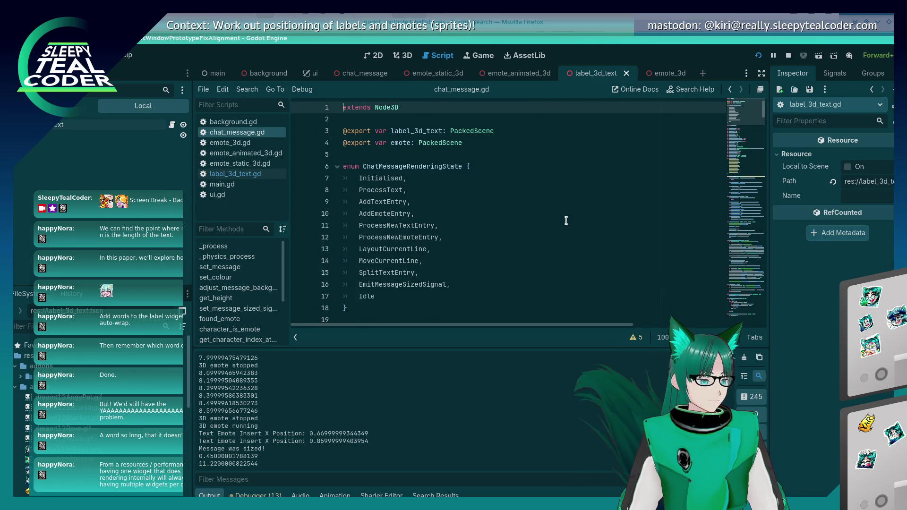
key("ctrl+z")
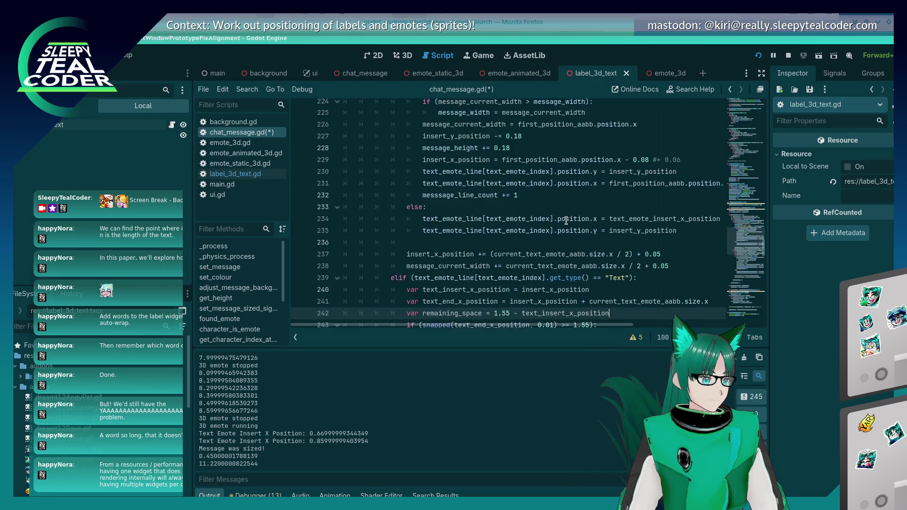
key("Down")
key("Down")
key("Down")
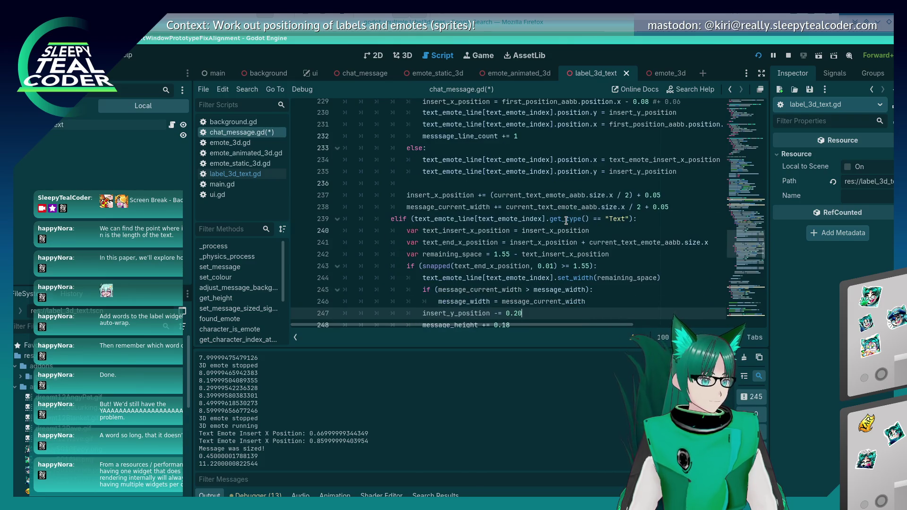
key("Up")
key("Up")
key("Up")
key("ctrl+Home")
key("ctrl+v")
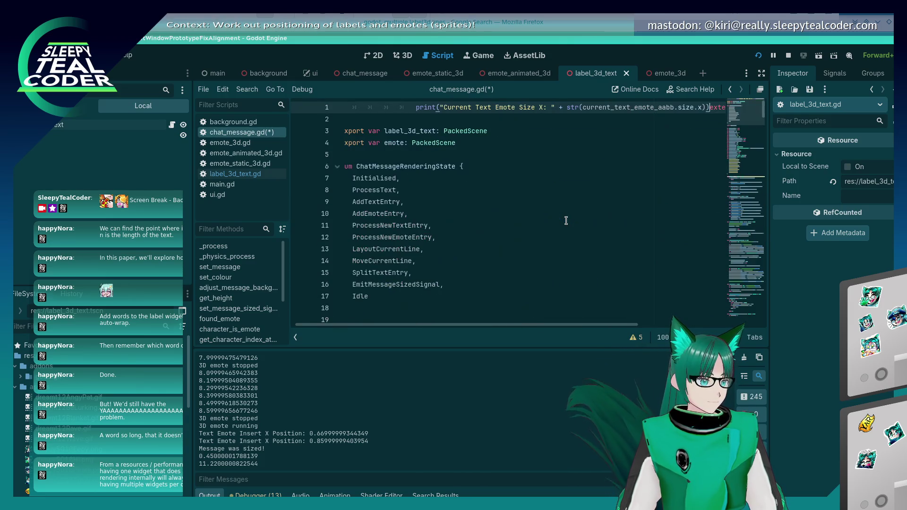
key("ctrl+z")
key("ctrl+z")
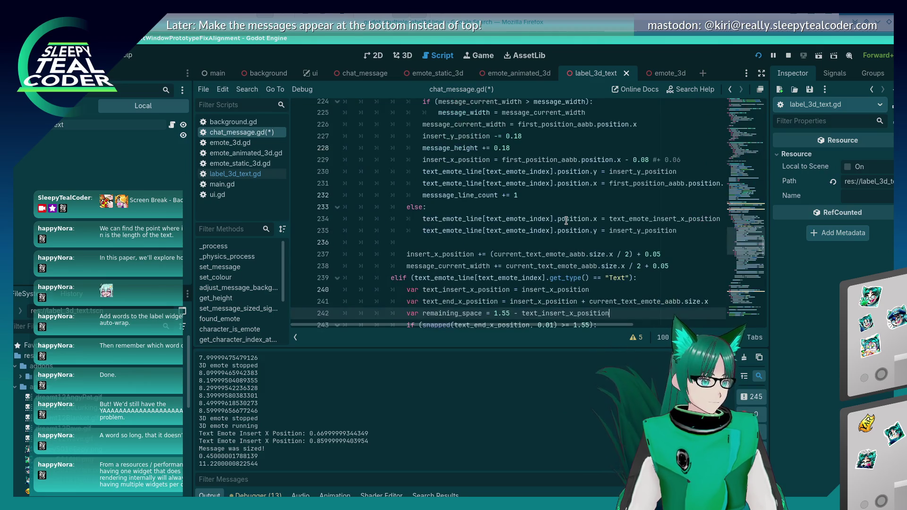
Step: Paste the print line below line 242, move it above the if, unindent it, and save
key("Down")
key("Down")
key("Down")
key("ctrl+v")
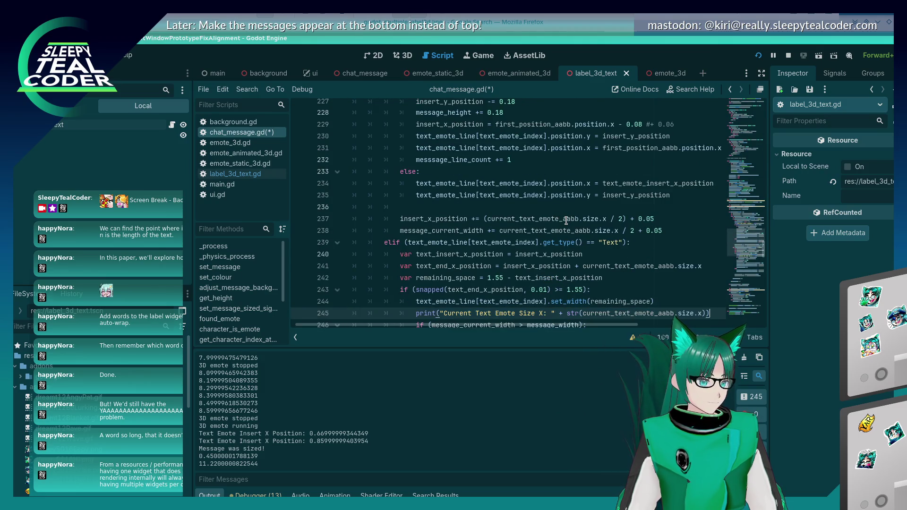
key("alt+Up")
key("alt+Up")
key("shift+Tab")
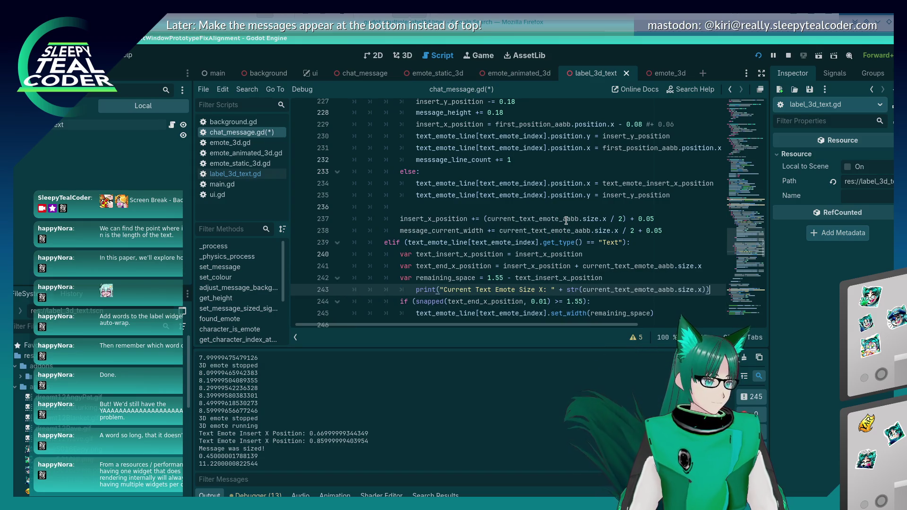
key("Home")
key("Down")
key("Down")
key("ctrl+s")
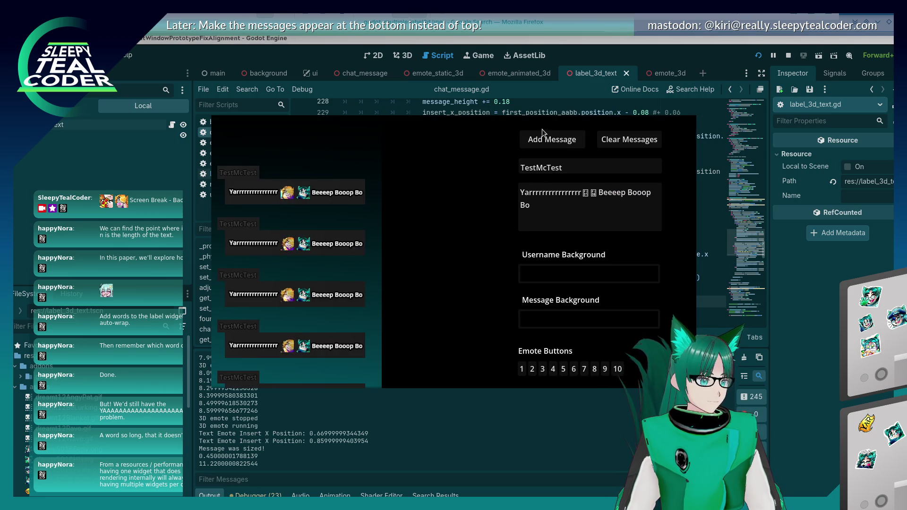
Step: Bring the Godot editor in front of the game to read the emote size 0.595 output
left_click(419, 444)
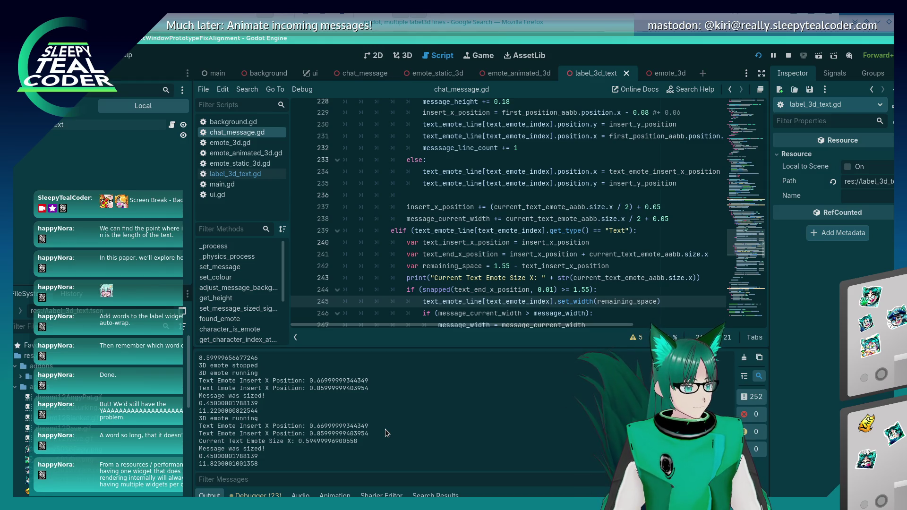
key("alt+Tab")
key("alt+Tab")
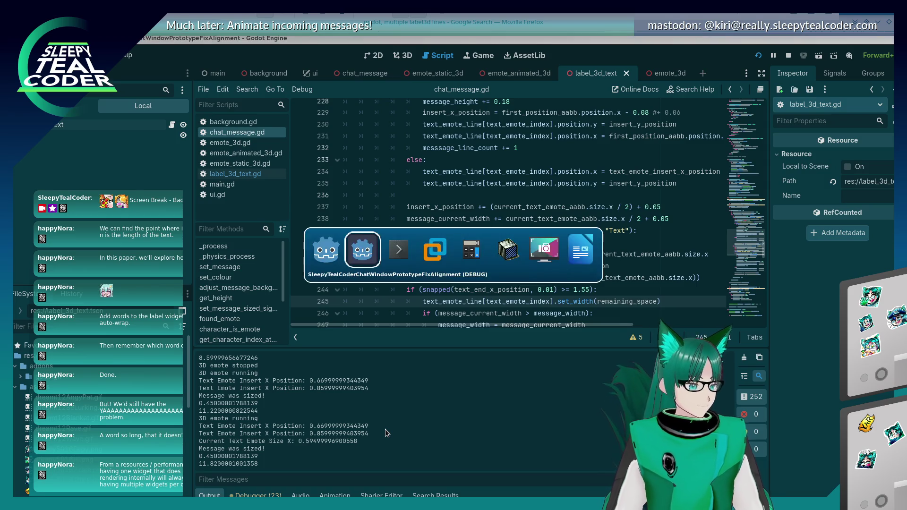
Step: Compute 0.594 ÷ 0.005 = 118.8 in KCalc, then lay the screen ruler across the top chat message
key("Escape")
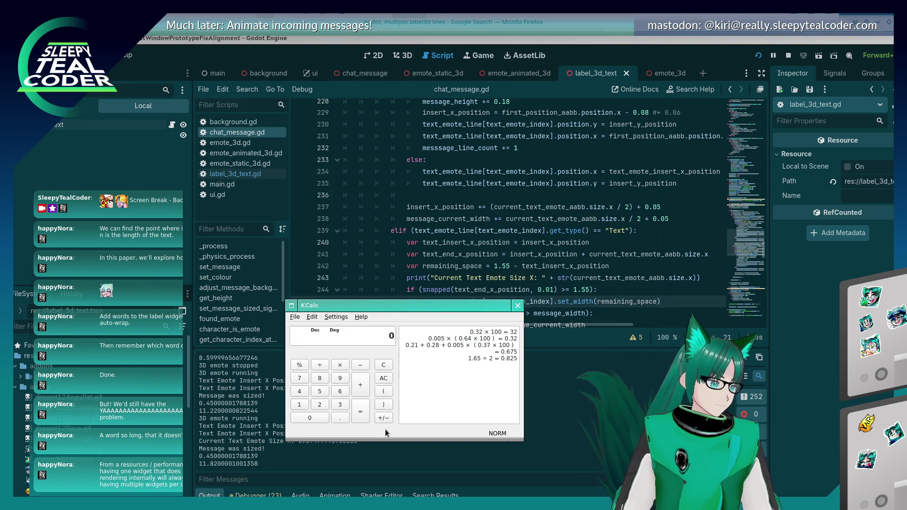
type("594/")
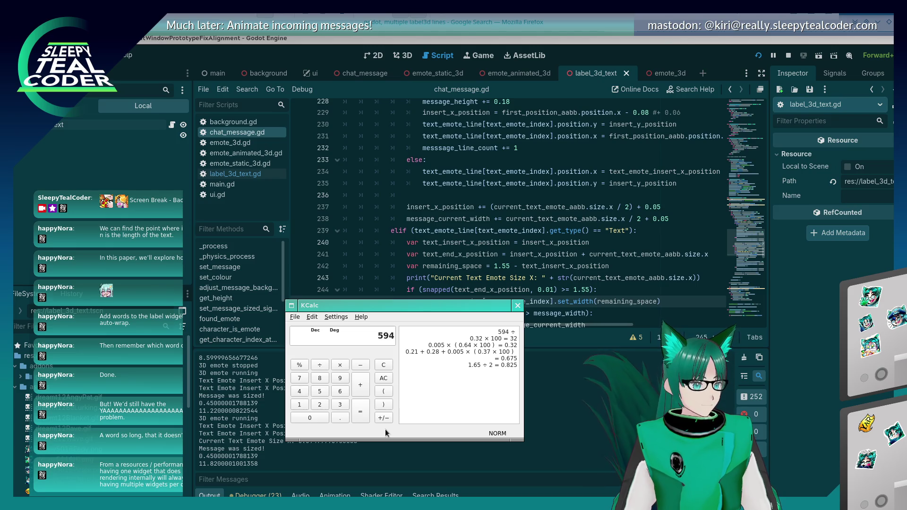
type("0.05")
key("Escape")
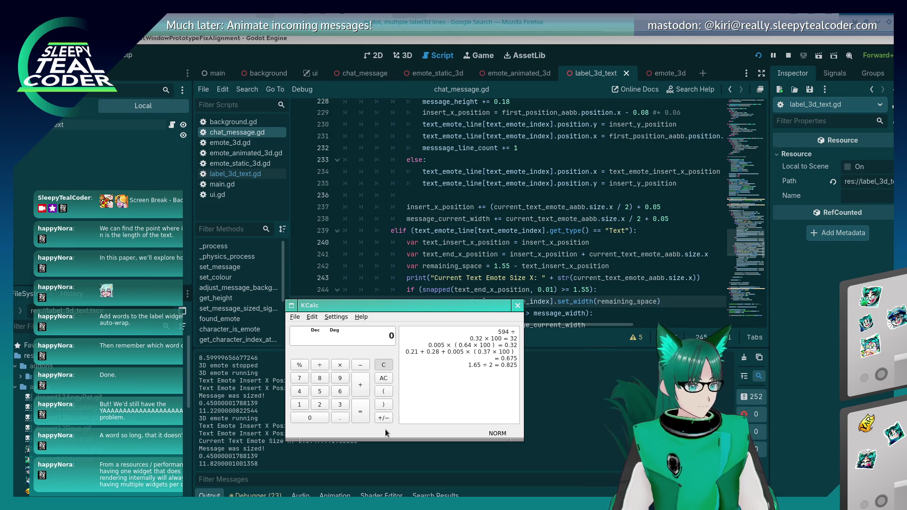
key("Page_Down")
key("alt+Tab")
key("Escape")
type("0.")
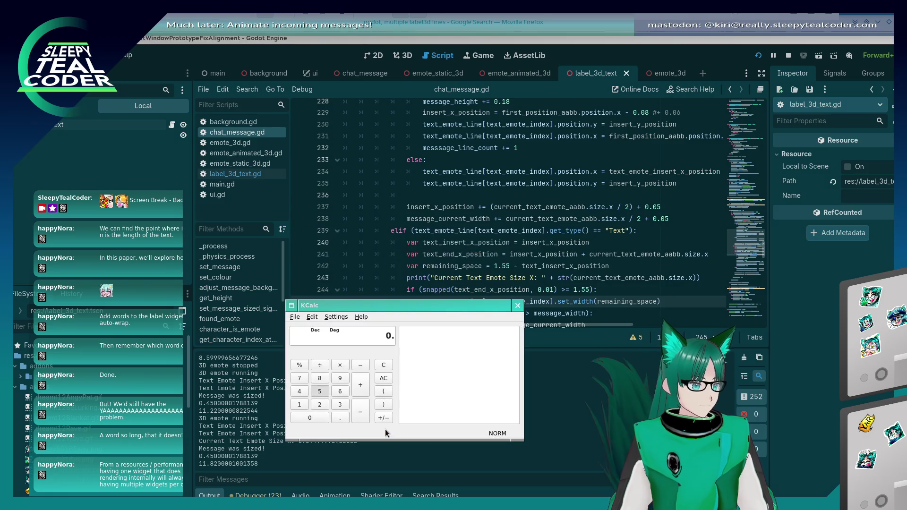
type("594/0.005")
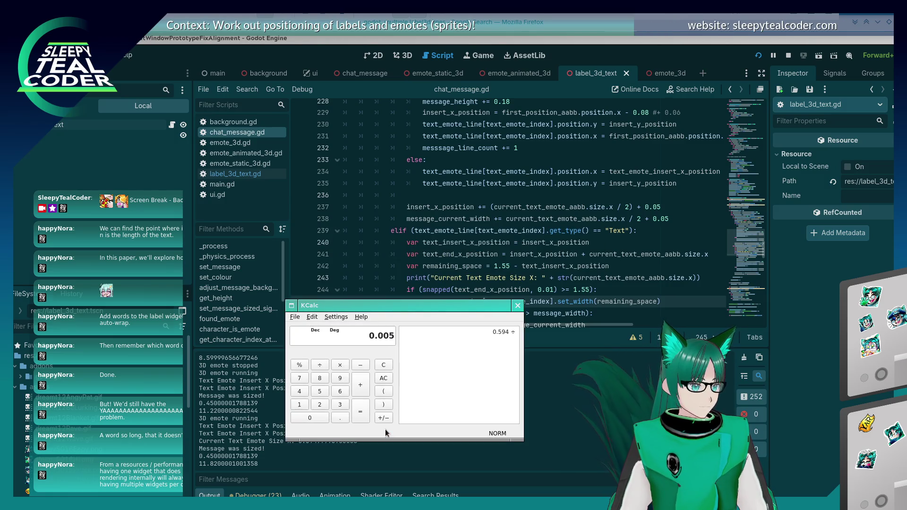
key("Return")
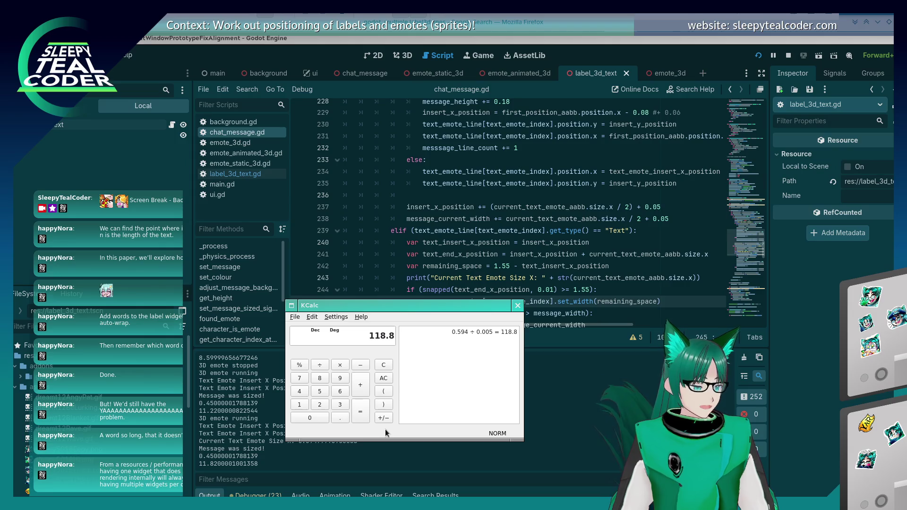
key("alt+Tab")
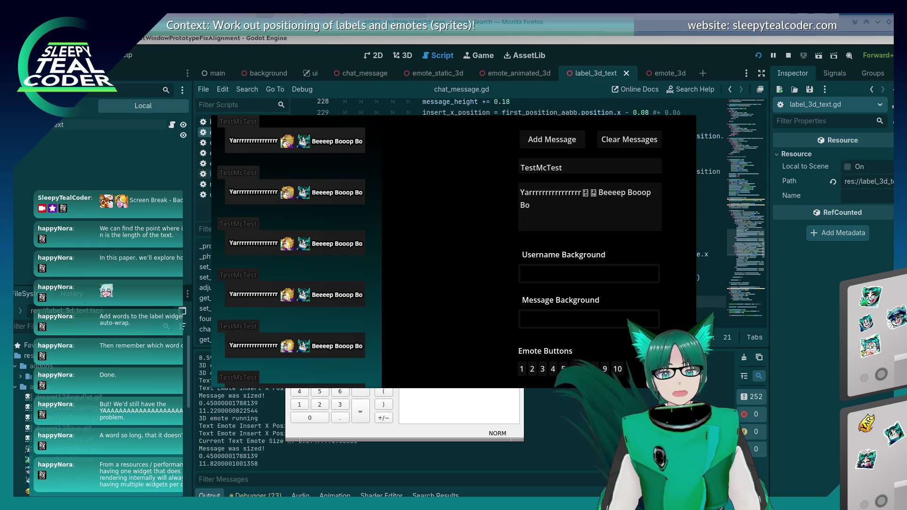
mouse_move(662, 186)
left_mouse_down()
mouse_move(397, 195)
mouse_move(391, 171)
left_mouse_up()
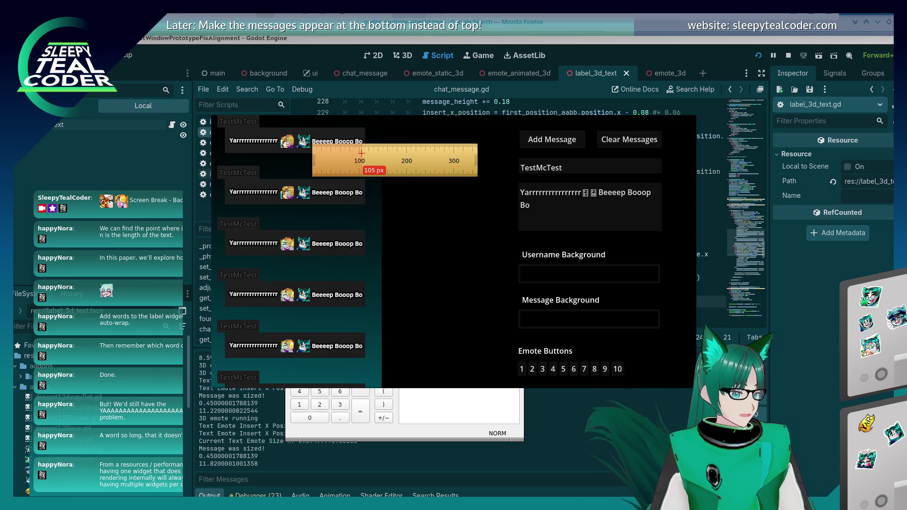
Step: Compare the roughly 105 px ruler reading with KCalc's 118.8, then return to the Godot script editor
left_click(460, 434)
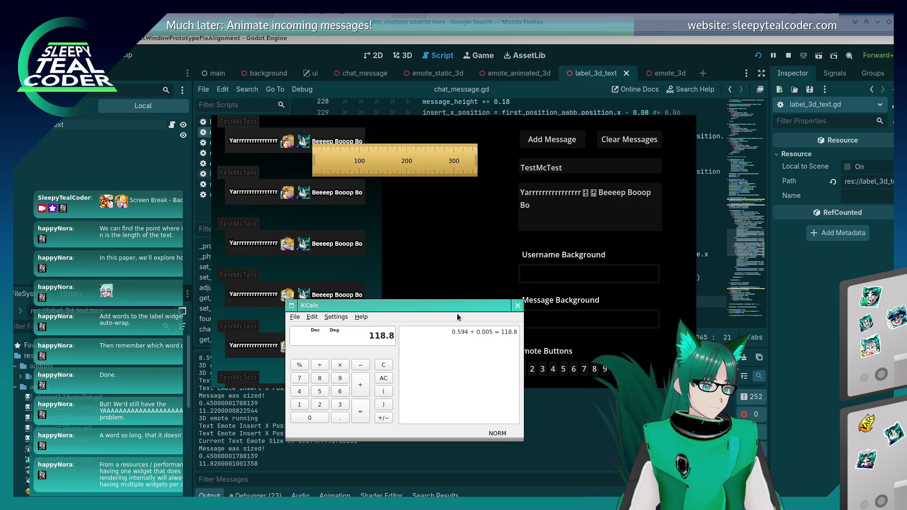
left_click(807, 403)
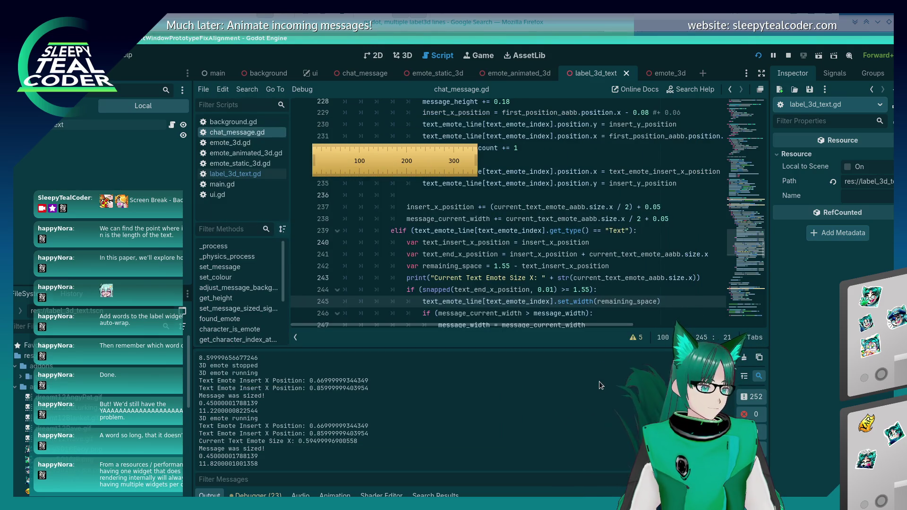
Step: Multiply 0.595 by 0.005 in KCalc, correcting a mistyped multiplier
key("alt+Tab")
type("0")
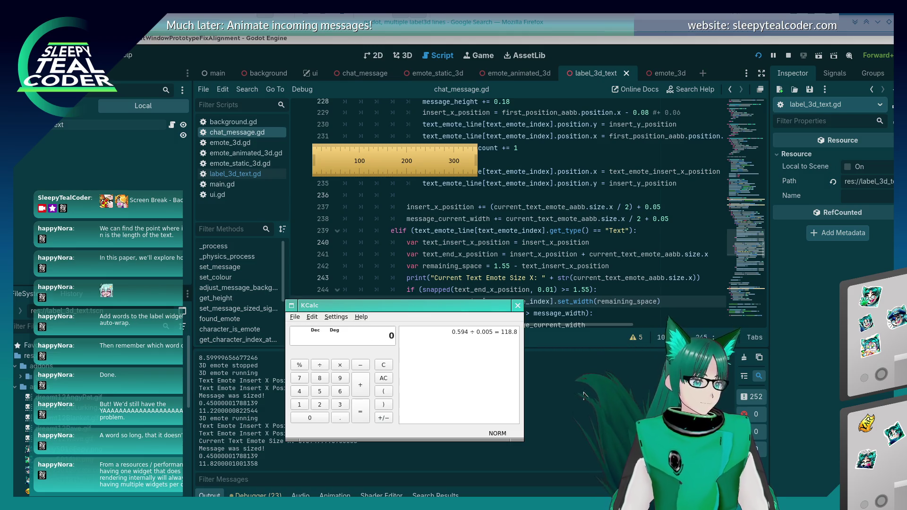
type(".595")
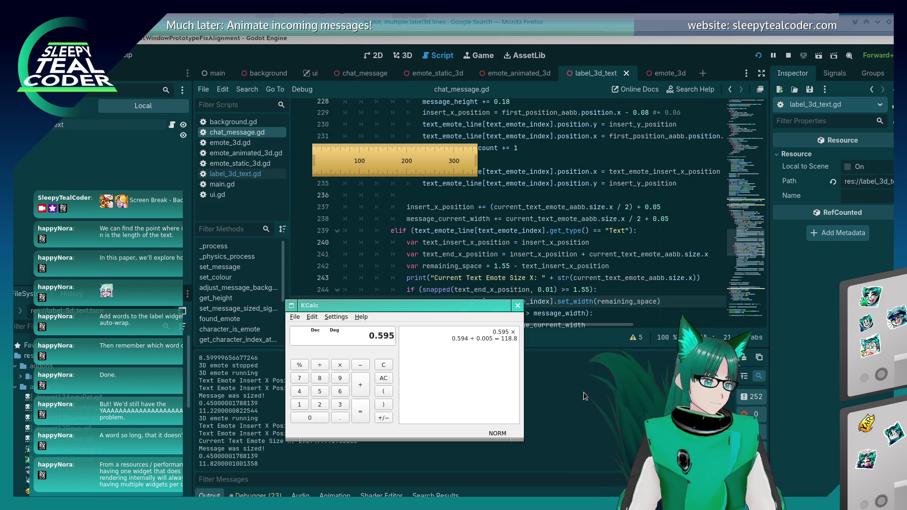
type("*0.0005")
key("BackSpace")
key("BackSpace")
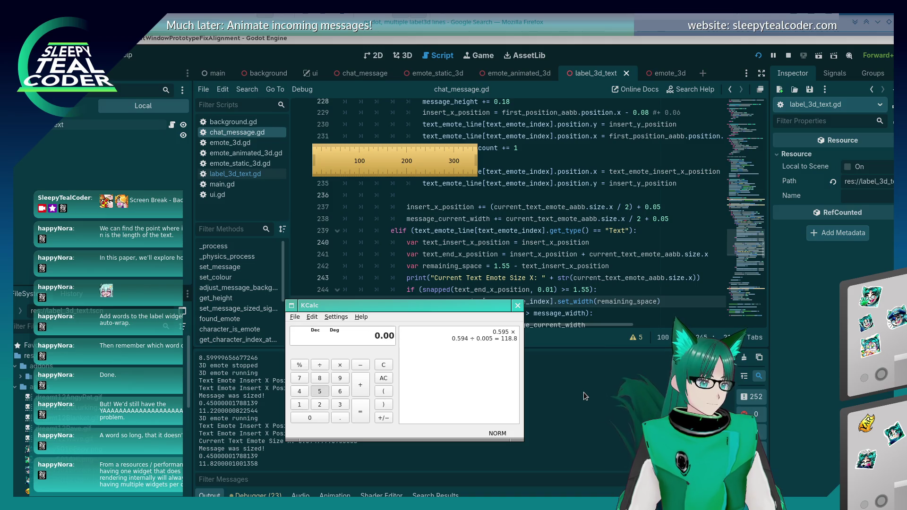
type("5")
key("Return")
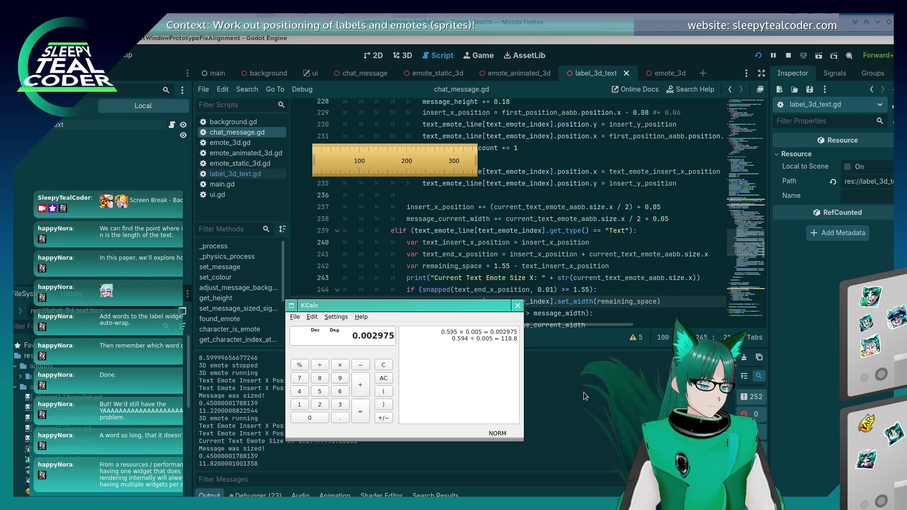
Step: Compute 0.005 × 595 and 0.595 ÷ 0.005 = 119, then quit KCalc and open label_3d_text.gd
key("Escape")
type("0.005")
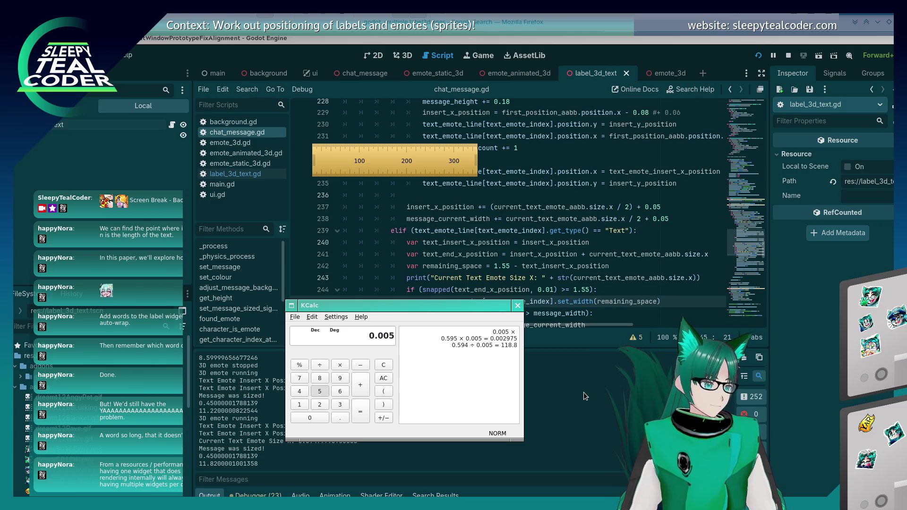
type("*595")
key("Return")
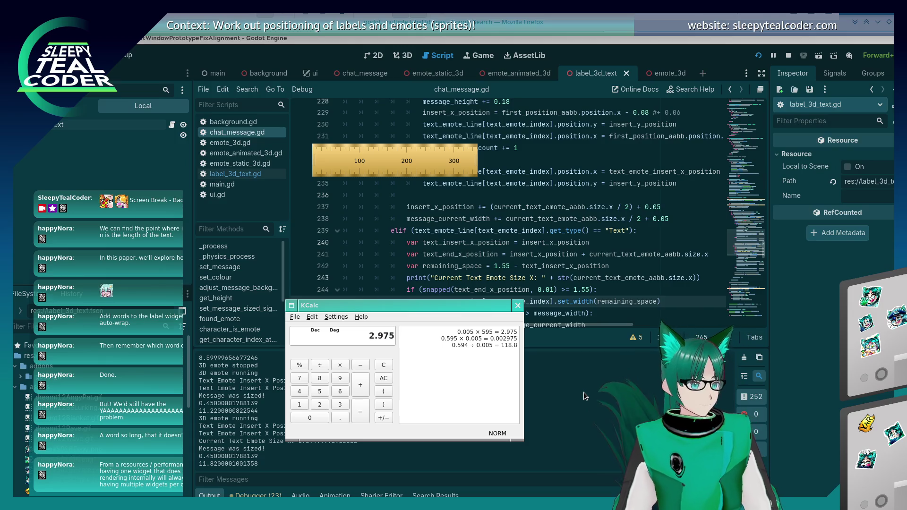
key("Escape")
type("0.5")
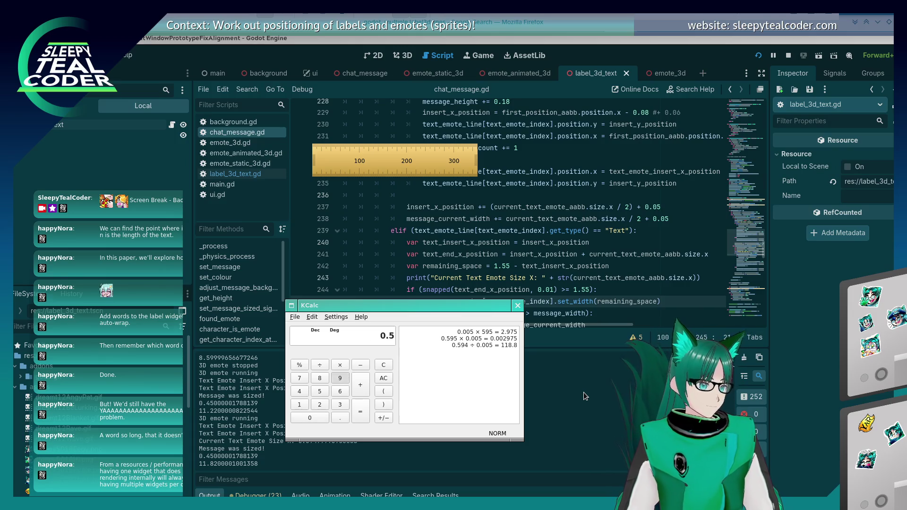
type("95/0.005")
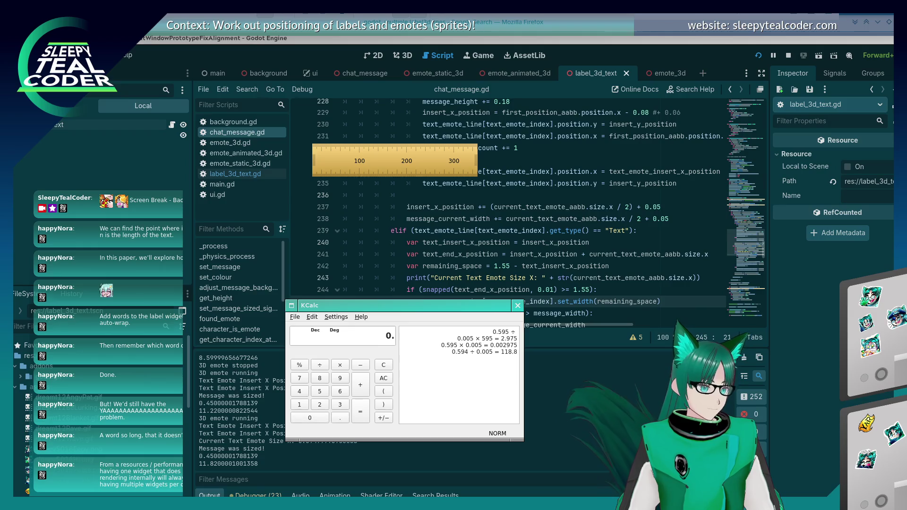
key("Return")
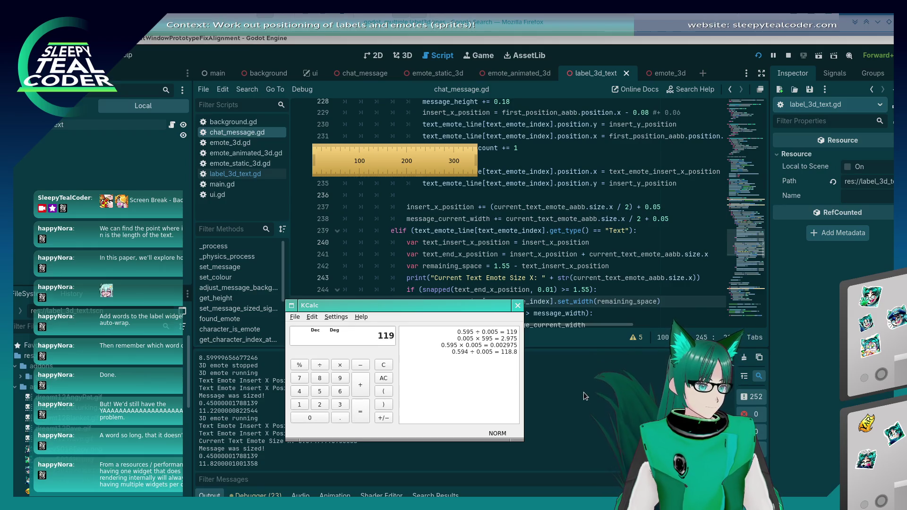
key("ctrl+q")
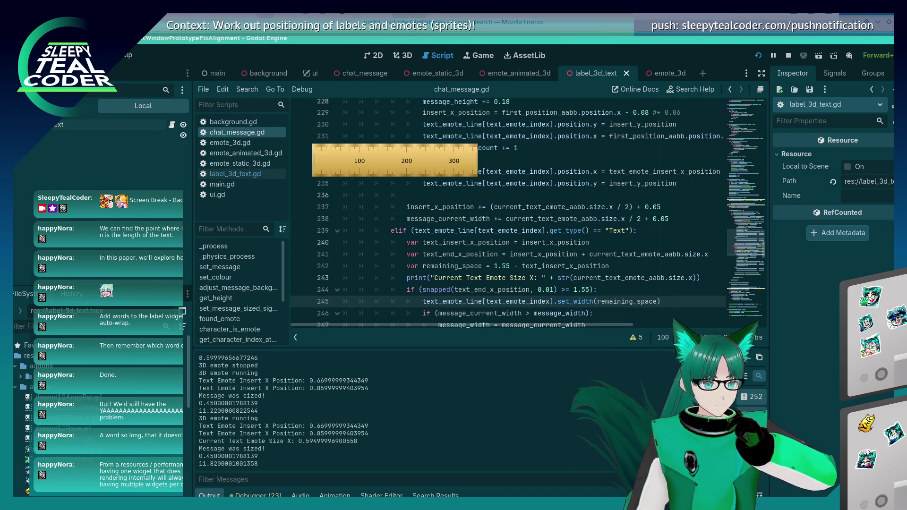
left_click(235, 174)
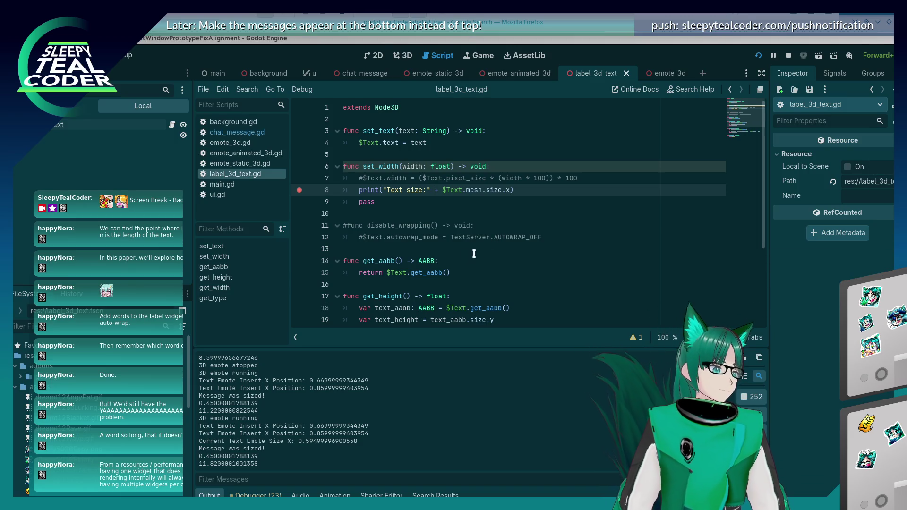
Step: Uncomment line 7's pixel_size width formula in set_width and comment out line 8's text size print
left_click(367, 179)
key("ctrl+k")
key("Down")
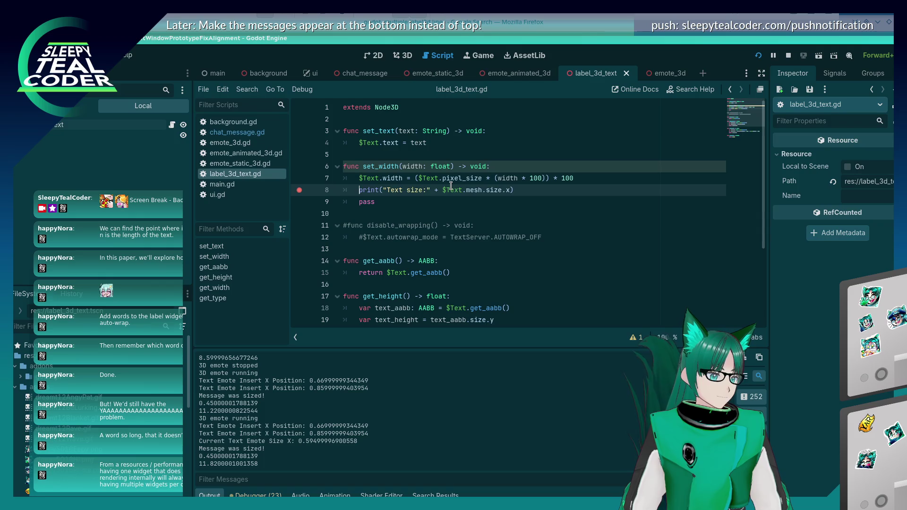
key("ctrl+k")
key("Up")
key("End")
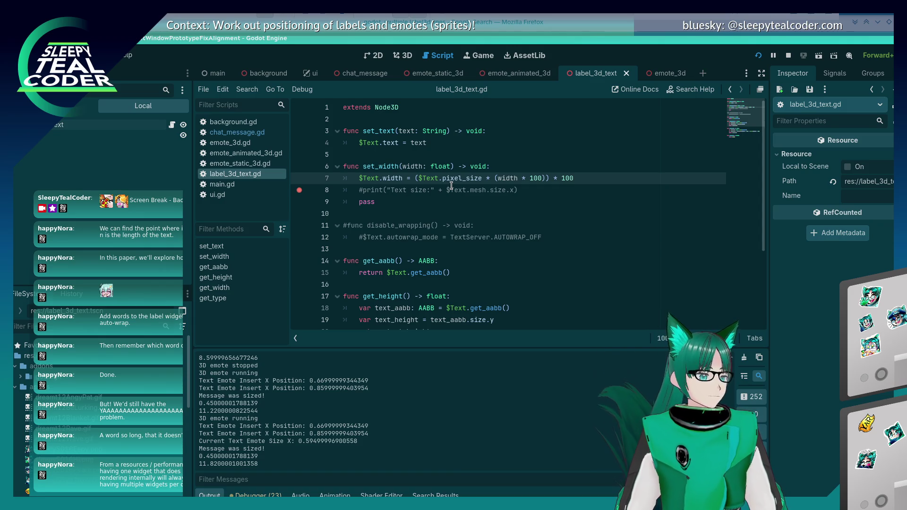
Step: Start a 'global' line below the width line and browse the code-completion suggestions
key("Return")
type("global")
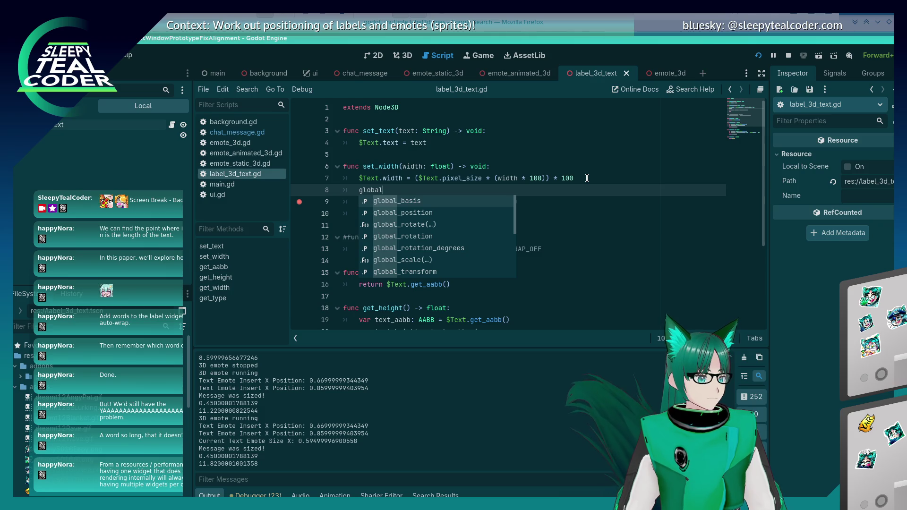
type("_")
key("BackSpace")
type(".")
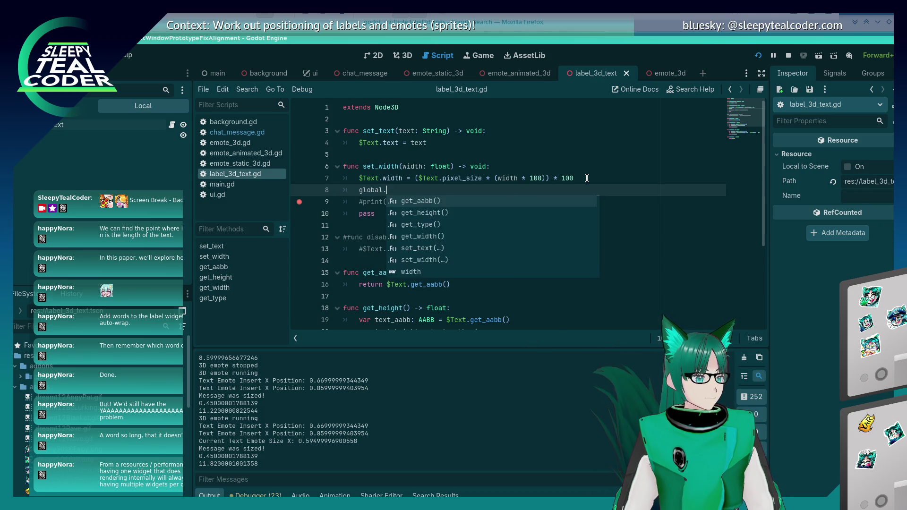
key("Escape")
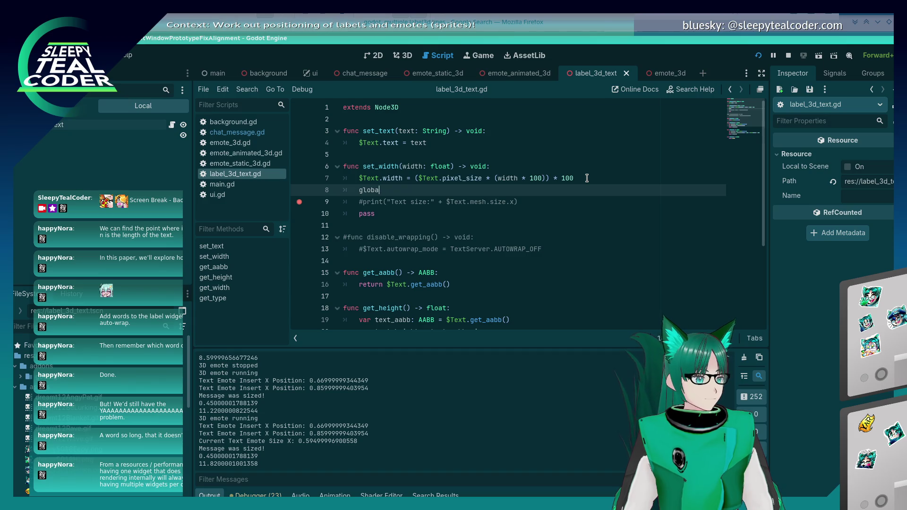
key("BackSpace")
key("Down")
key("Down")
key("Down")
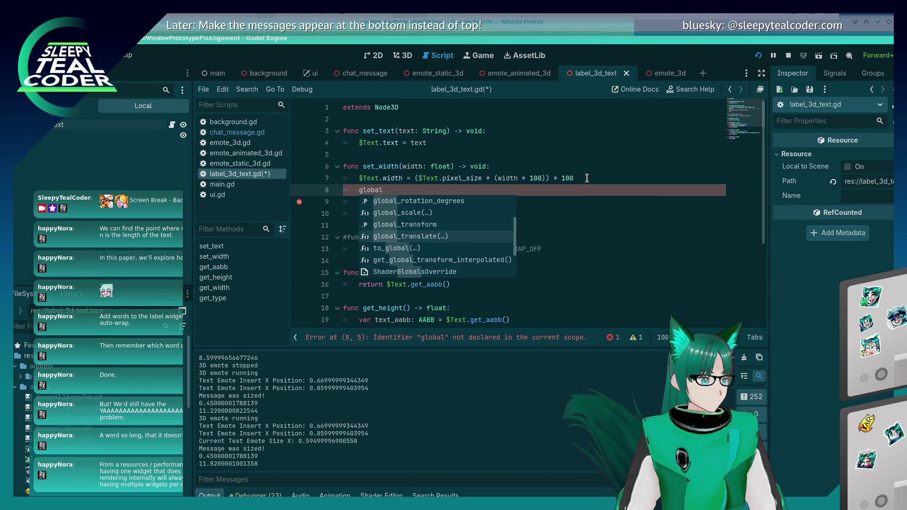
key("Down")
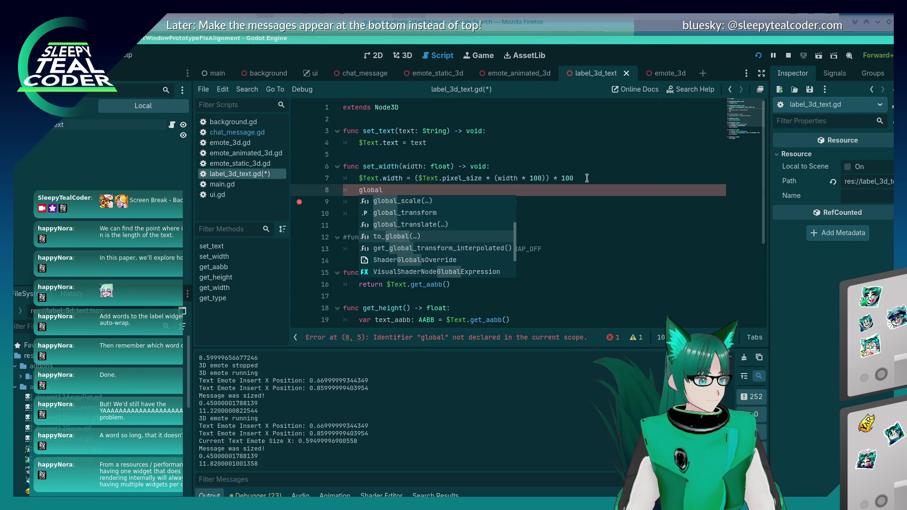
key("Down")
key("Down")
key("Down")
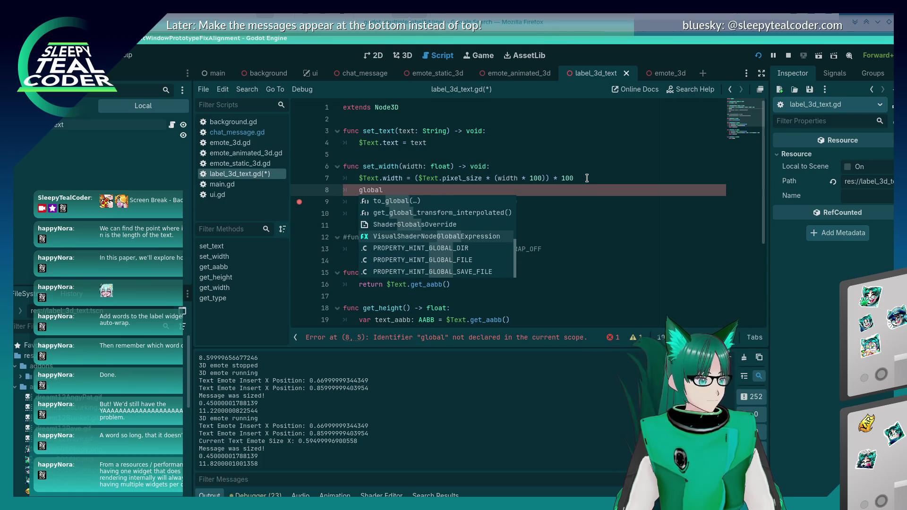
key("Down")
key("Down")
key("Down")
key("Up")
key("Up")
key("Up")
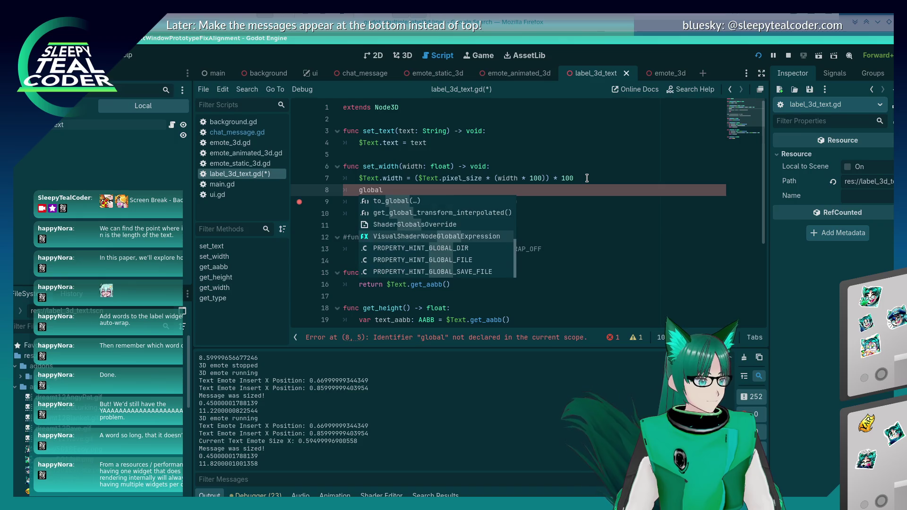
Step: Delete the unfinished global line, save label_3d_text.gd, and bring Firefox's Google results forward
key("Escape")
key("ctrl+BackSpace")
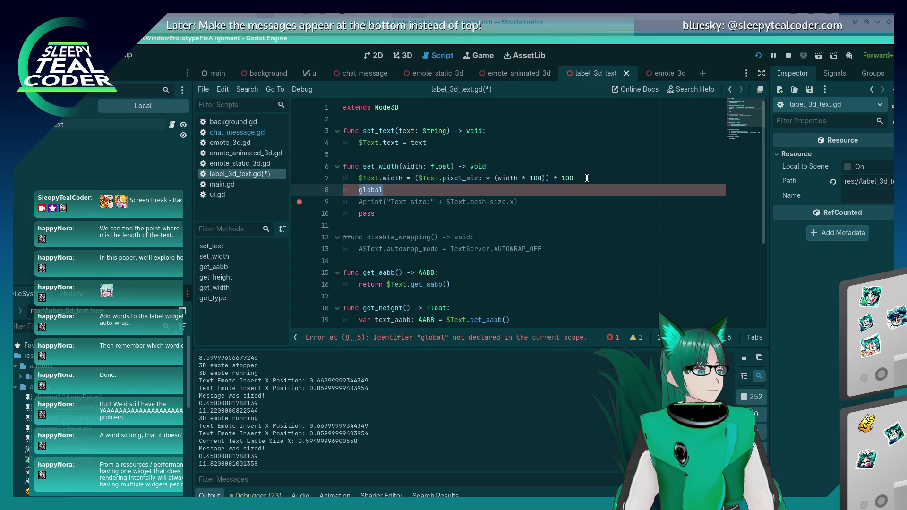
key("BackSpace")
key("BackSpace")
key("ctrl+s")
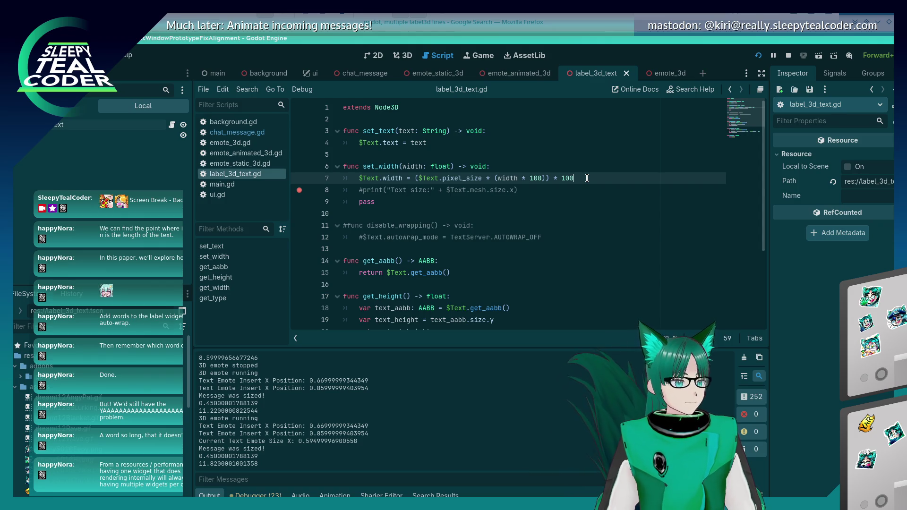
left_click(579, 22)
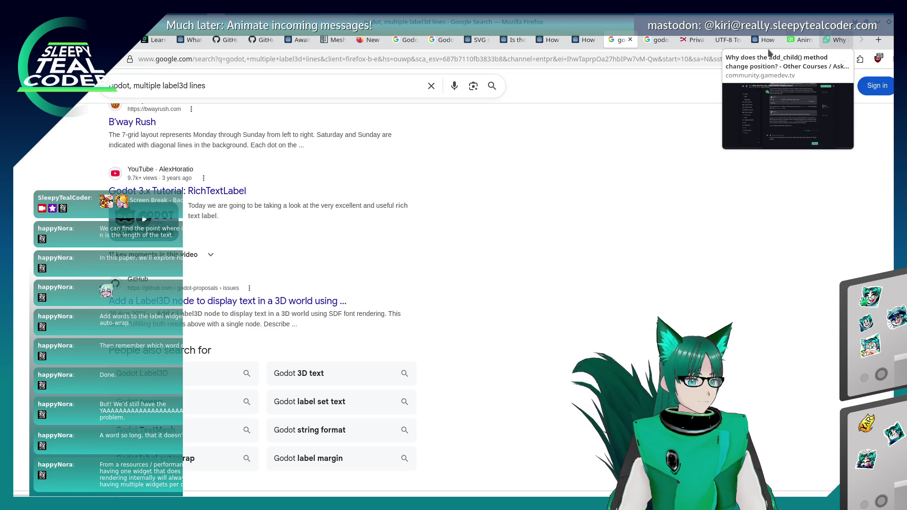
Step: Replace 'multiple label3d lines' in the Google query with 'meter to pixels conversion' and search
left_click_drag(156, 85, 277, 83)
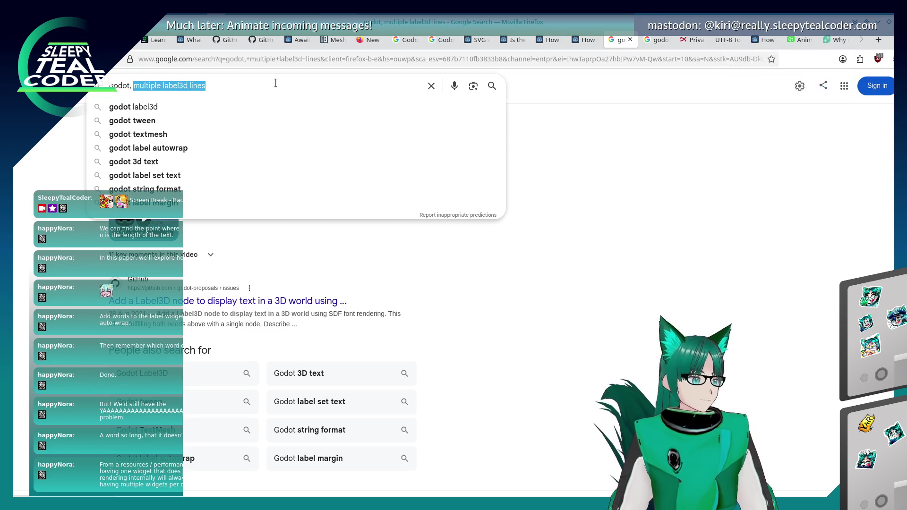
type("p")
key("BackSpace")
type("mete")
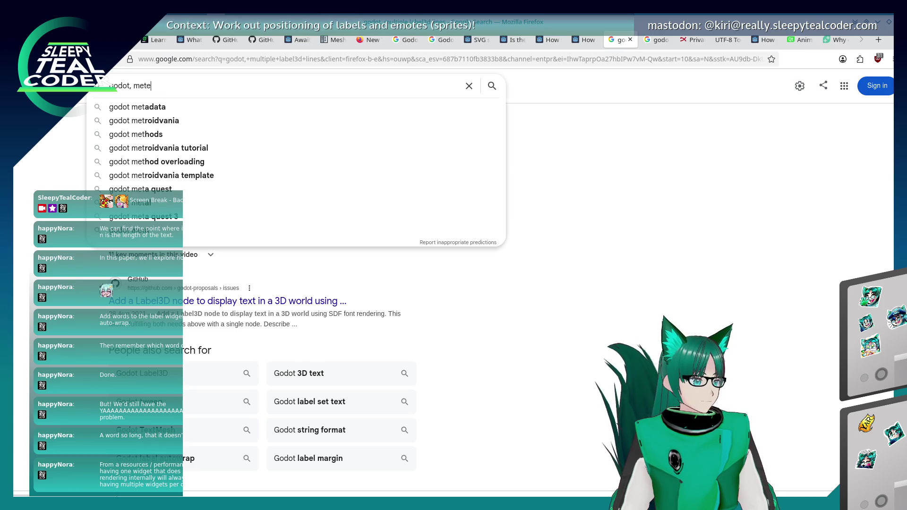
type("r to pixels con")
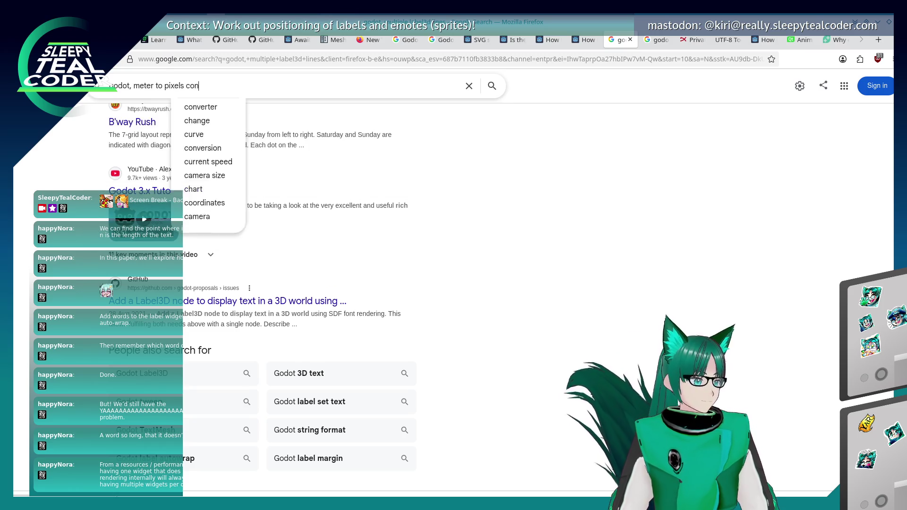
type("version")
key("Return")
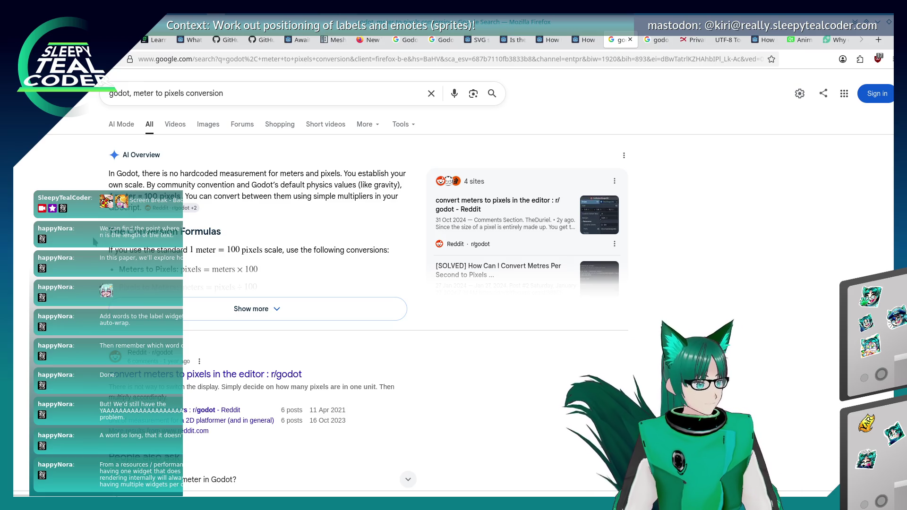
Step: Scroll through the meter-to-pixels results and go to the second results page
scroll(92, 246, "down", 5)
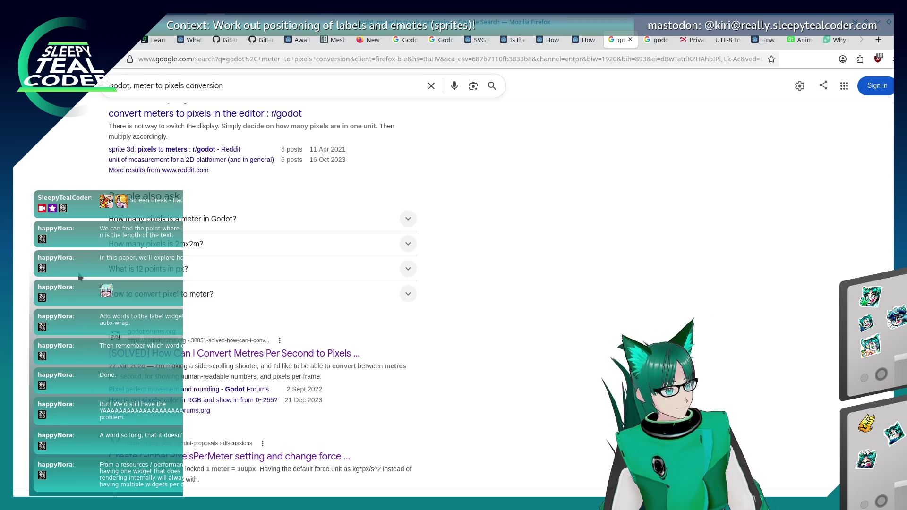
scroll(80, 276, "down", 3)
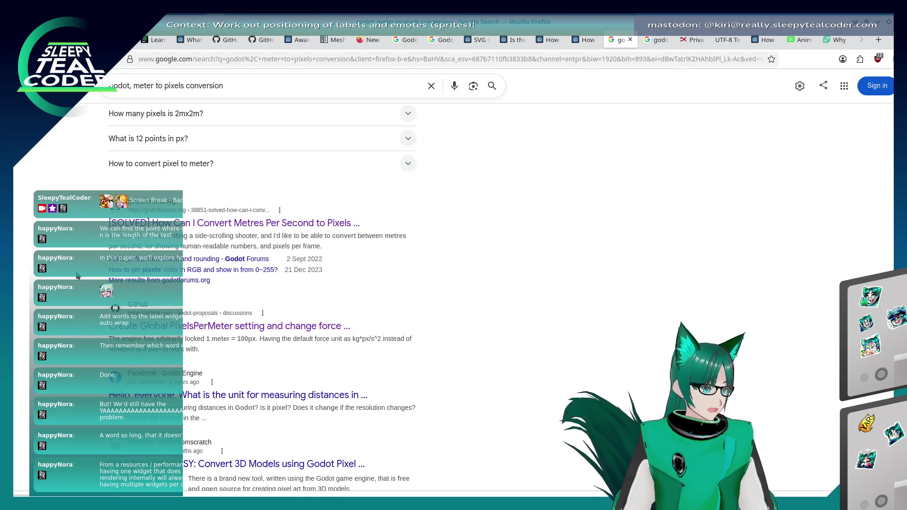
scroll(78, 275, "down", 1)
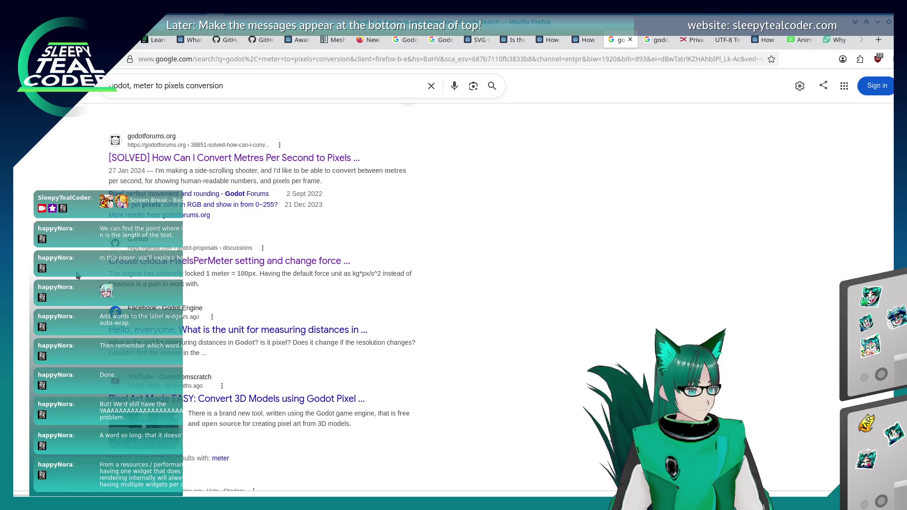
scroll(78, 276, "down", 4)
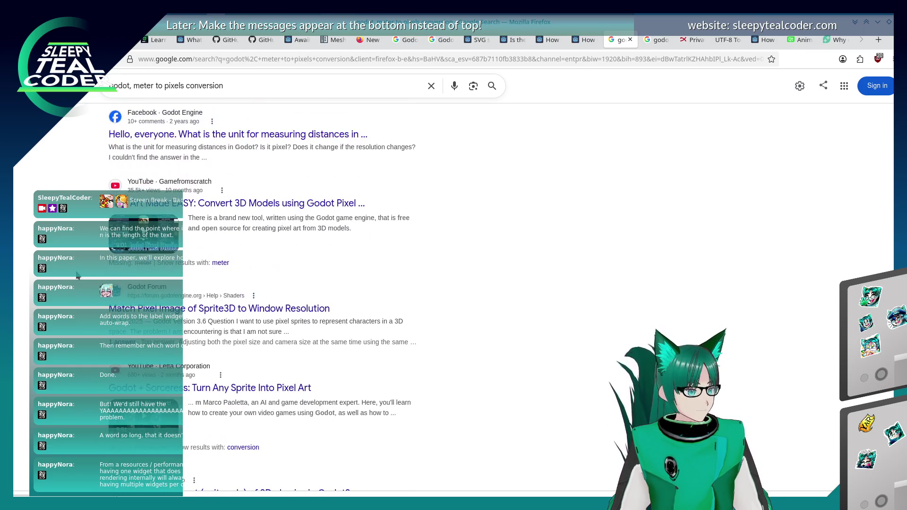
scroll(78, 275, "down", 3)
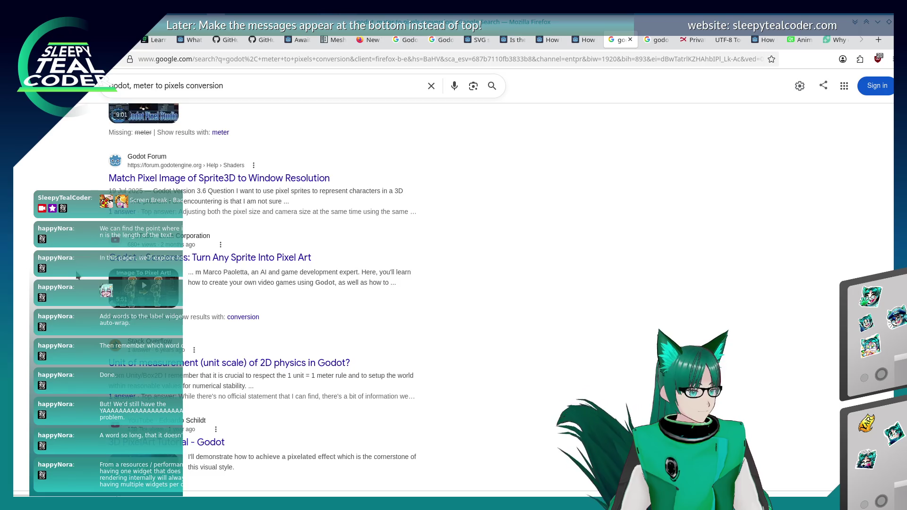
scroll(78, 276, "down", 3)
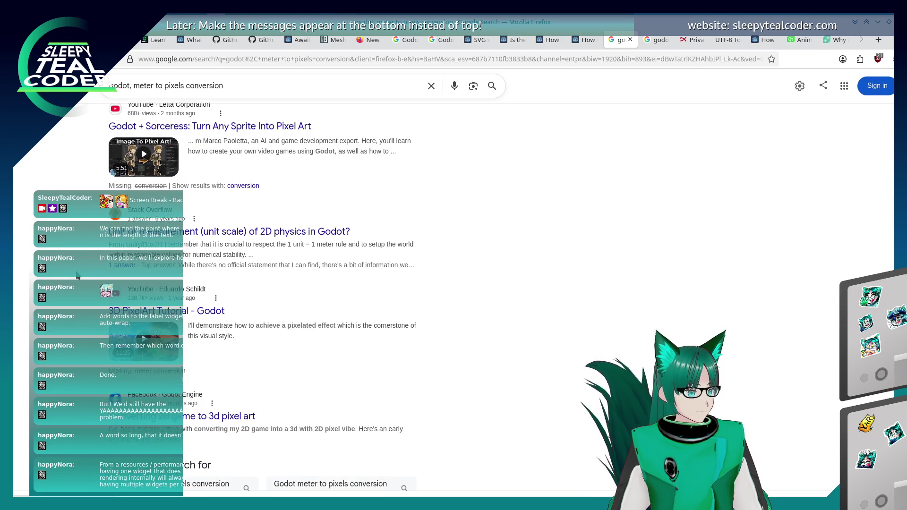
scroll(78, 276, "down", 4)
left_click(213, 414)
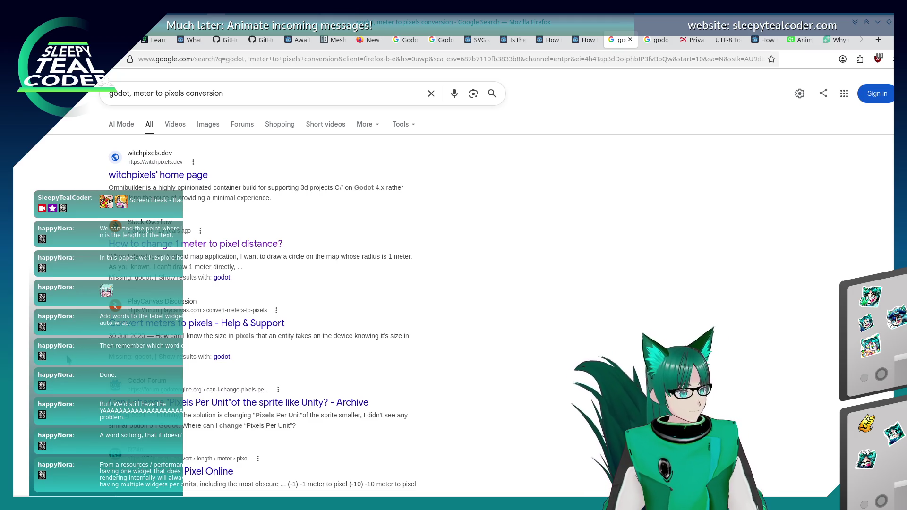
Step: Read the Godot Forum 'Pixels Per Unit' thread from page 2, then go back to the results
scroll(68, 359, "down", 3)
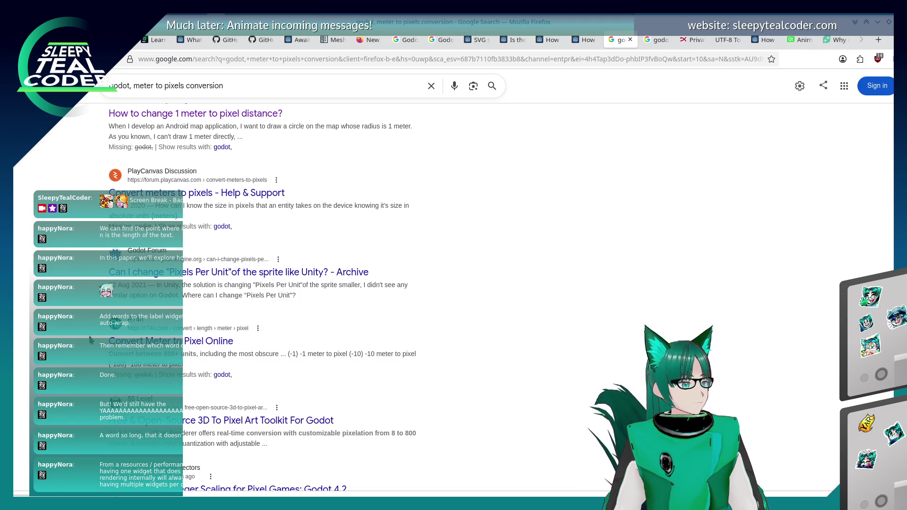
scroll(90, 340, "down", 3)
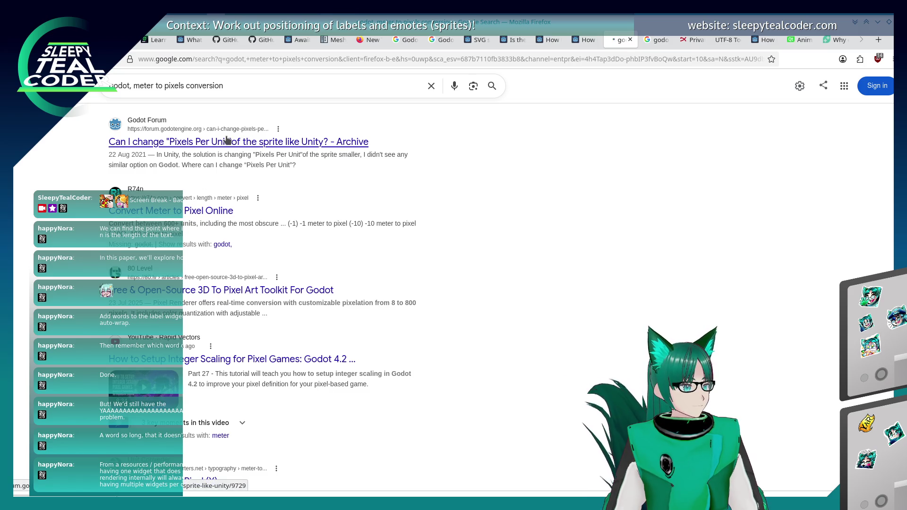
left_click(226, 138)
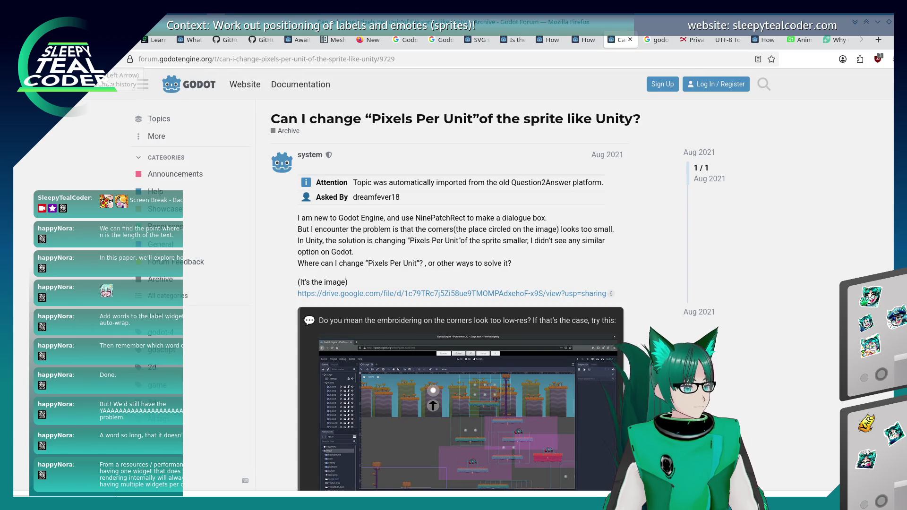
scroll(31, 152, "down", 15)
scroll(31, 152, "down", 10)
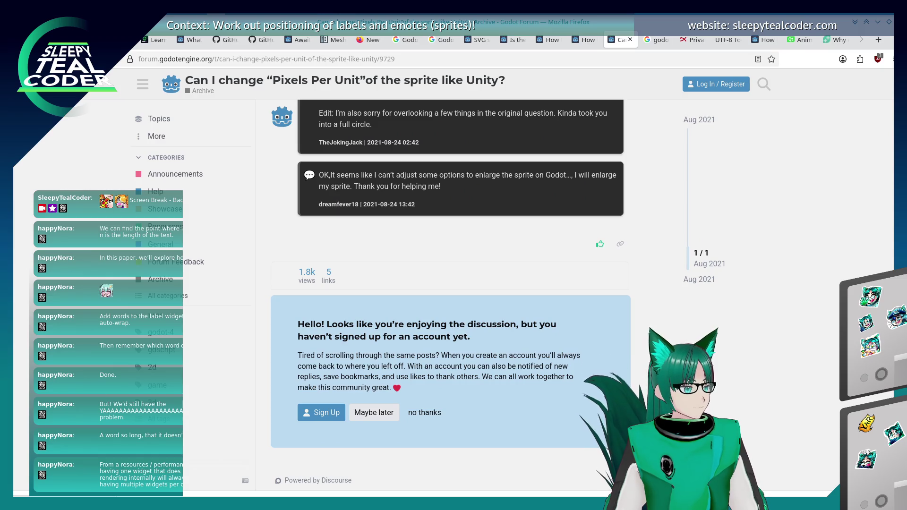
key("alt+Left")
Step: Finish reviewing page 2 and browse the third results page, including 'Convert 1 Meter to Pixel'
scroll(263, 296, "down", 10)
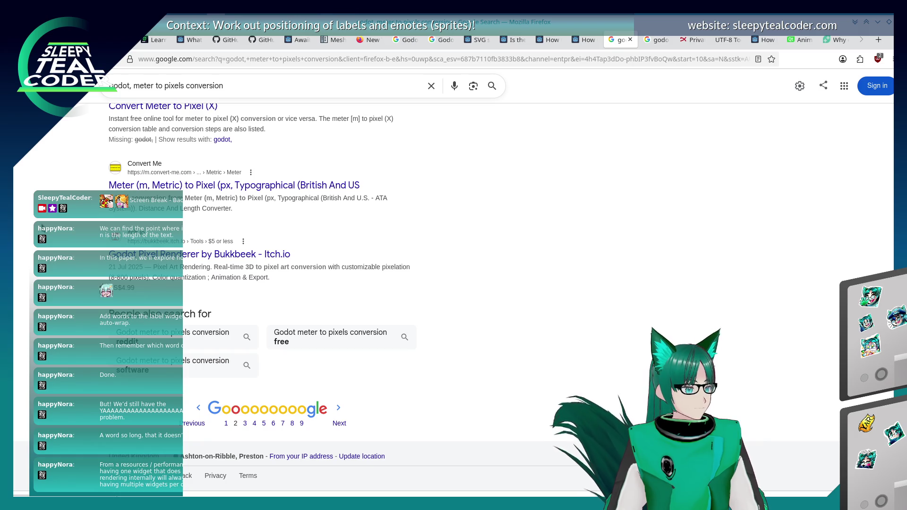
scroll(263, 297, "up", 3)
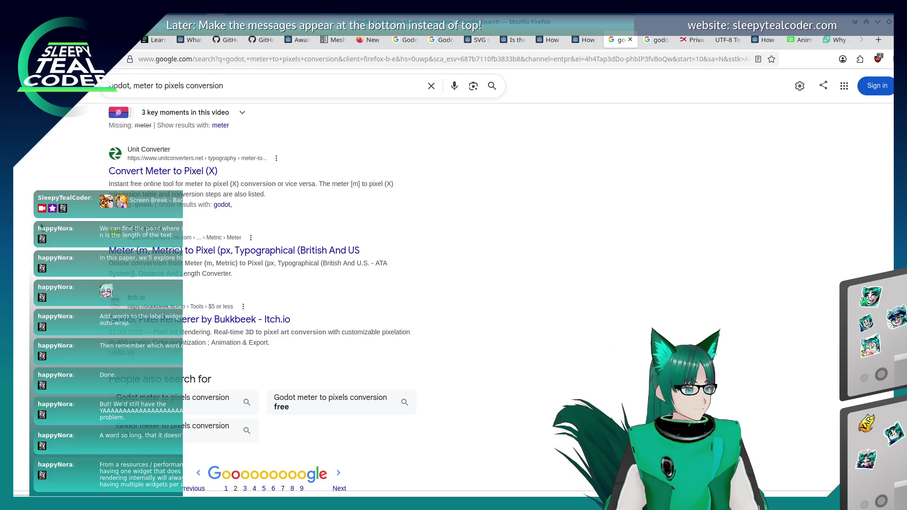
scroll(260, 293, "up", 12)
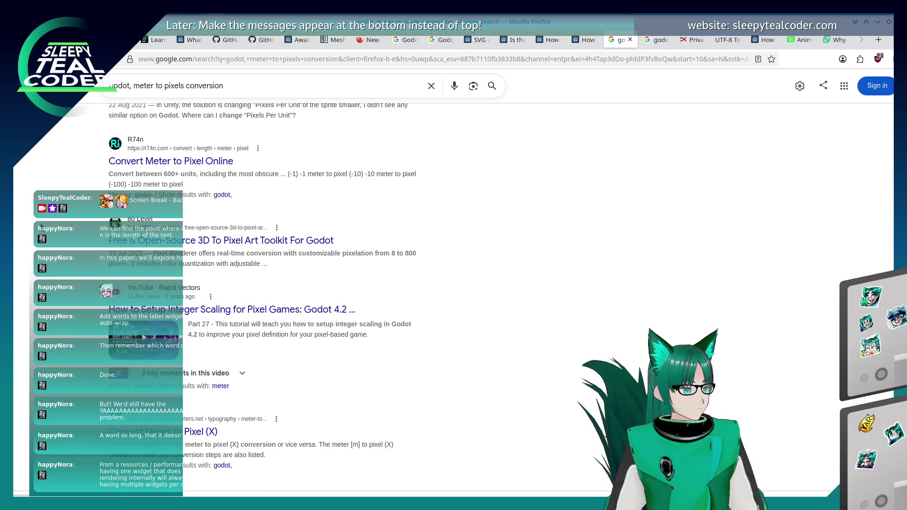
scroll(262, 293, "up", 3)
scroll(263, 293, "up", 12)
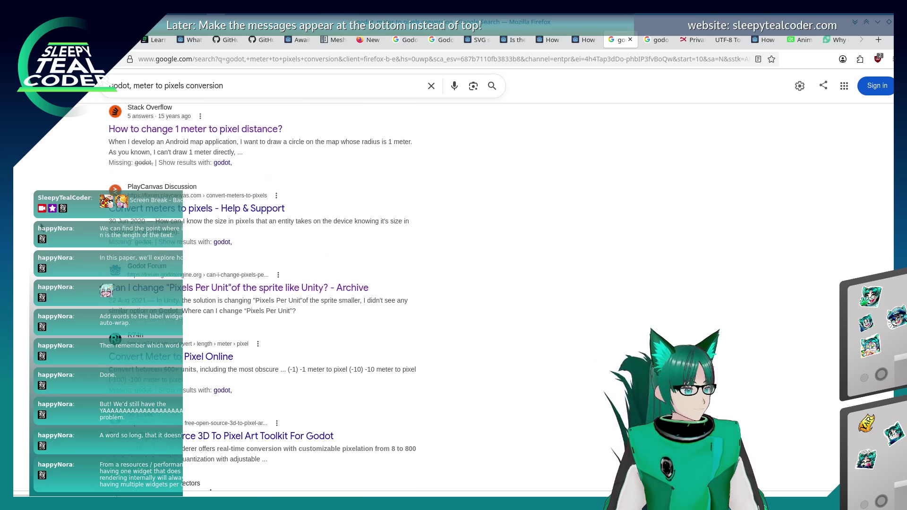
scroll(241, 419, "down", 15)
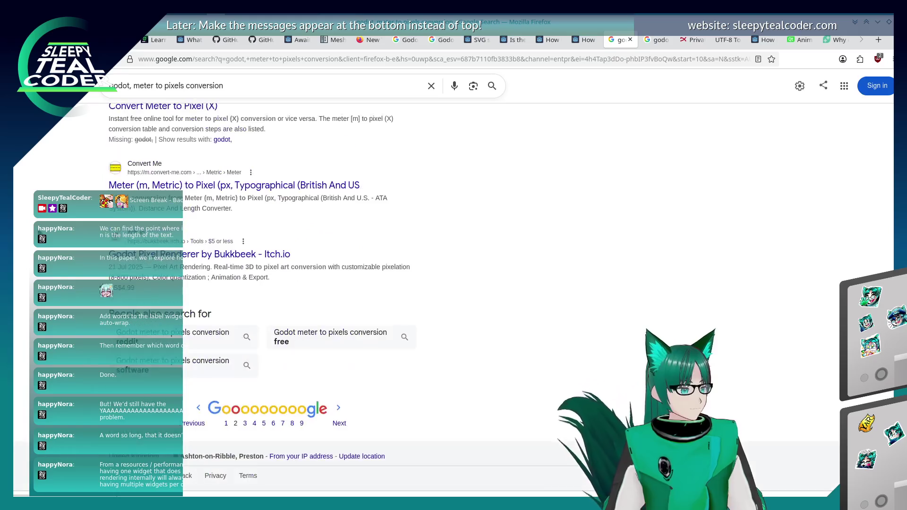
left_click(245, 423)
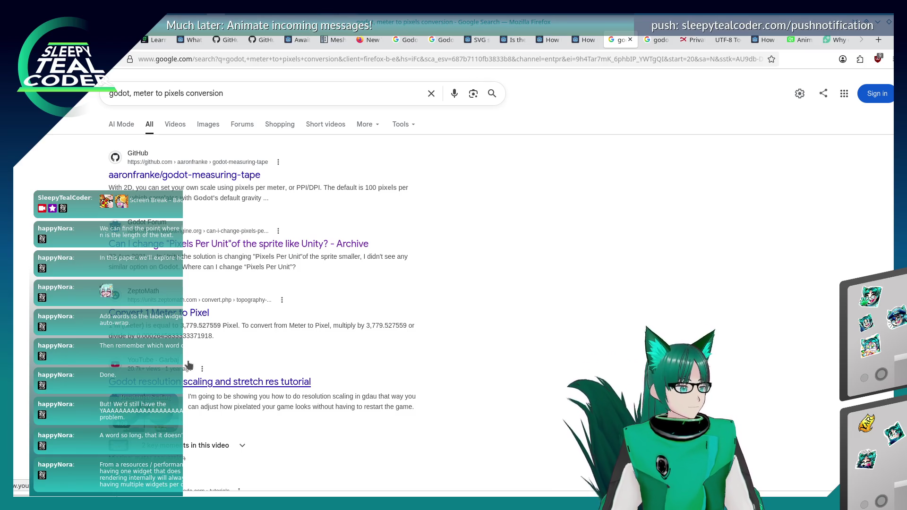
scroll(188, 364, "down", 5)
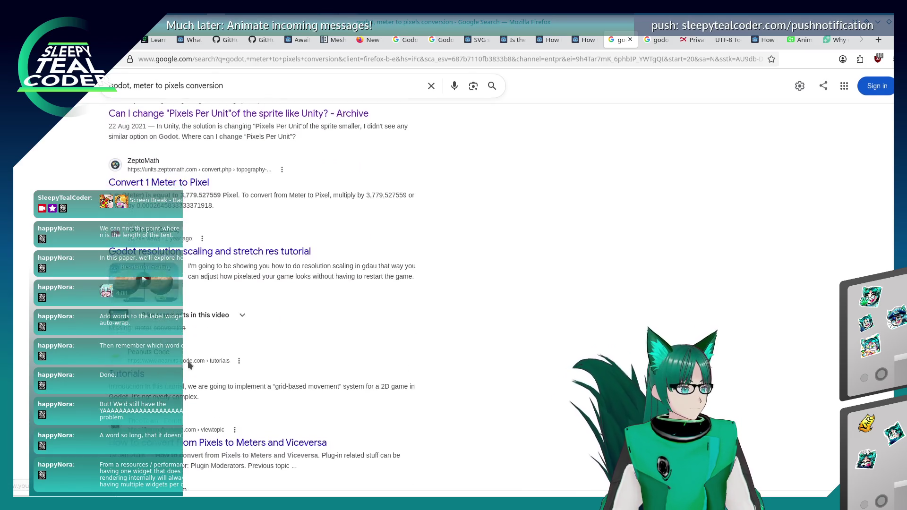
scroll(188, 364, "down", 6)
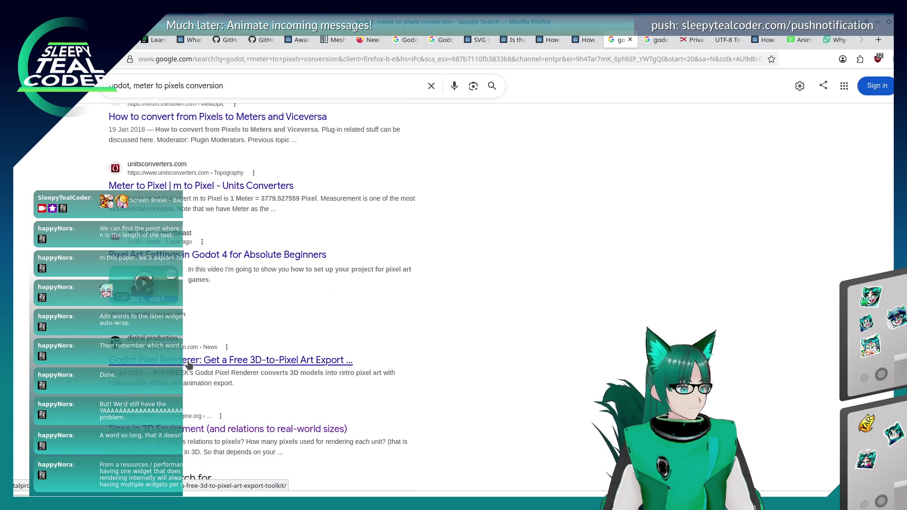
scroll(188, 360, "up", 2)
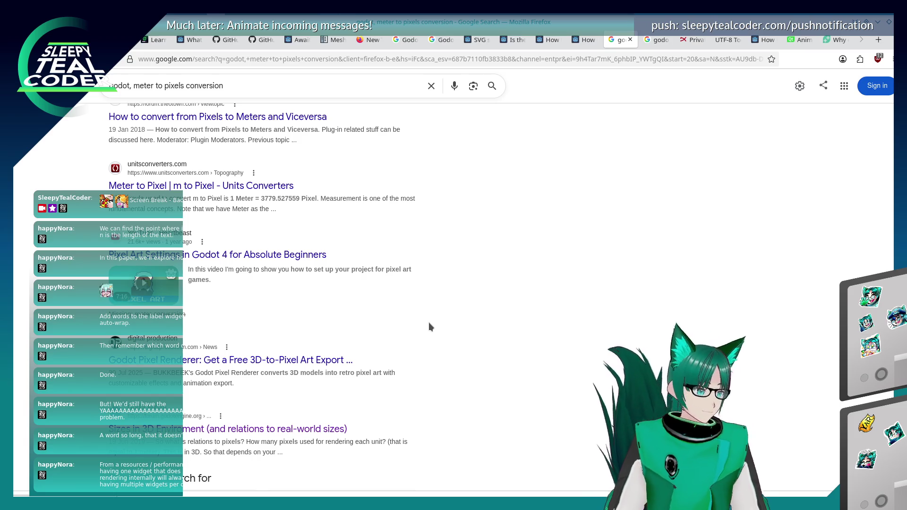
key("alt+Tab")
key("alt+Tab")
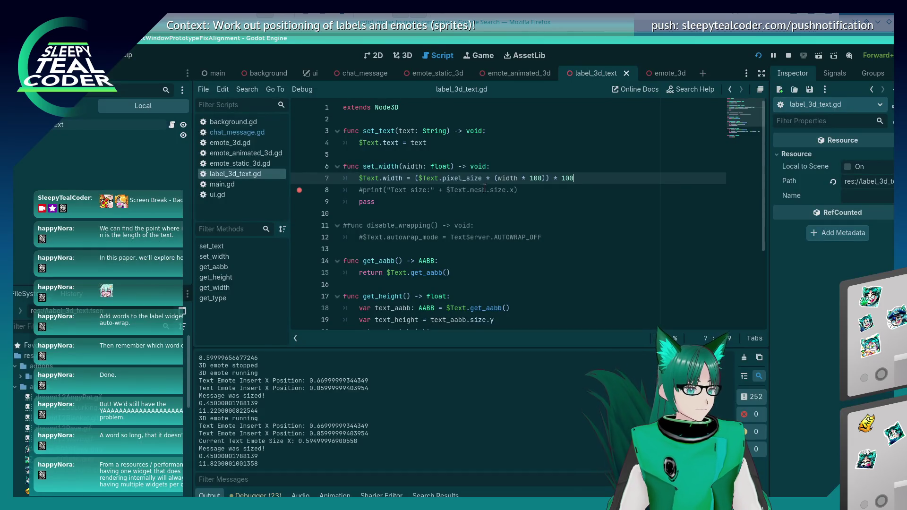
Step: Change line 7 to $Text.width = width * 100, dropping the pixel_size scaling, and save
left_click(483, 178)
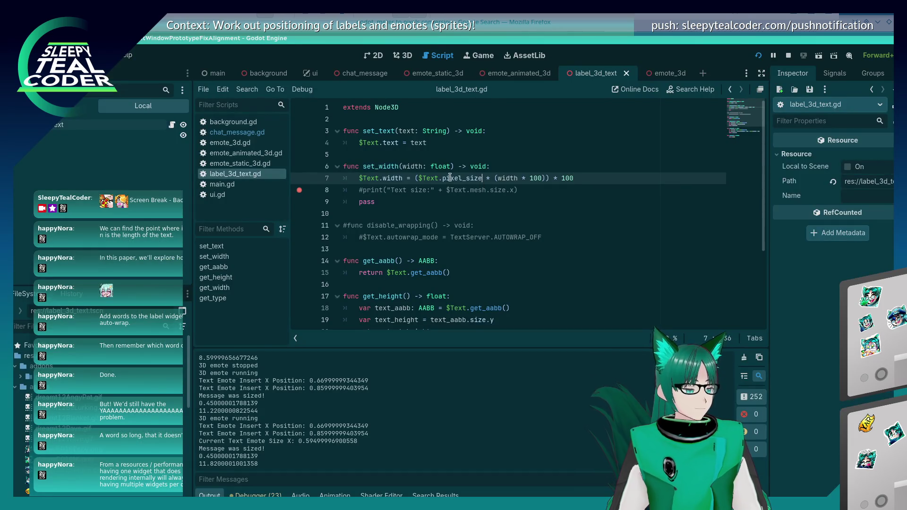
left_click_drag(415, 180, 573, 181)
key("BackSpace")
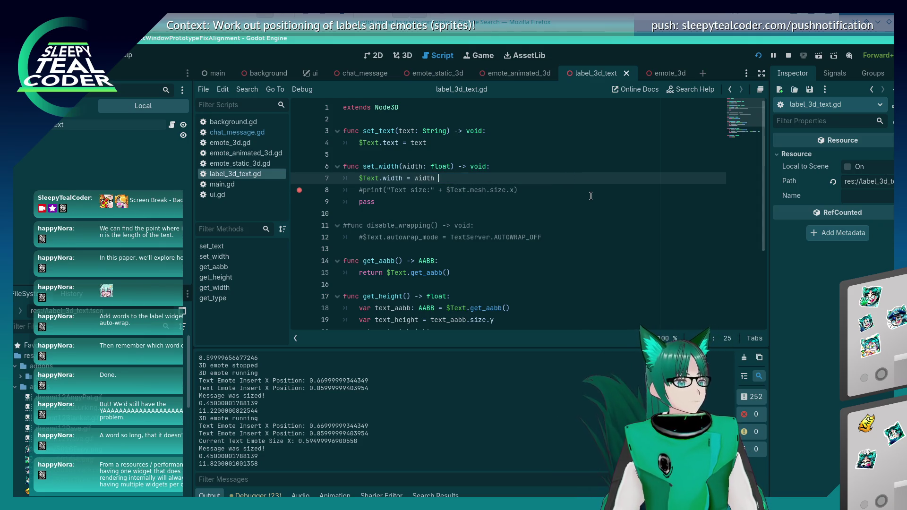
key("BackSpace")
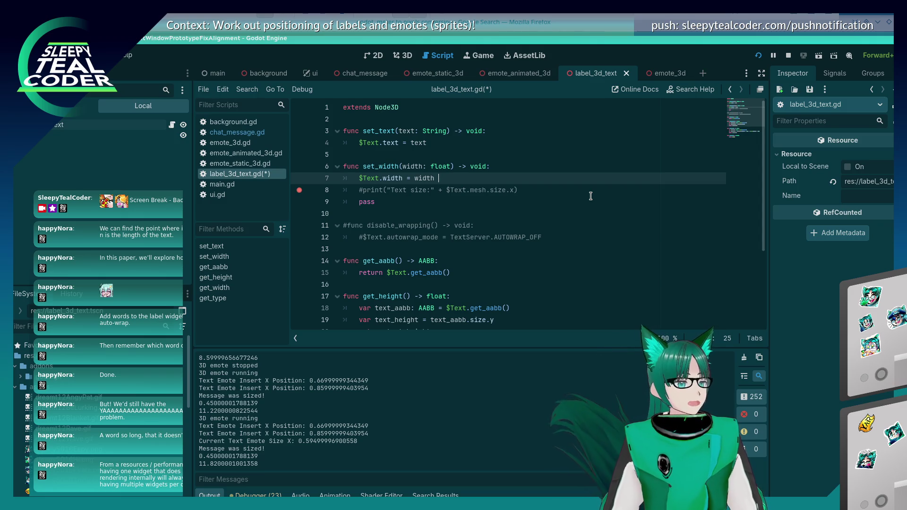
key("BackSpace")
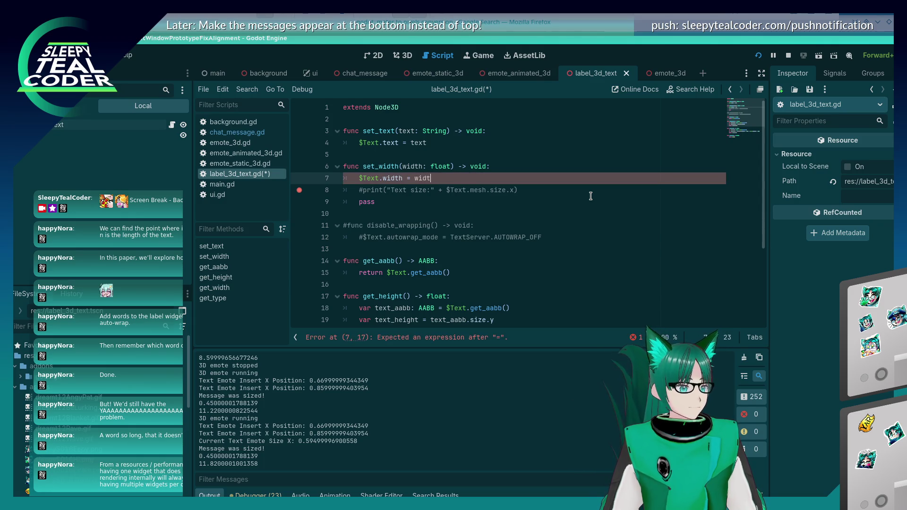
type("h * 100")
key("ctrl+s")
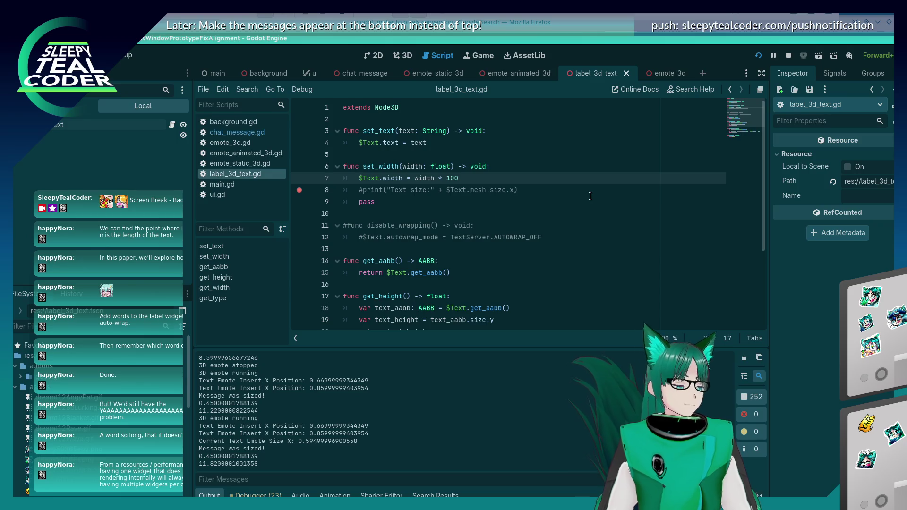
Step: Move the breakpoint from line 8 to line 7 in label_3d_text.gd
left_click(299, 190)
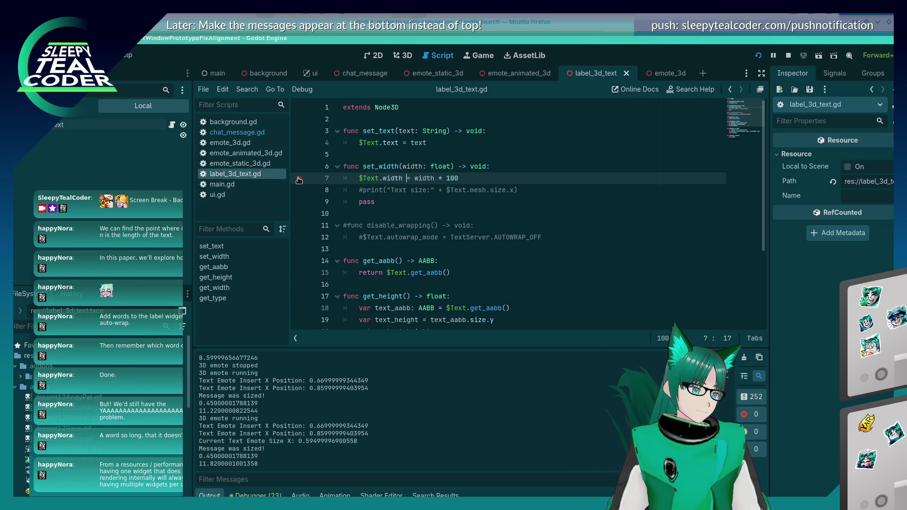
key("alt+Tab")
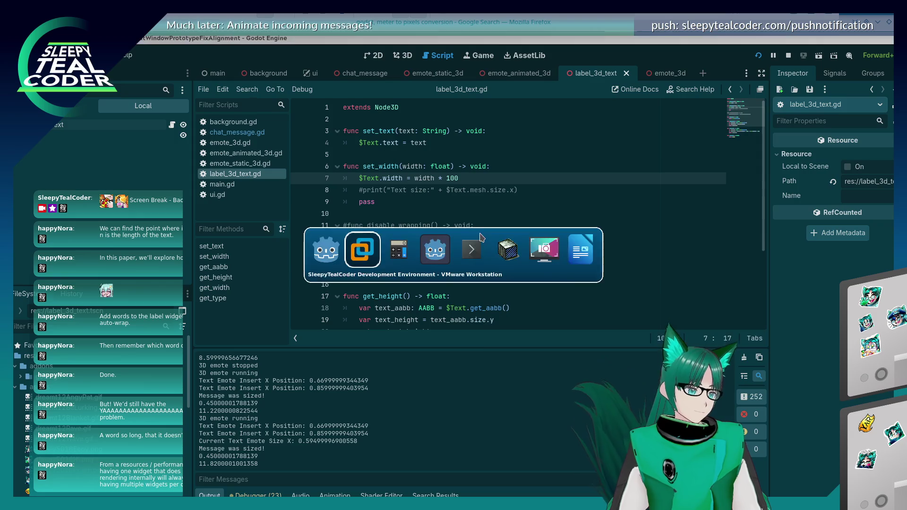
left_click(299, 178)
key("alt+Tab")
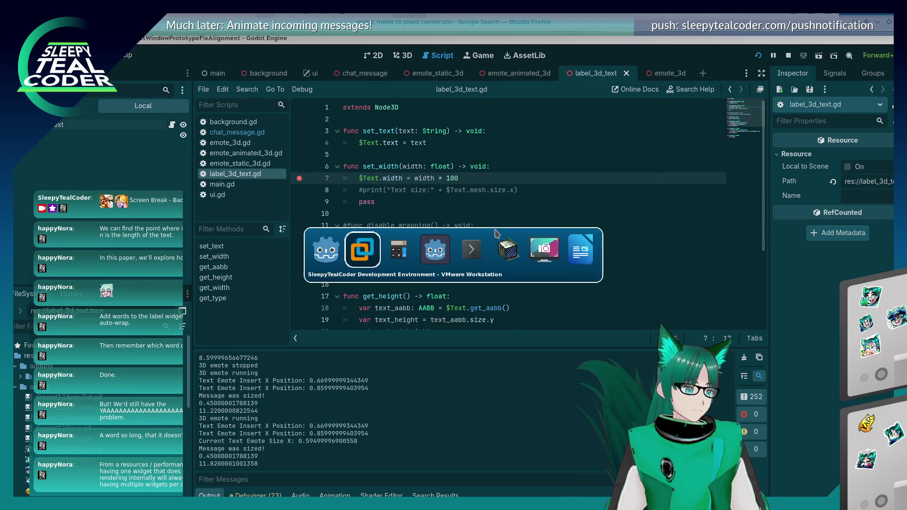
Step: Post a longer 'oooo' test message in the running chat and resume past the width breakpoint
key("alt+Tab")
key("Tab")
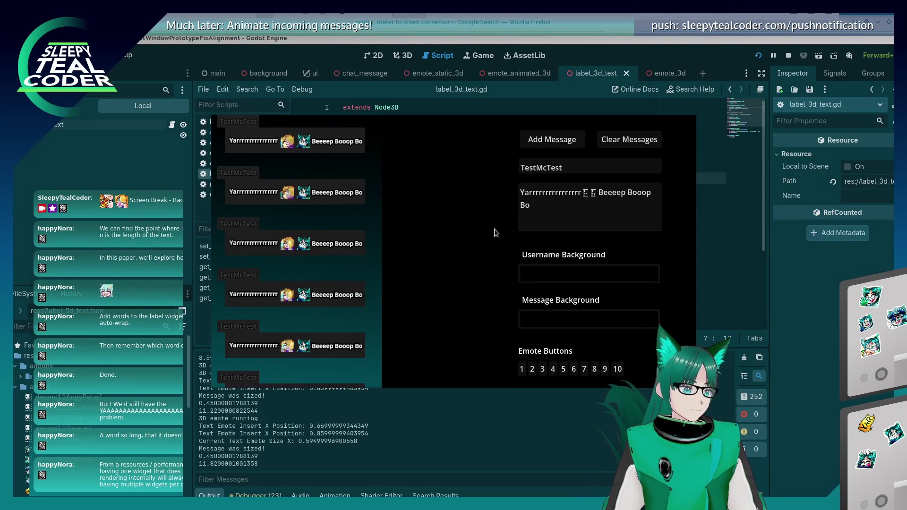
left_click(551, 139)
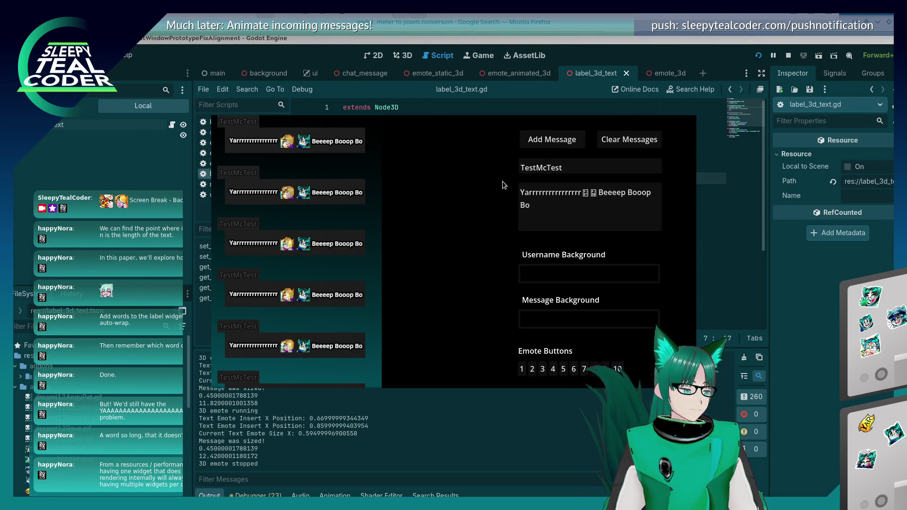
left_click(598, 204)
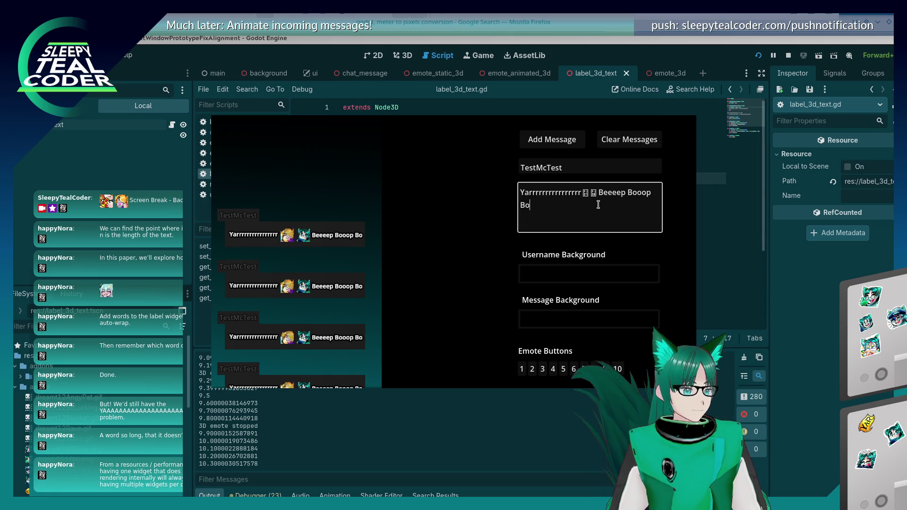
type("oooo")
left_click(555, 141)
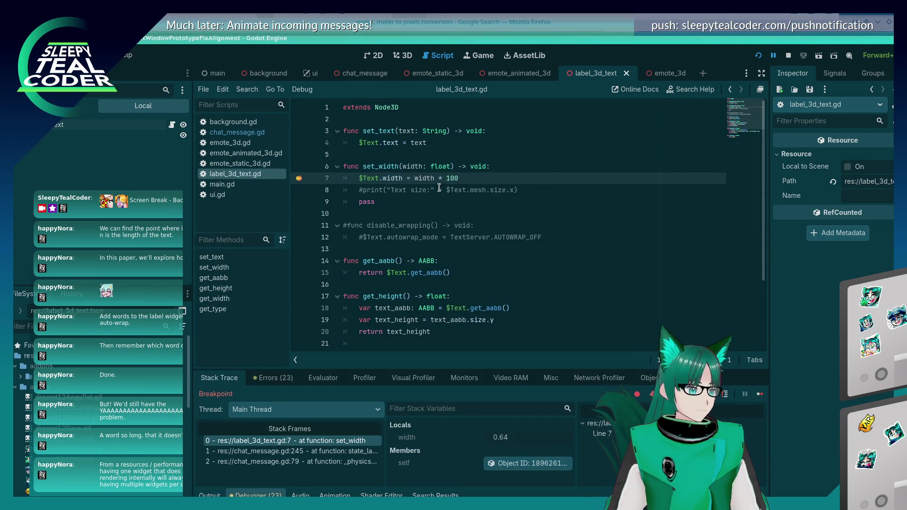
mouse_move(416, 178)
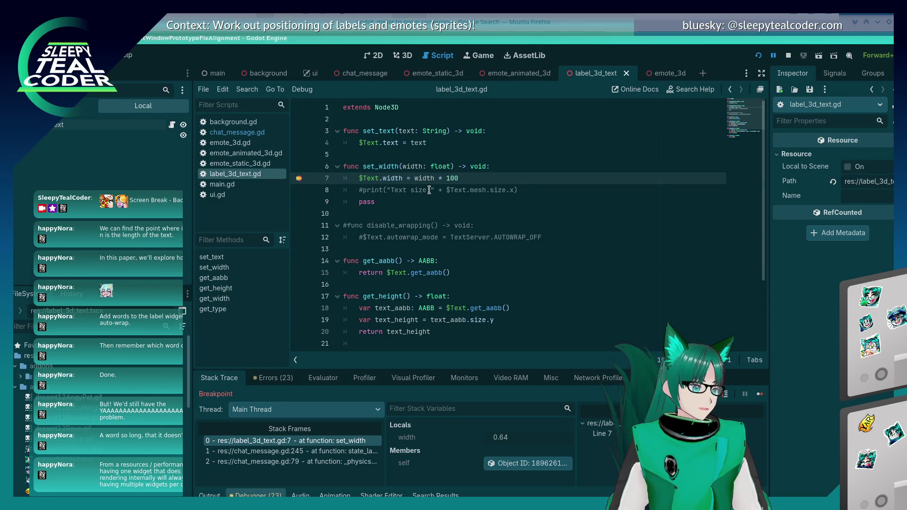
left_click(759, 393)
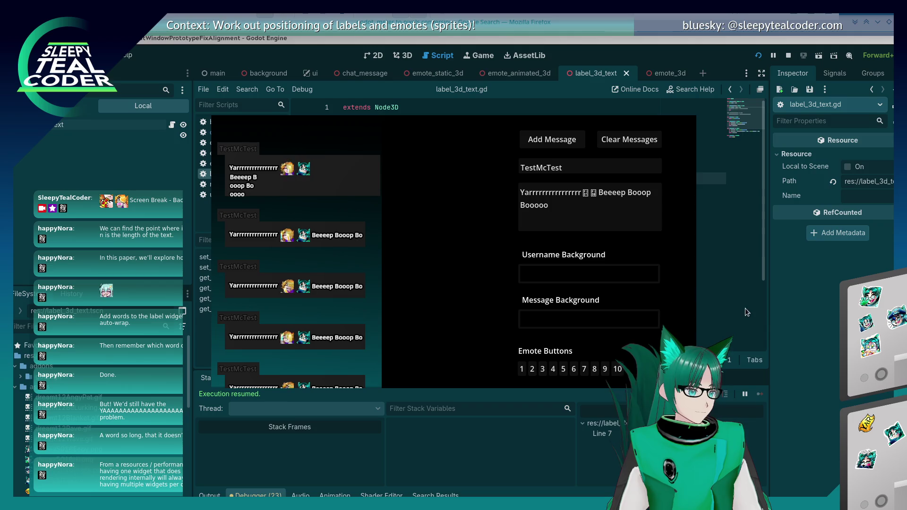
Step: In chat_message.gd, move the set_width(remaining_space) line above the emote-size print
key("alt+Tab")
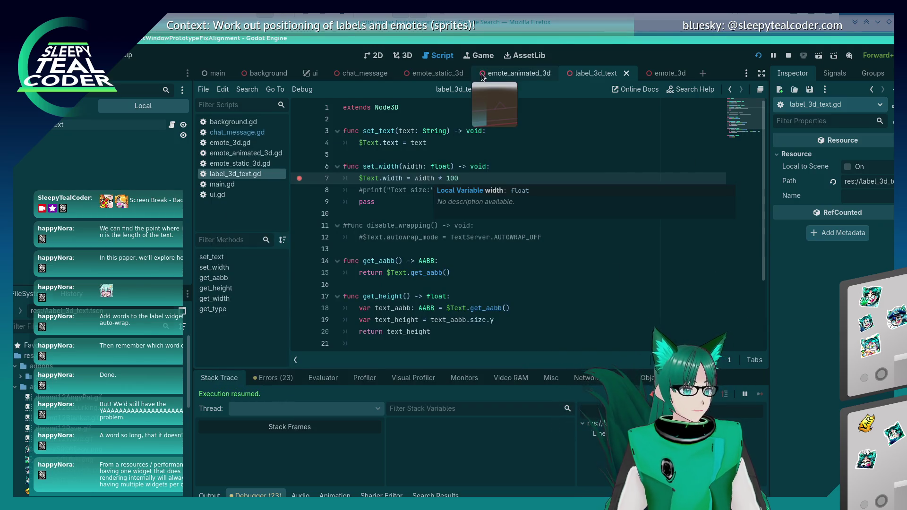
left_click(238, 132)
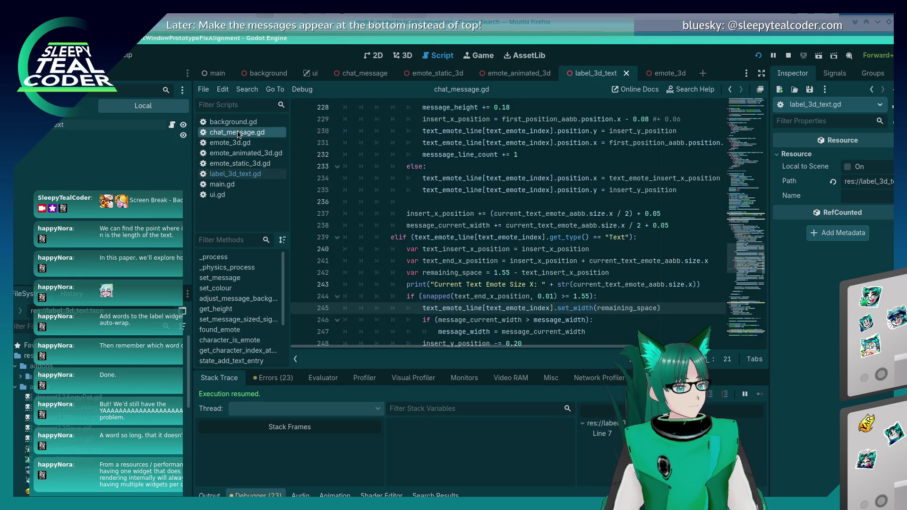
key("shift+Home")
key("ctrl+x")
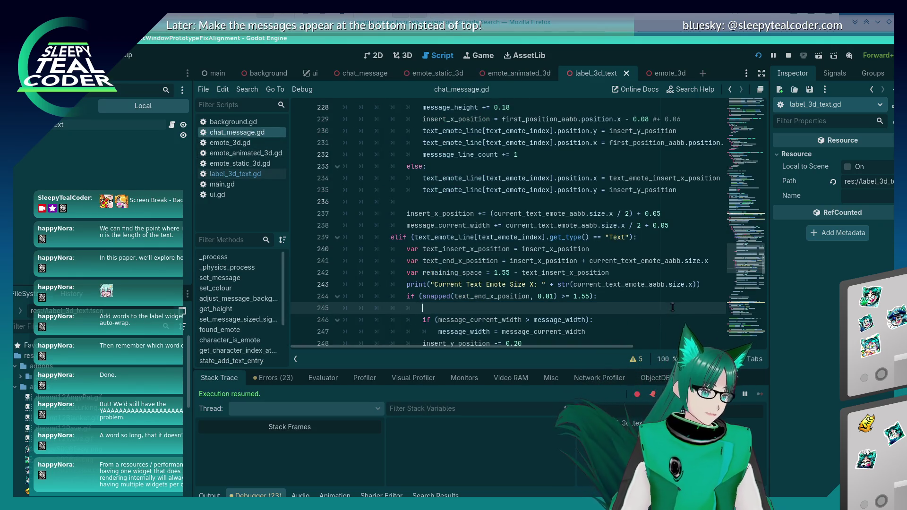
key("Up")
key("Up")
key("Up")
key("End")
key("Return")
key("ctrl+v")
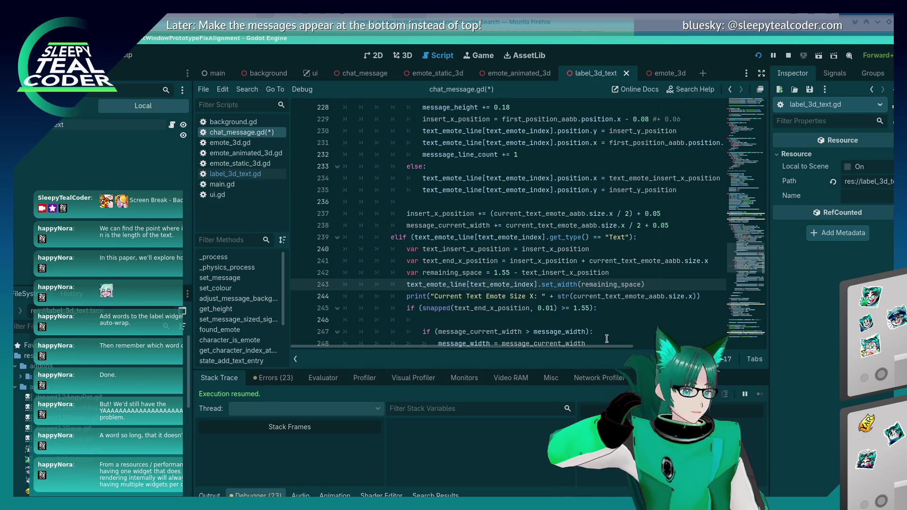
Step: Delete the leftover blank line below the if condition and save chat_message.gd
left_click(562, 312)
key("Down")
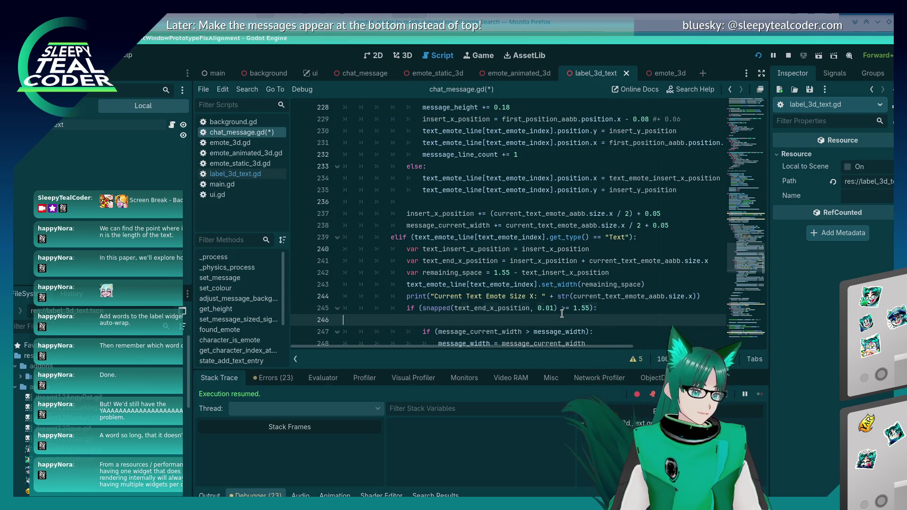
key("ctrl+shift+k")
key("ctrl+s")
Step: Switch to the game and back to the Godot editor, then rerun the project
key("alt+Tab")
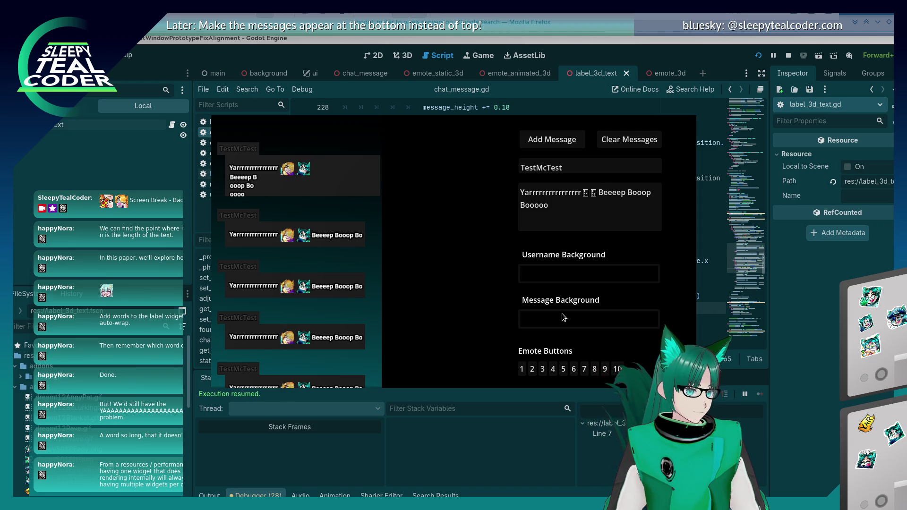
key("alt+Tab")
key("alt+Tab")
key("alt+Tab")
key("alt+shift+Tab")
key("alt+shift+Tab")
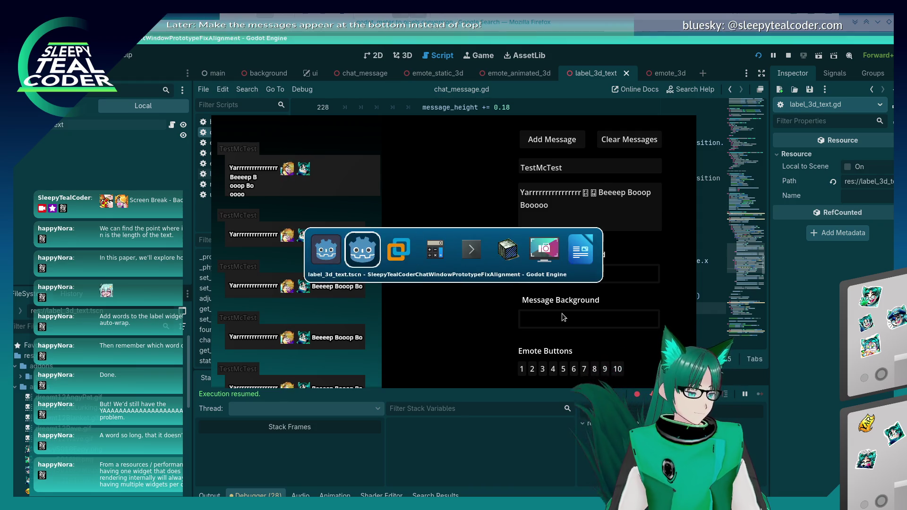
key("alt+Tab")
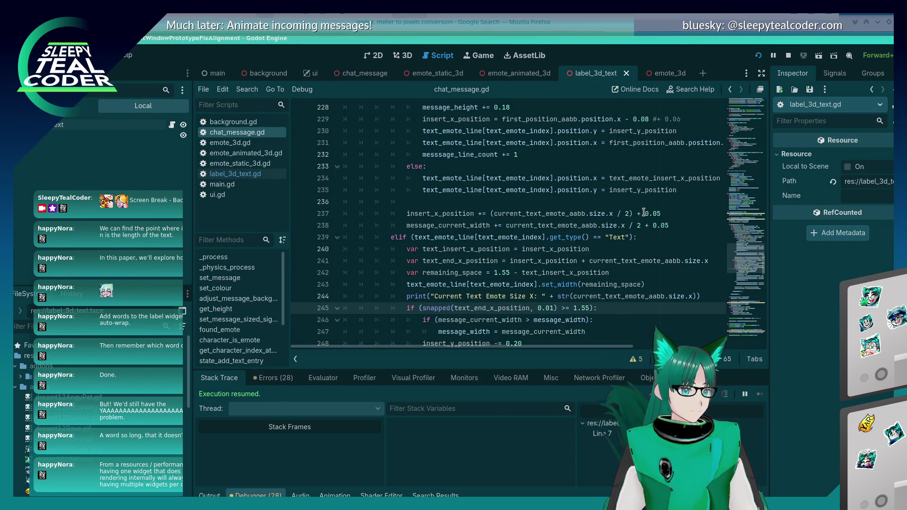
left_click(759, 56)
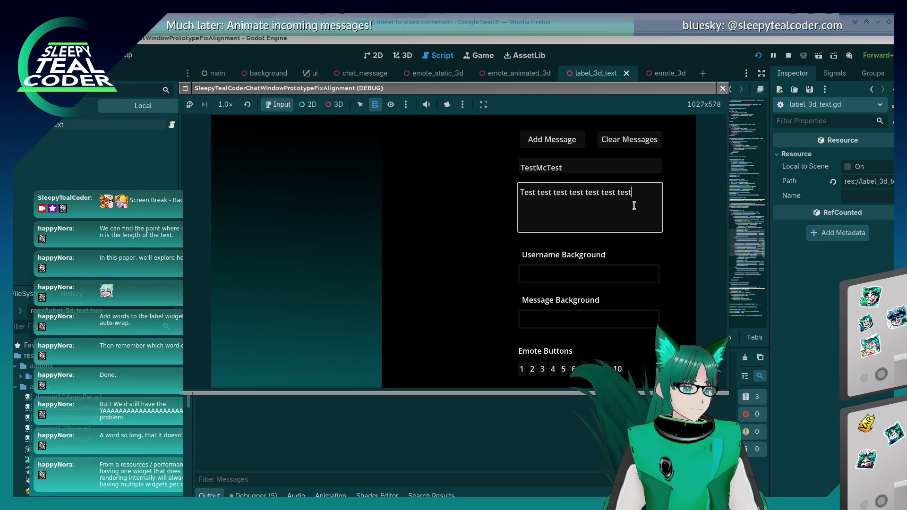
Step: Post 'Yaarrrrrrrrrrrrrrrr' with two emotes and 'Beeeep Booop' to the chat, then return to the editor
left_click_drag(635, 201, 389, 146)
type("Yaarrrrrrrrrrrrrrrr")
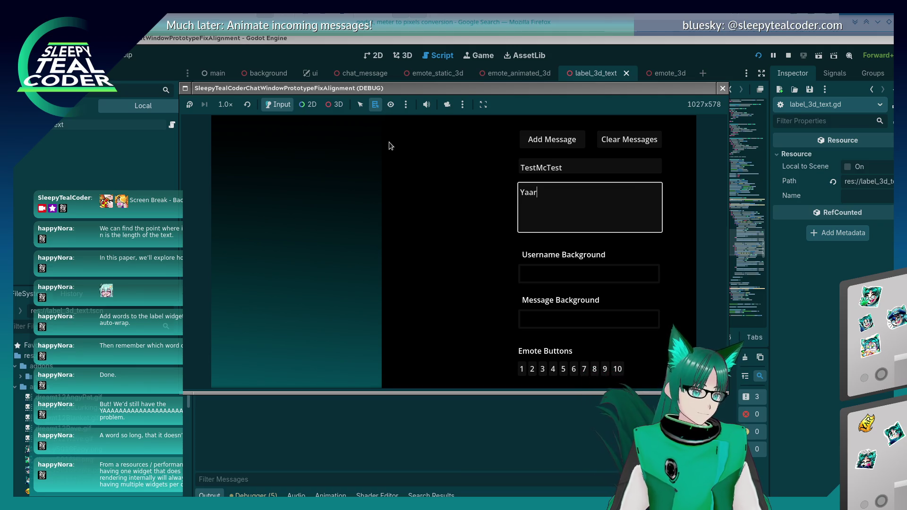
left_click(595, 369)
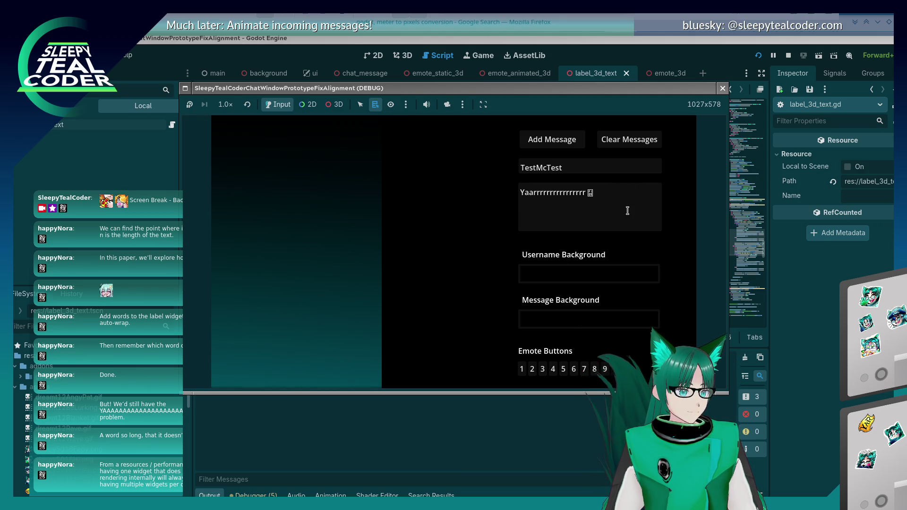
left_click(628, 211)
left_click(618, 371)
left_click(633, 216)
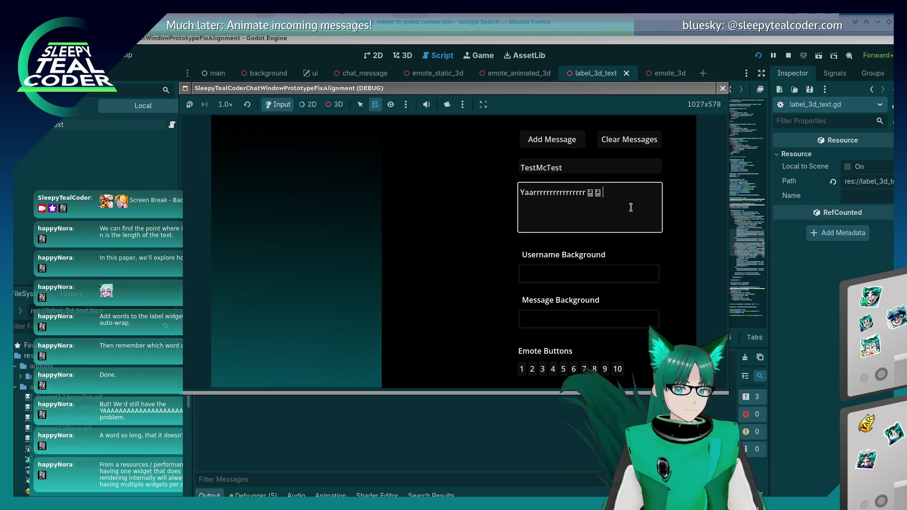
type("Beeeep Booop")
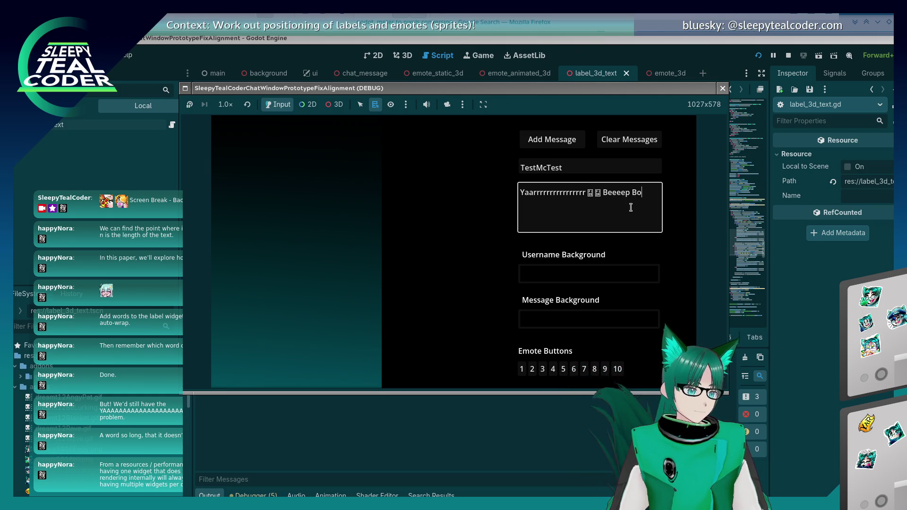
left_click(545, 137)
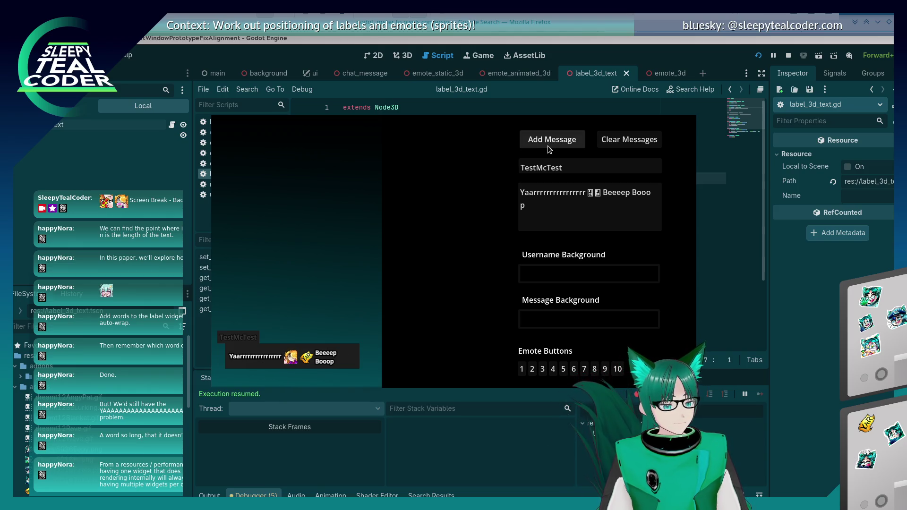
left_click(812, 302)
Step: Re-add the Yaarrr message to hit the set_width breakpoint (width 0.6), resume, and view the game
key("alt+Tab")
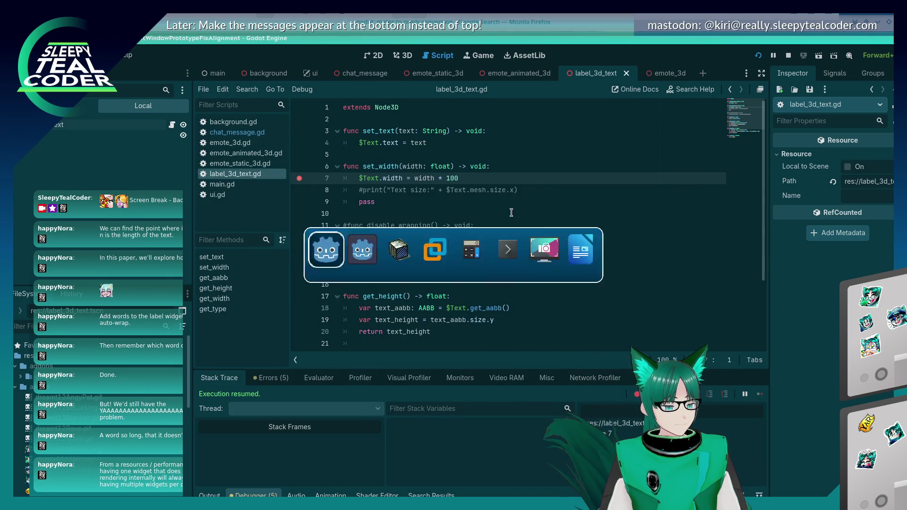
left_click(541, 148)
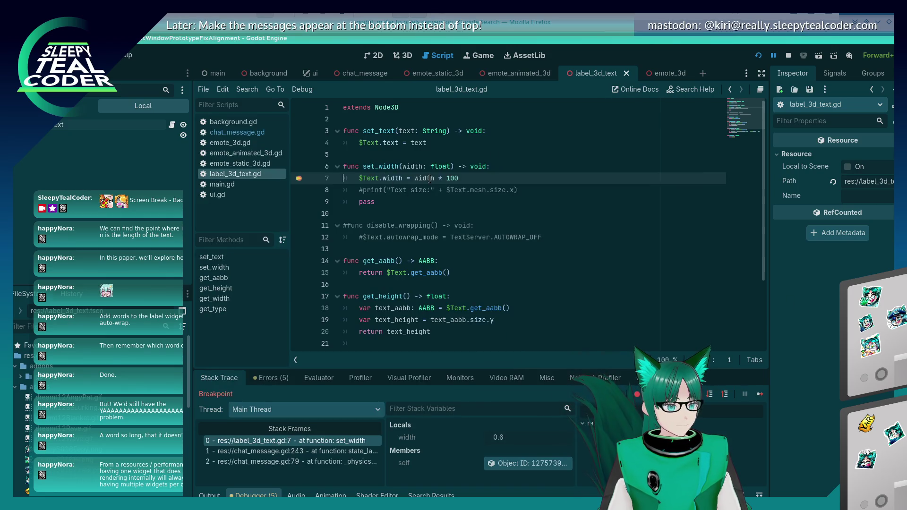
mouse_move(418, 180)
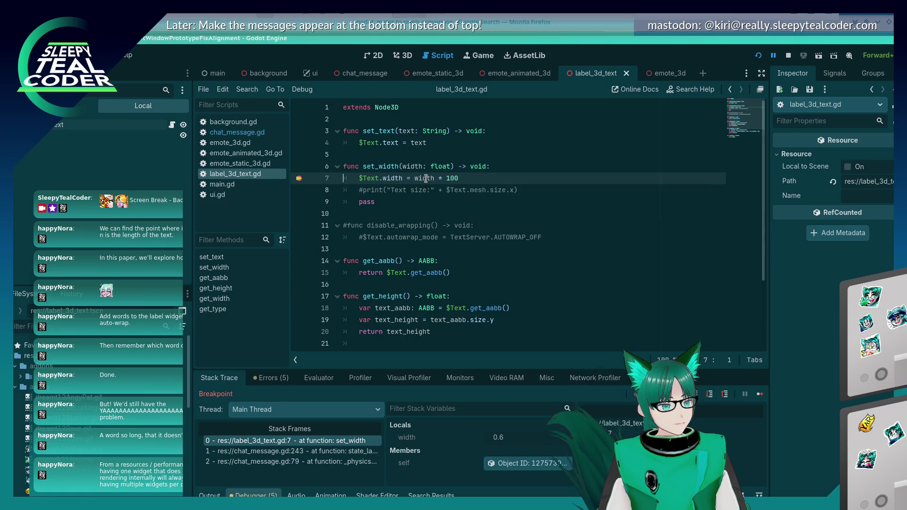
key("alt+Tab")
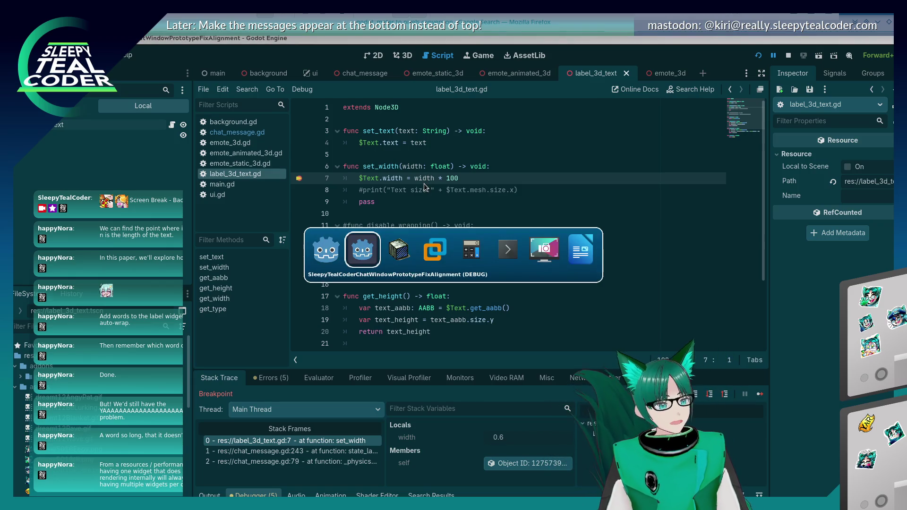
key("alt+shift+Tab")
key("alt+Tab")
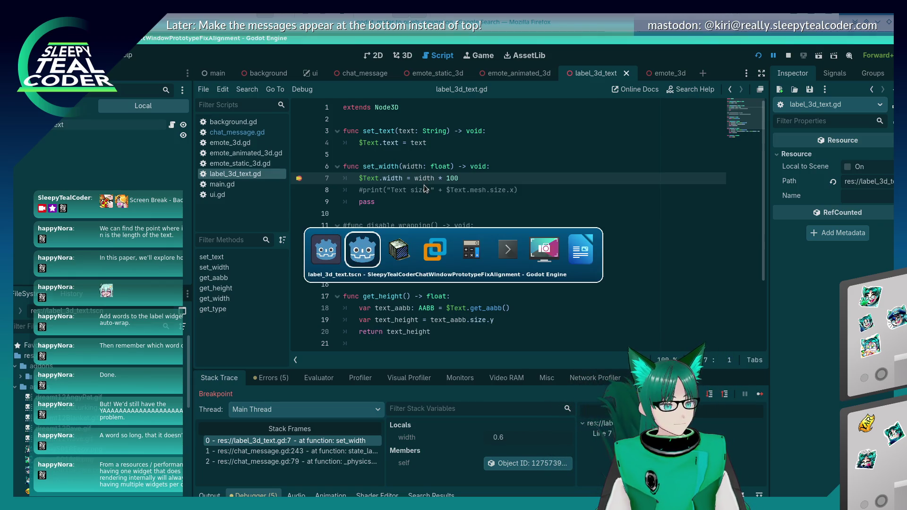
key("alt+Tab")
key("alt+shift+Tab")
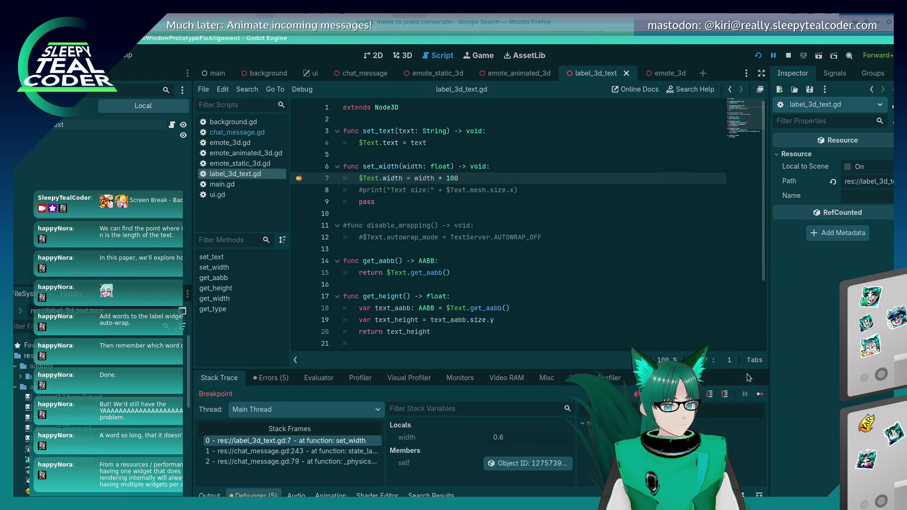
key("alt+Tab")
key("alt+shift+Tab")
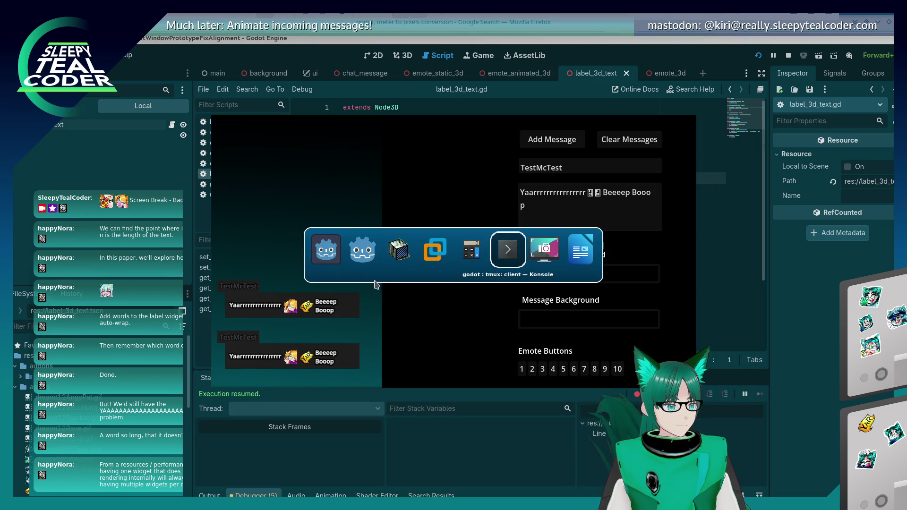
Step: Open Project Settings and try searching for 'pixels per'
left_click(52, 54)
left_click(71, 70)
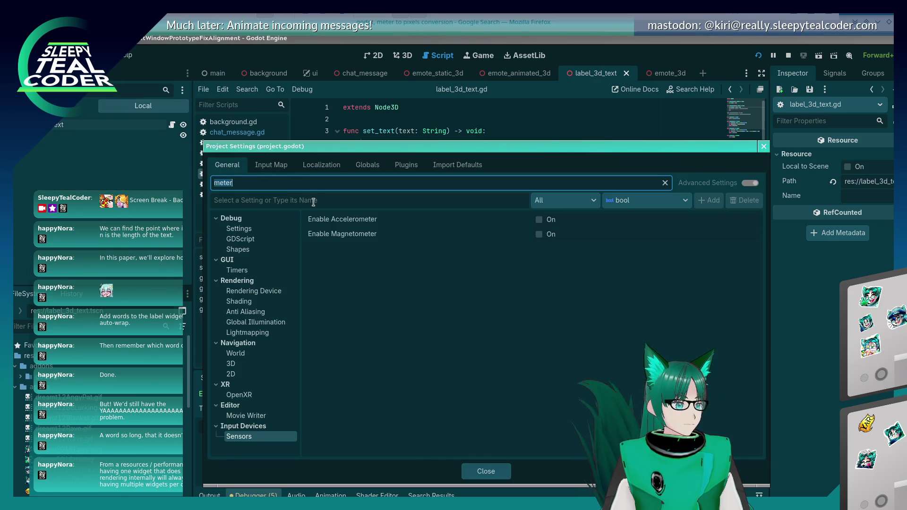
type("ixels per")
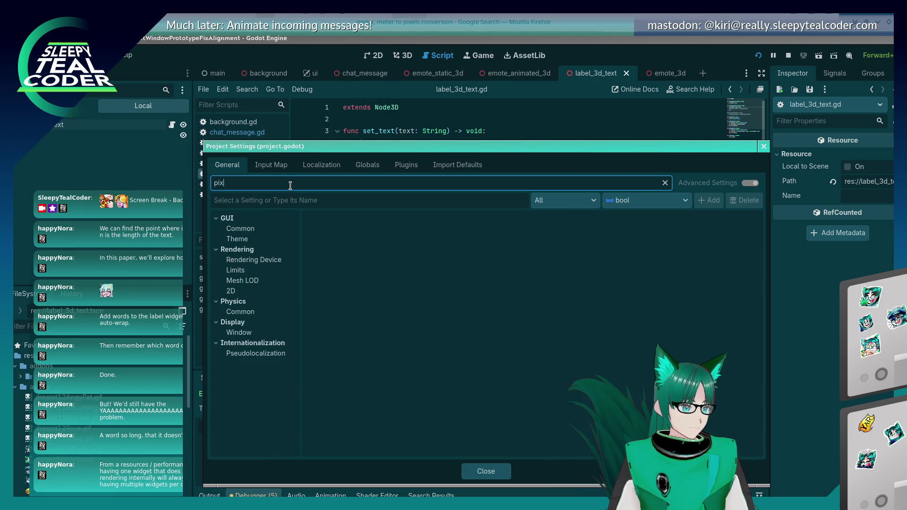
key("BackSpace")
key("BackSpace")
key("BackSpace")
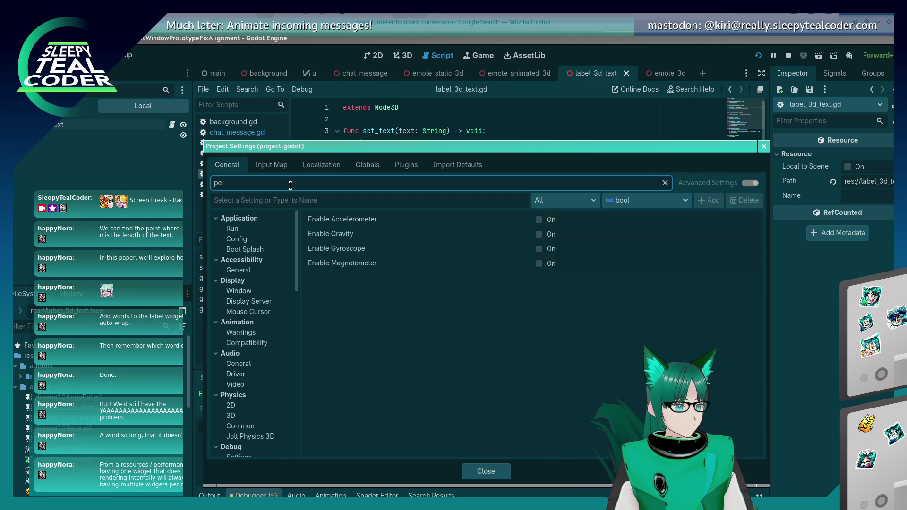
Step: Browse the Autoload, Shader Globals and Input Map pages, then return to General
left_click(368, 164)
left_click(321, 165)
left_click(368, 165)
left_click(289, 184)
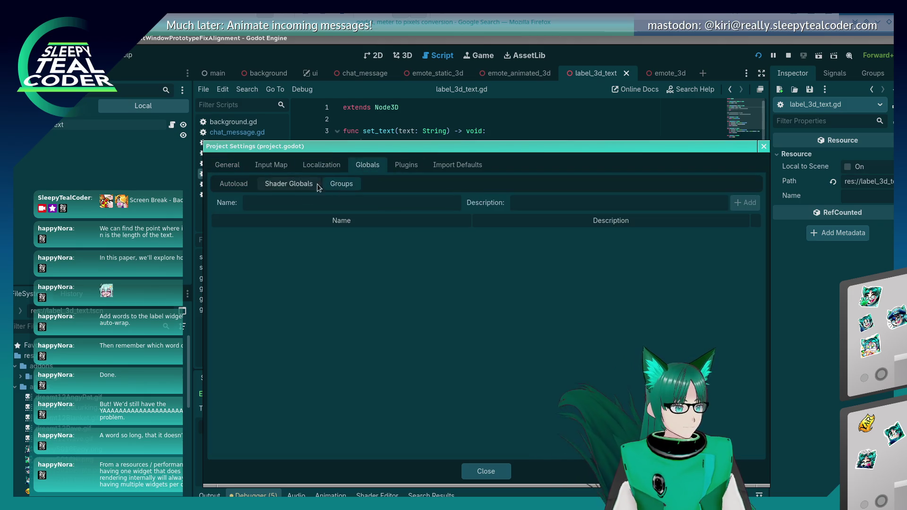
left_click(233, 183)
left_click(271, 164)
left_click(227, 165)
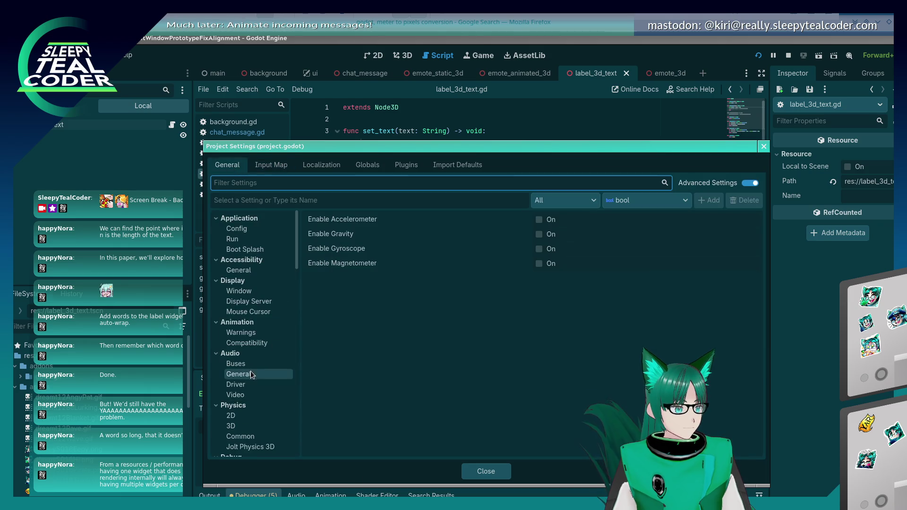
Step: Filter the General settings by 'pixel'
left_click(357, 199)
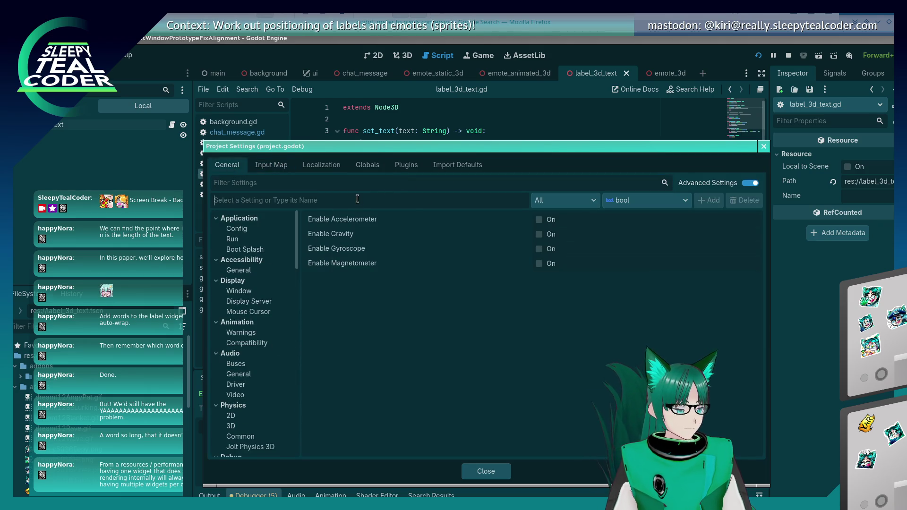
type("pixel")
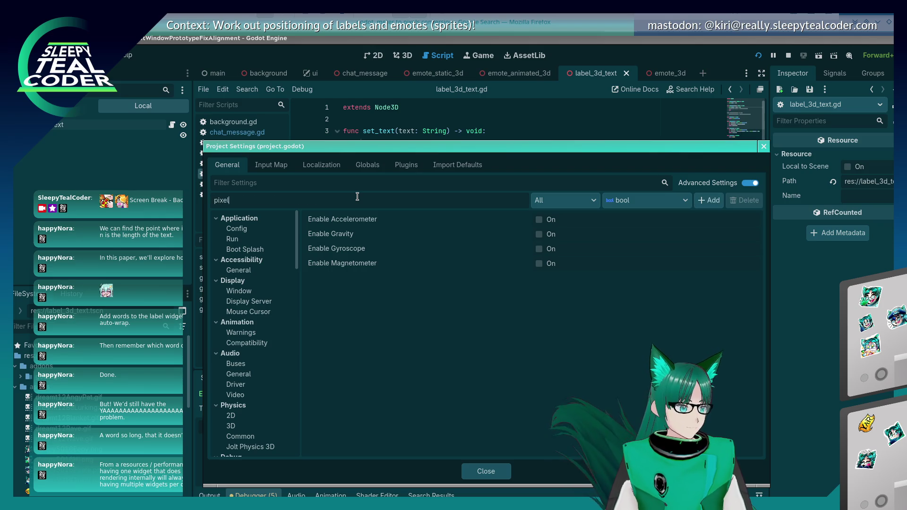
key("ctrl+a")
type("a")
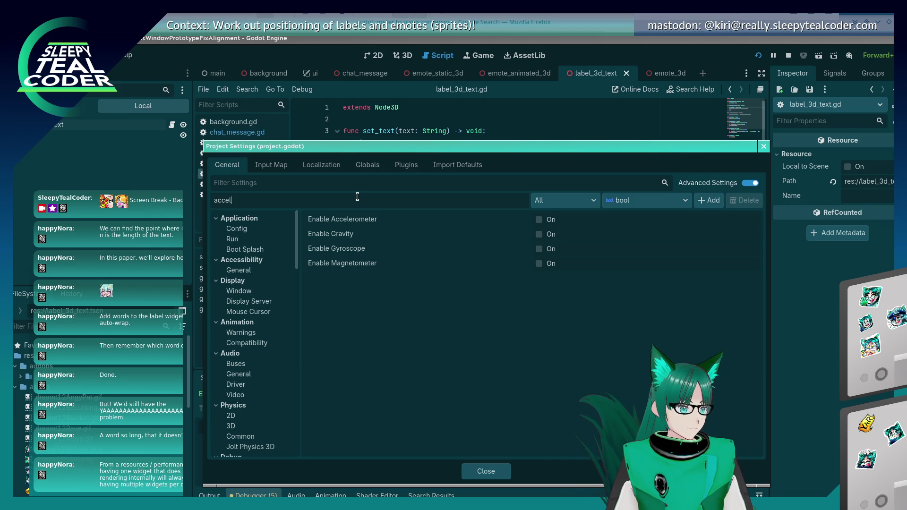
key("ctrl+a")
key("BackSpace")
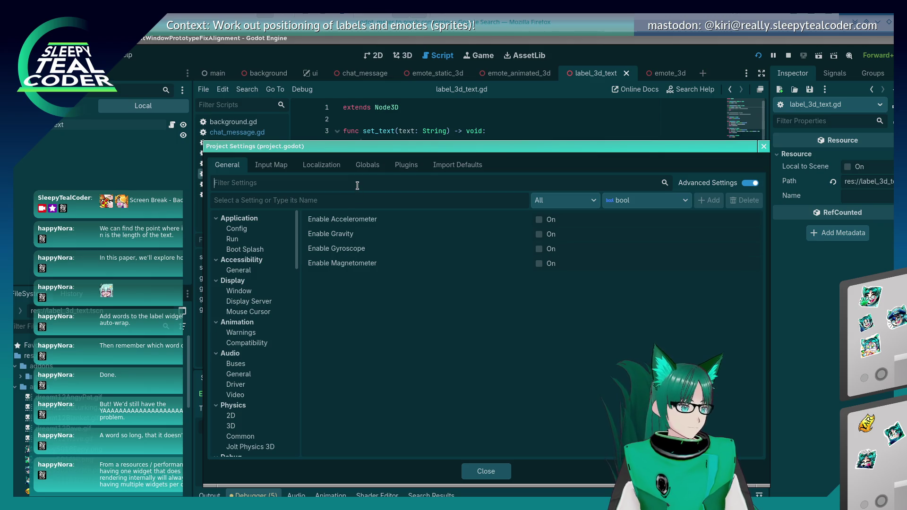
type("pixels")
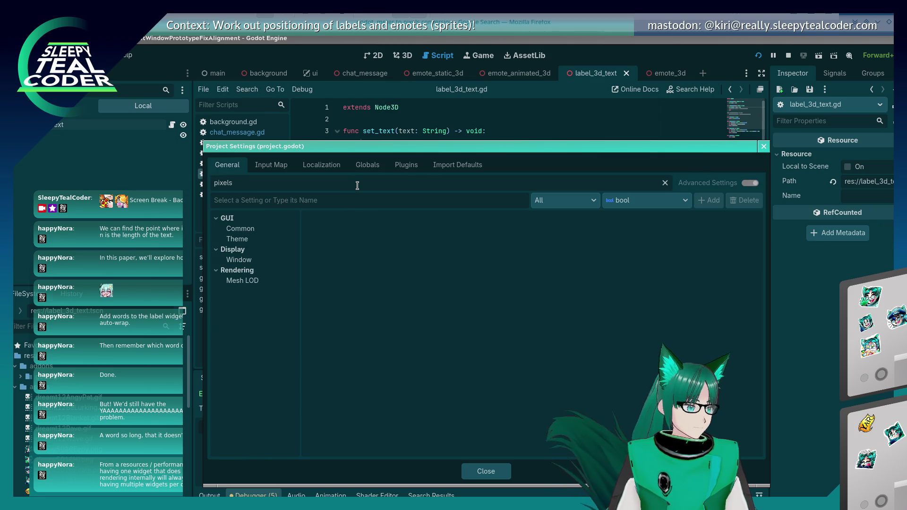
Step: Inspect the pixel matches: GUI pixel snapping, subpixel positioning, per-pixel transparency, LOD threshold pixels
left_click(235, 229)
left_click(237, 239)
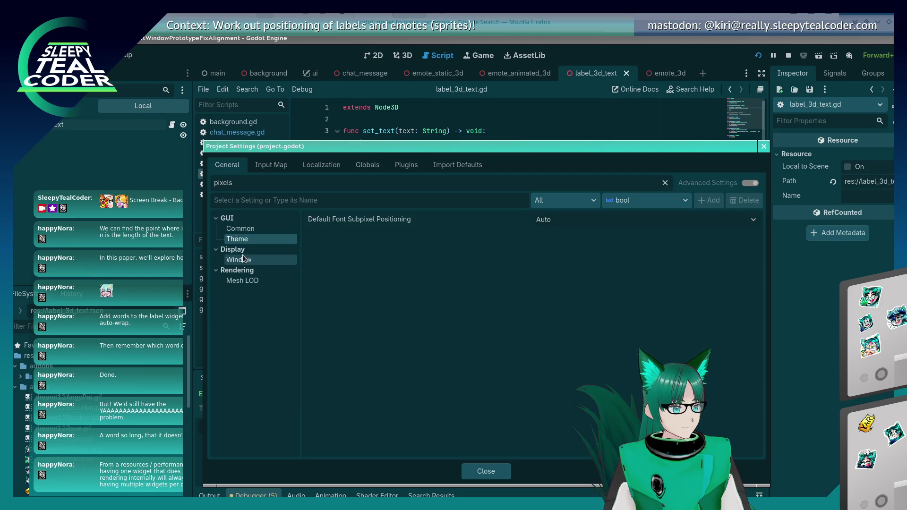
left_click(244, 259)
left_click(254, 285)
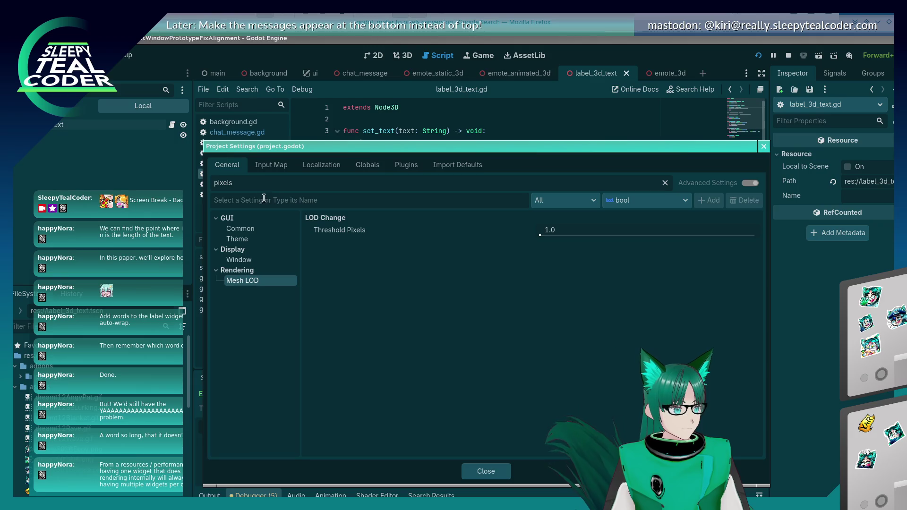
Step: Change the settings filter to 'ppm'
left_click(251, 183)
key("BackSpace")
type("p")
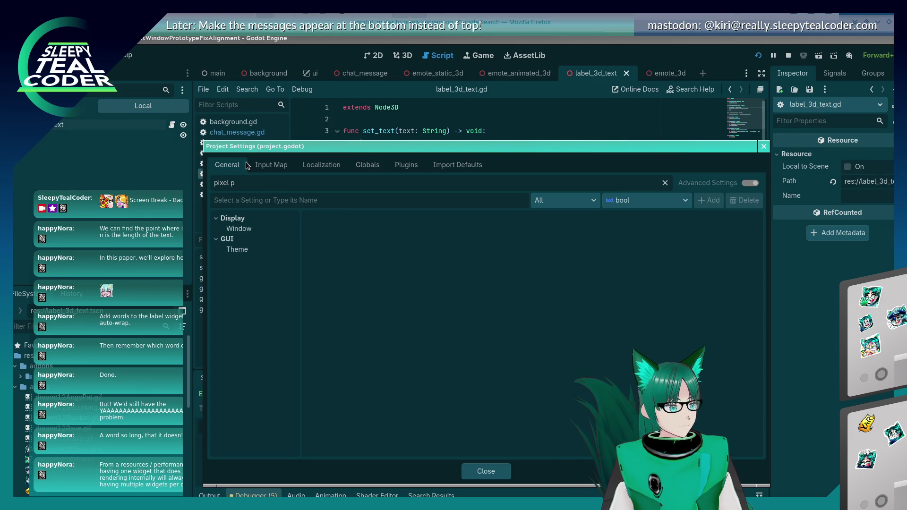
key("BackSpace")
key("BackSpace")
key("BackSpace")
type("ppm")
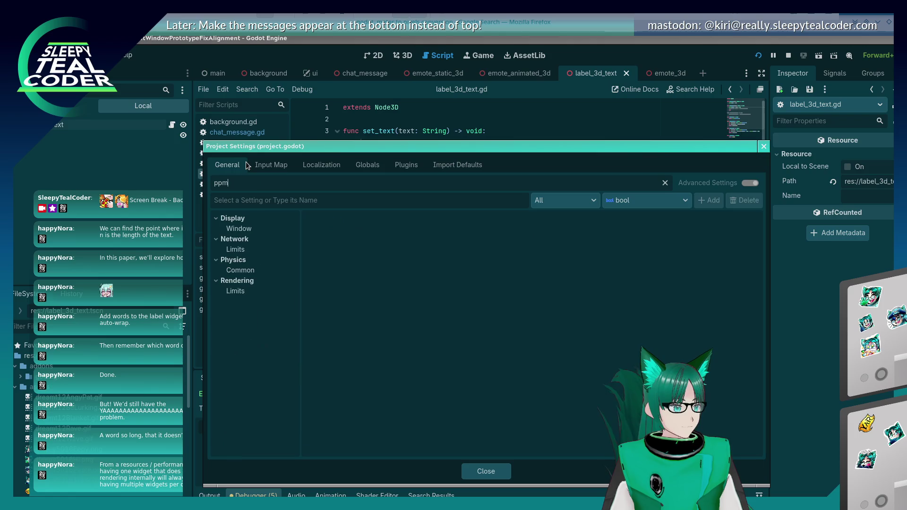
Step: Check the 'ppm' matches under Physics, Rendering, Network and Display, then start clearing the filter
left_click(255, 279)
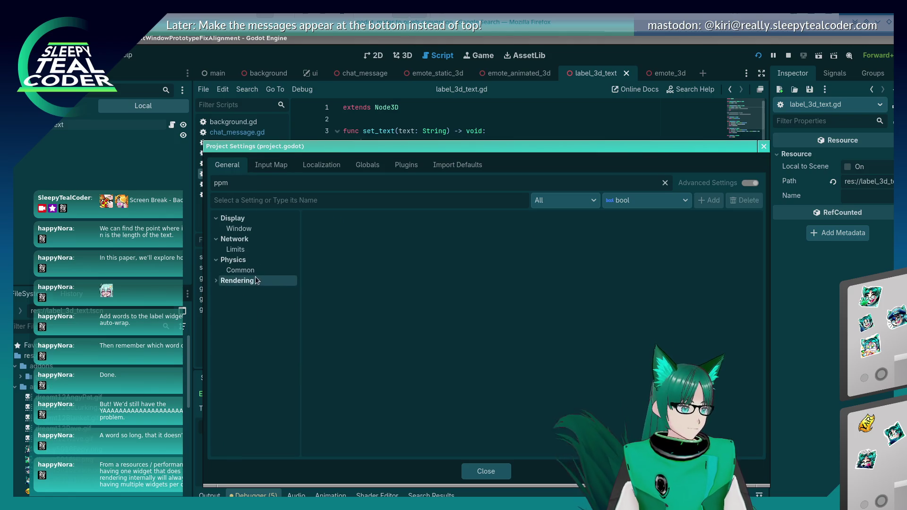
left_click(254, 270)
left_click(254, 279)
left_click(255, 291)
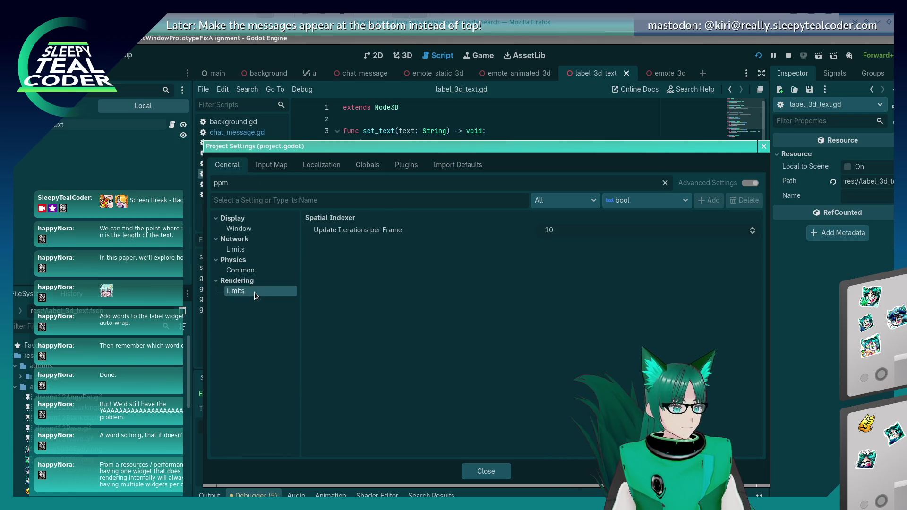
left_click(248, 251)
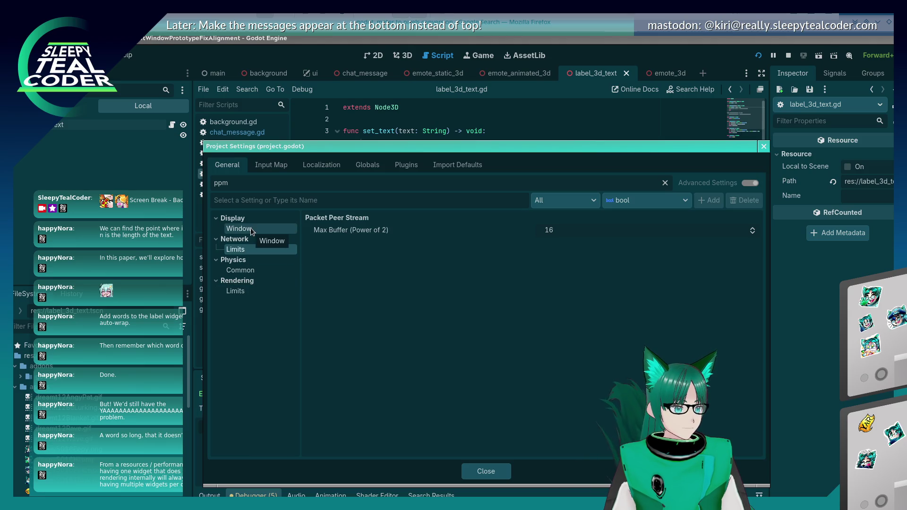
left_click(250, 228)
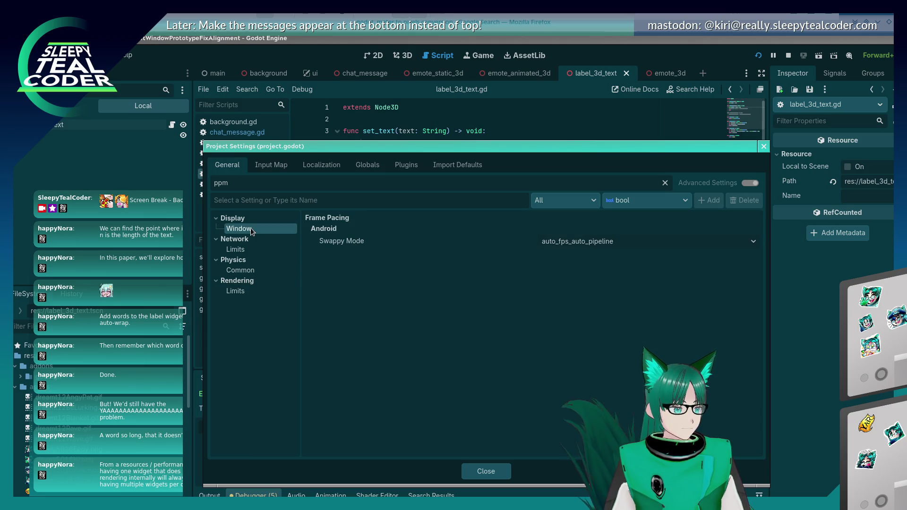
key("BackSpace")
key("BackSpace")
key("BackSpace")
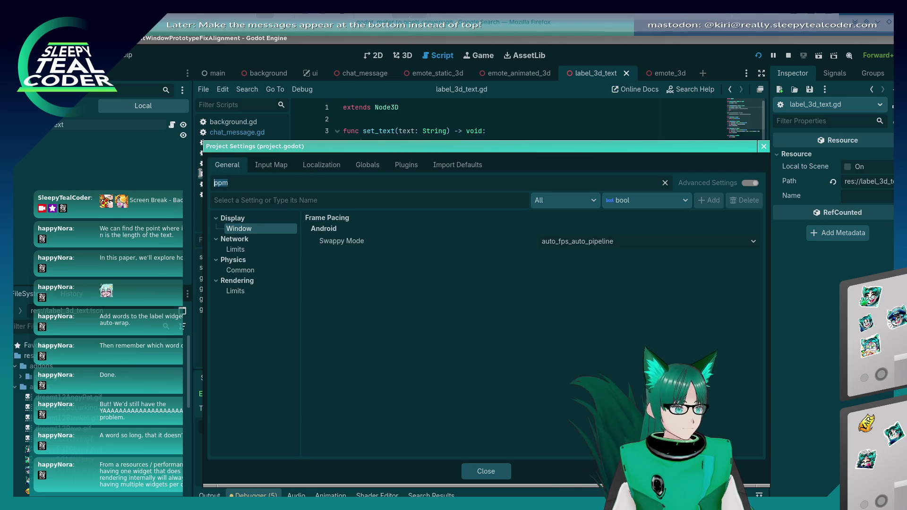
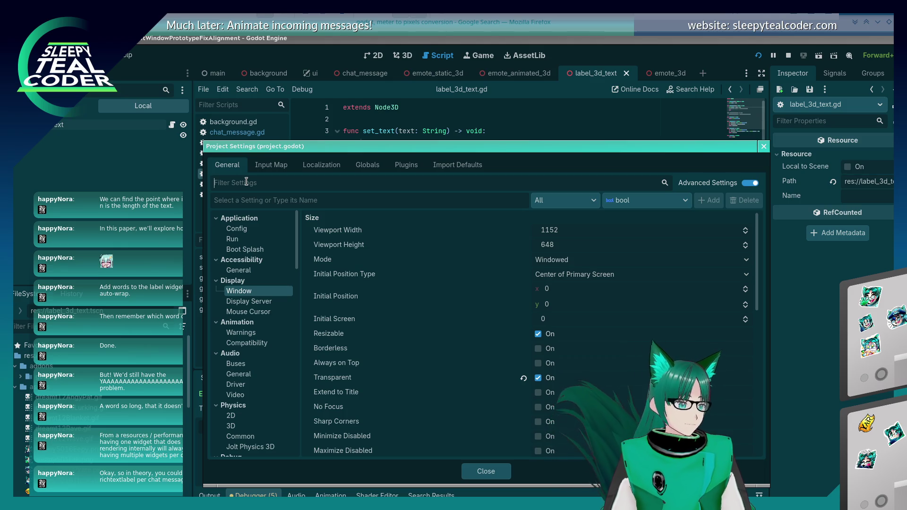
Step: Close Project Settings and bring up the Create New Node dialog with Ctrl+A
left_click(246, 182)
left_click(160, 164)
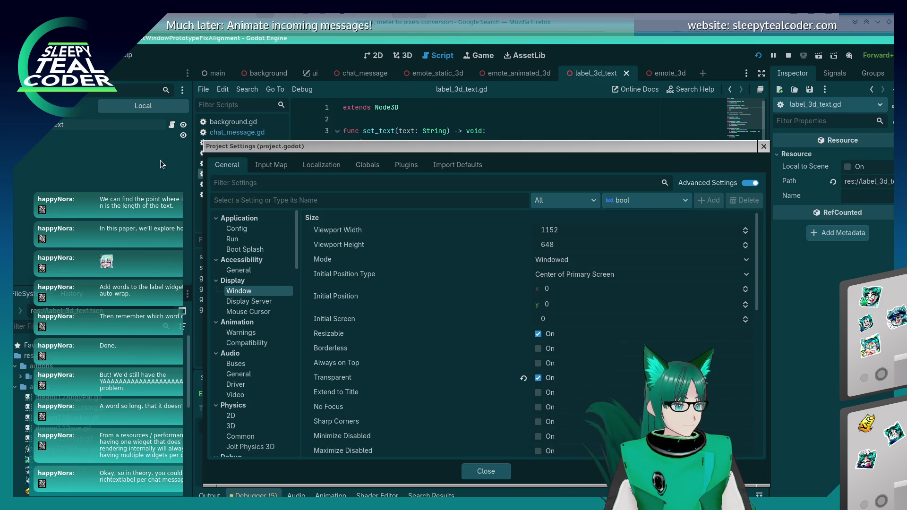
left_click(483, 469)
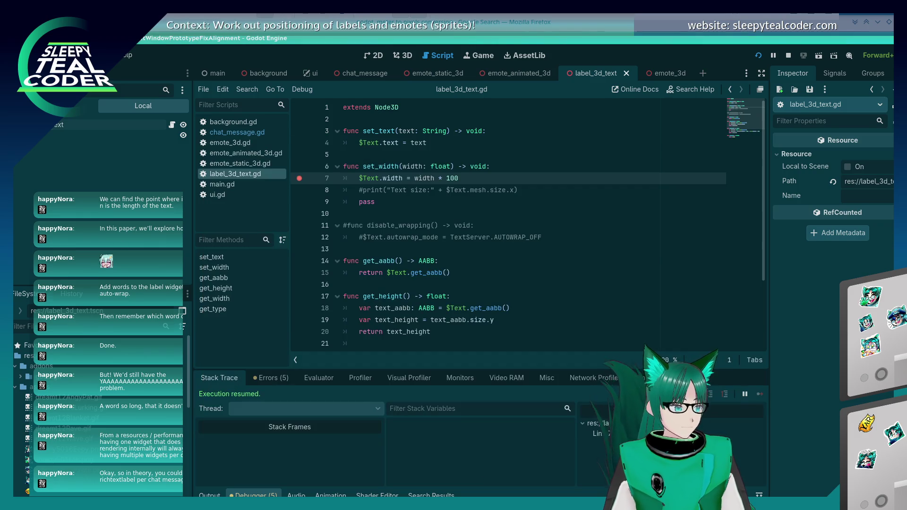
key("ctrl+a")
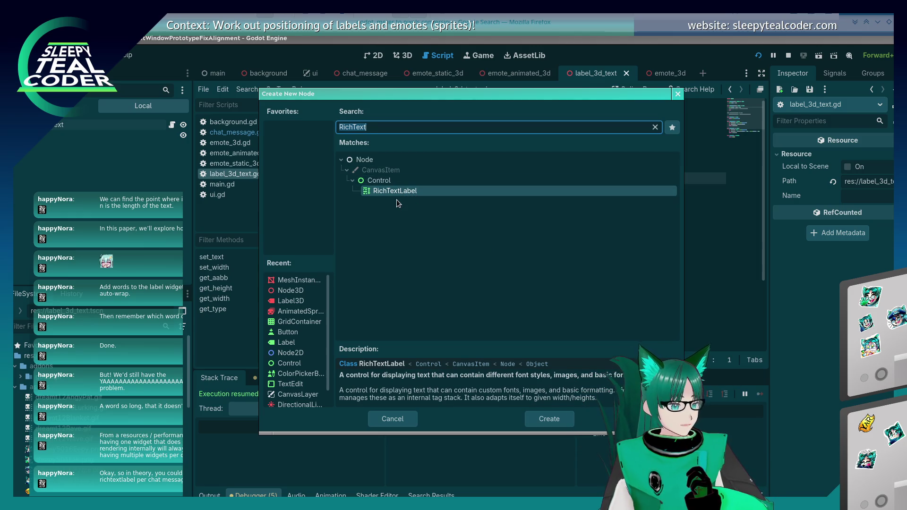
Step: Replace the node search with 'Sub' and scroll through the matching node types
key("BackSpace")
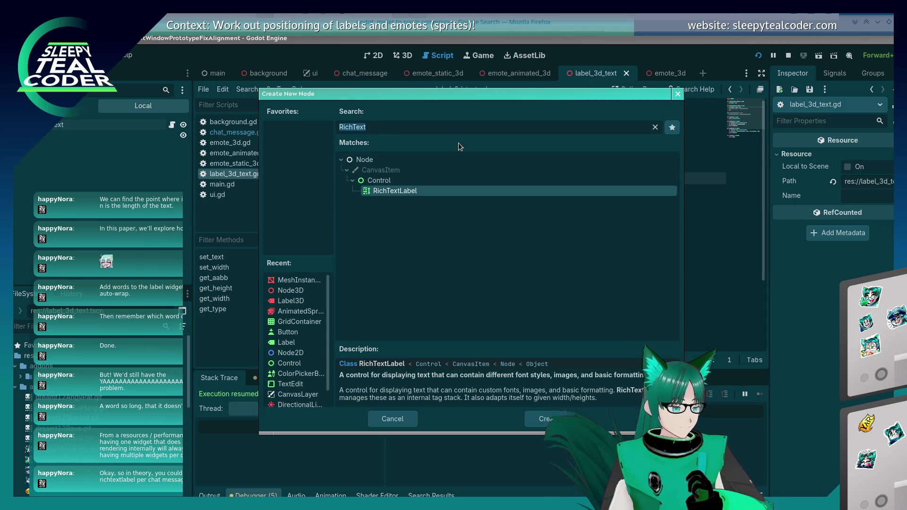
type("Sub")
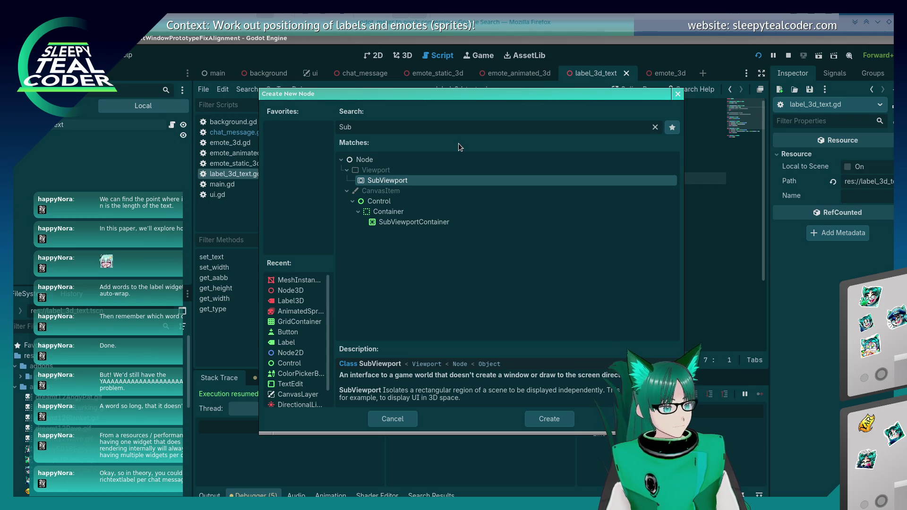
scroll(532, 387, "down", 1)
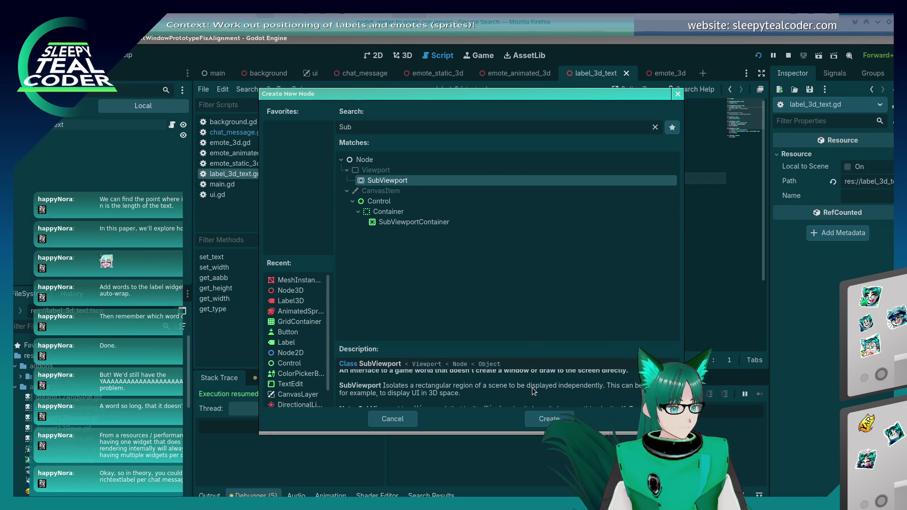
scroll(532, 388, "down", 1)
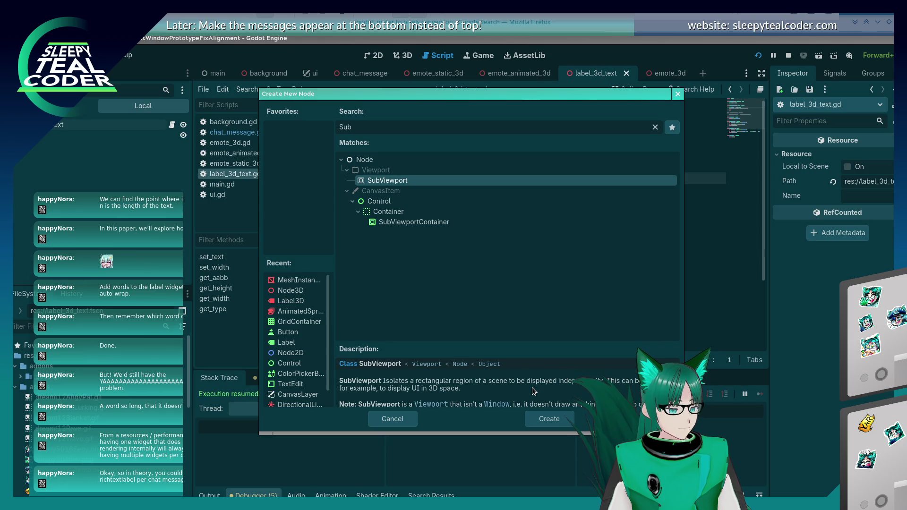
scroll(532, 388, "down", 3)
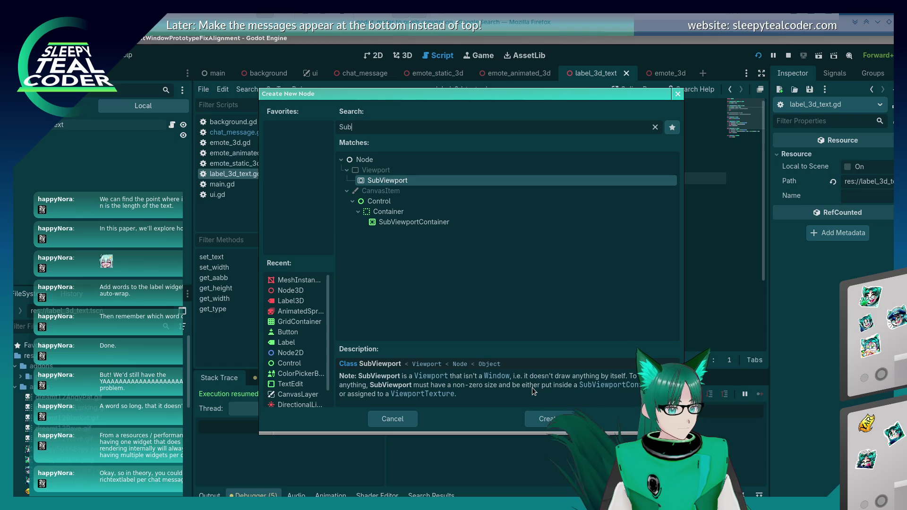
Step: Clear the mistyped search and select SubViewport to read its class description
double_click(413, 124)
type("Viewpoer")
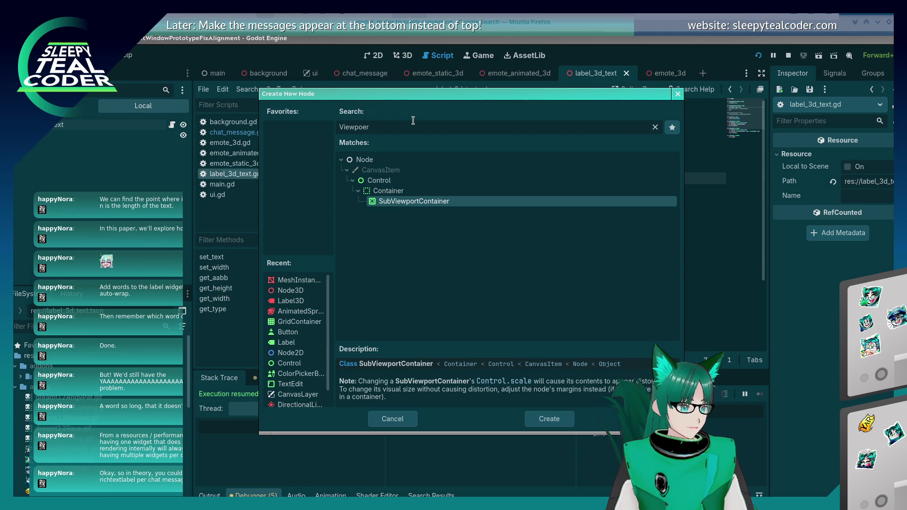
key("BackSpace")
key("BackSpace")
type("t")
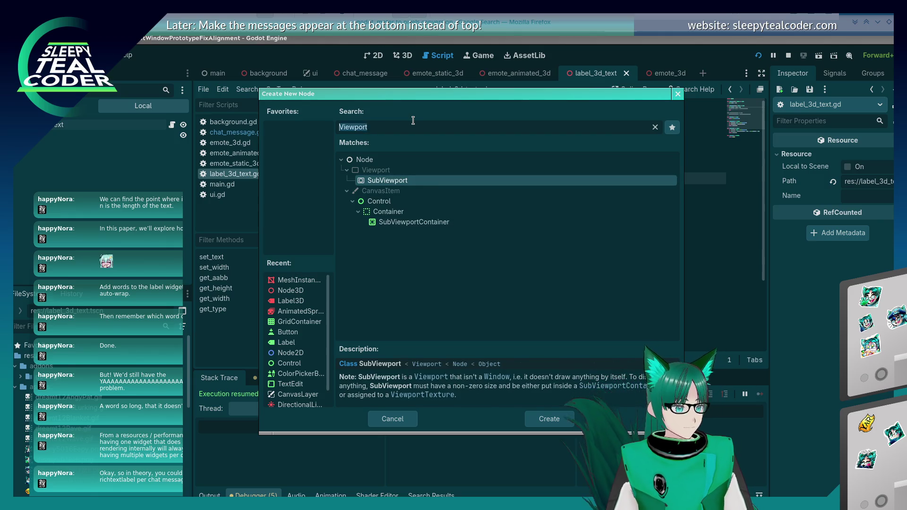
key("ctrl+BackSpace")
type("3")
key("BackSpace")
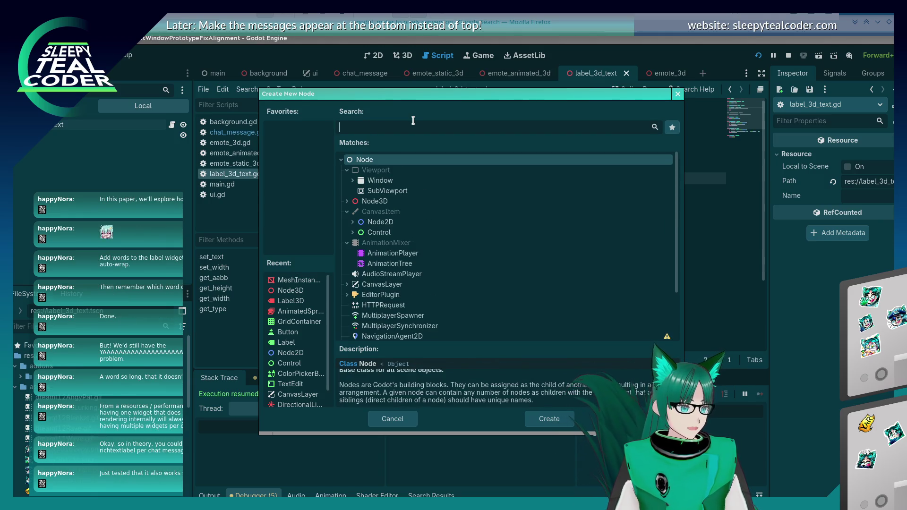
left_click(387, 191)
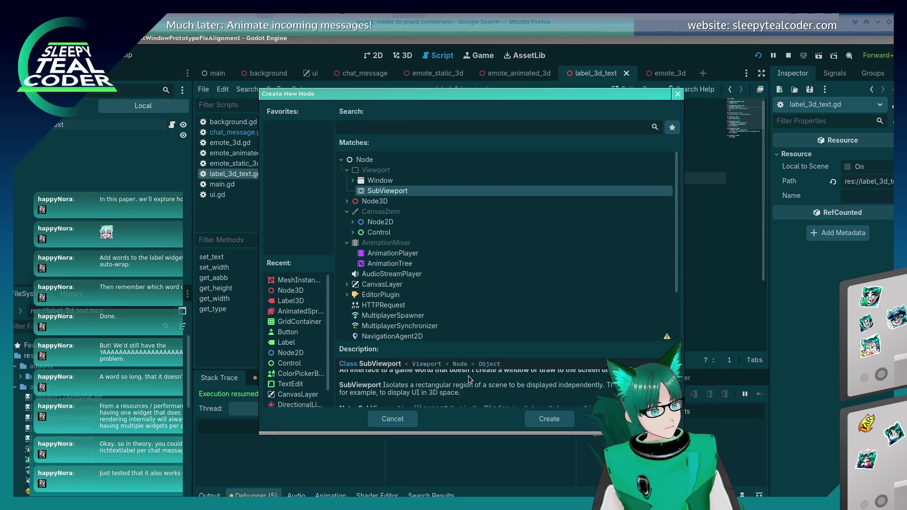
scroll(474, 390, "down", 1)
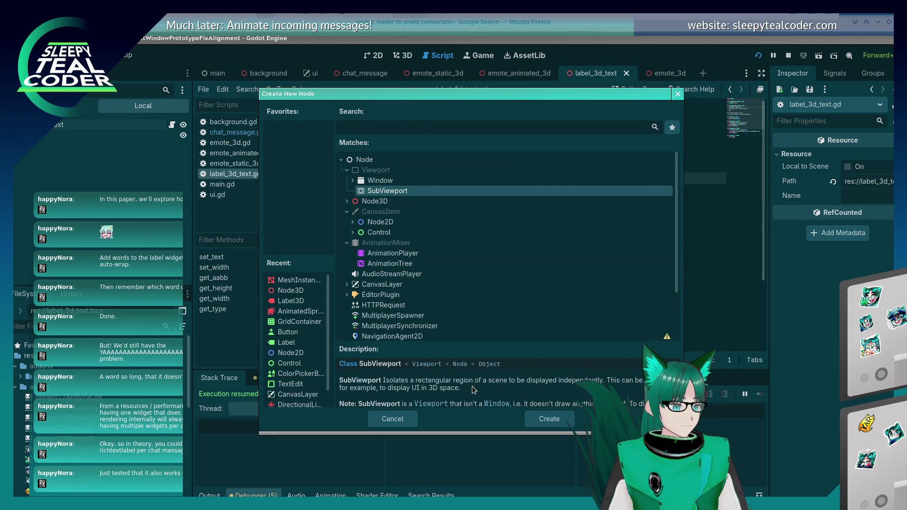
scroll(472, 392, "up", 2)
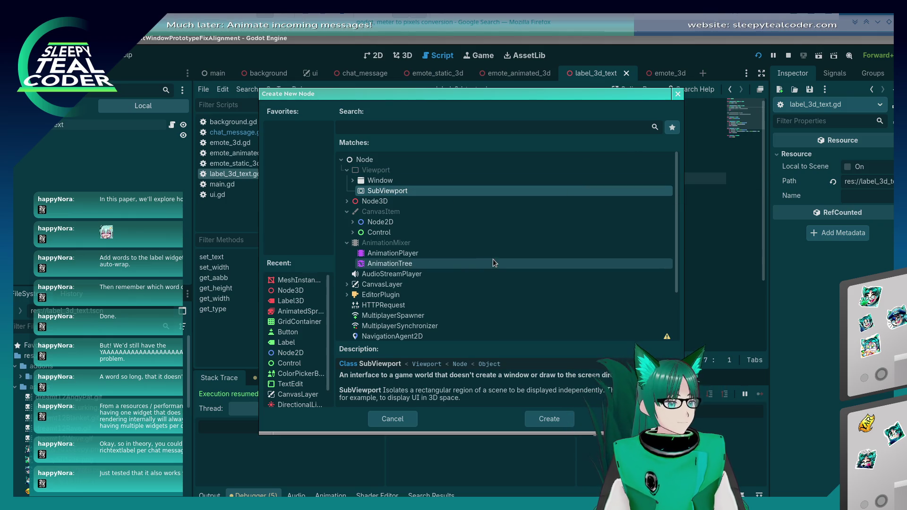
Step: Expand Control and compare the RichTextLabel and CanvasItem descriptions in the node tree
left_click(352, 233)
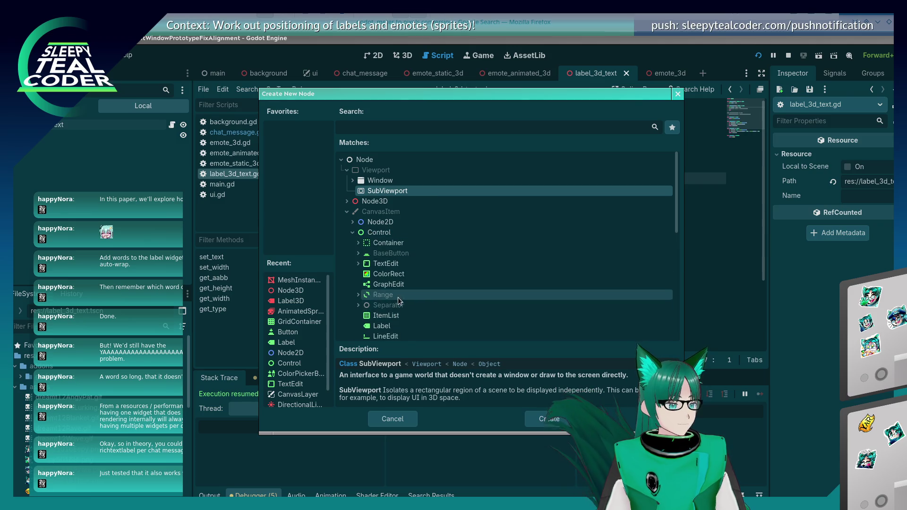
scroll(398, 301, "down", 5)
left_click(407, 274)
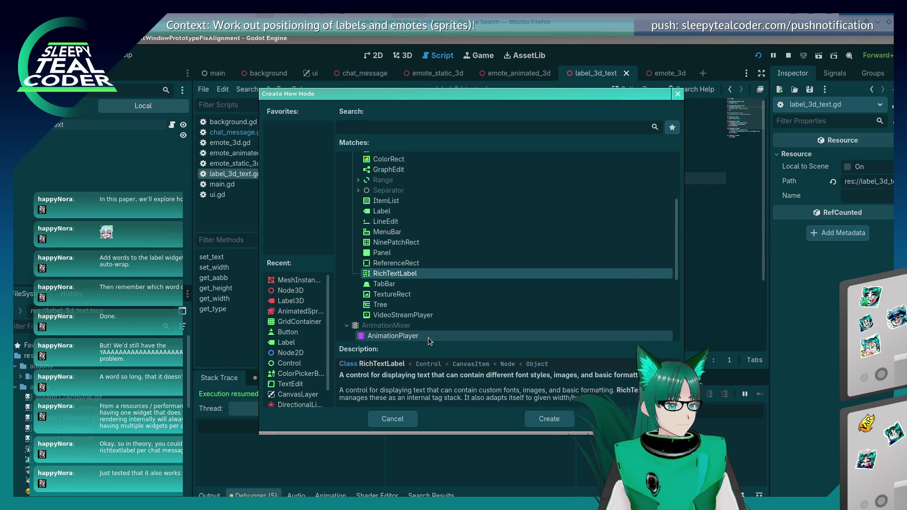
scroll(426, 309, "up", 5)
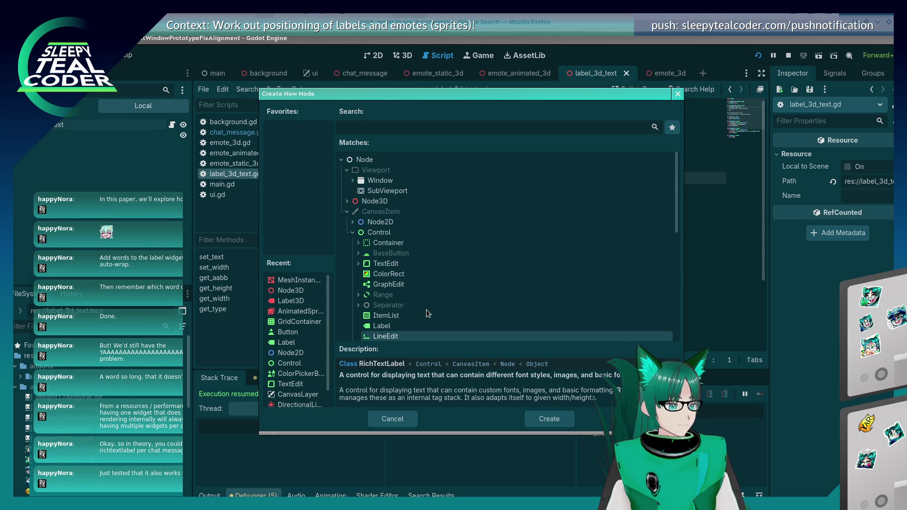
left_click(395, 212)
scroll(423, 289, "down", 3)
scroll(424, 289, "down", 3)
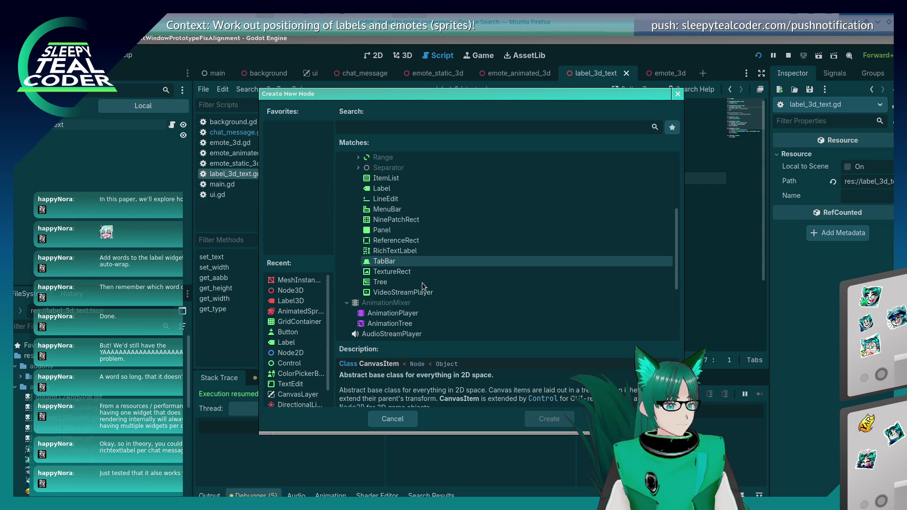
left_click(418, 250)
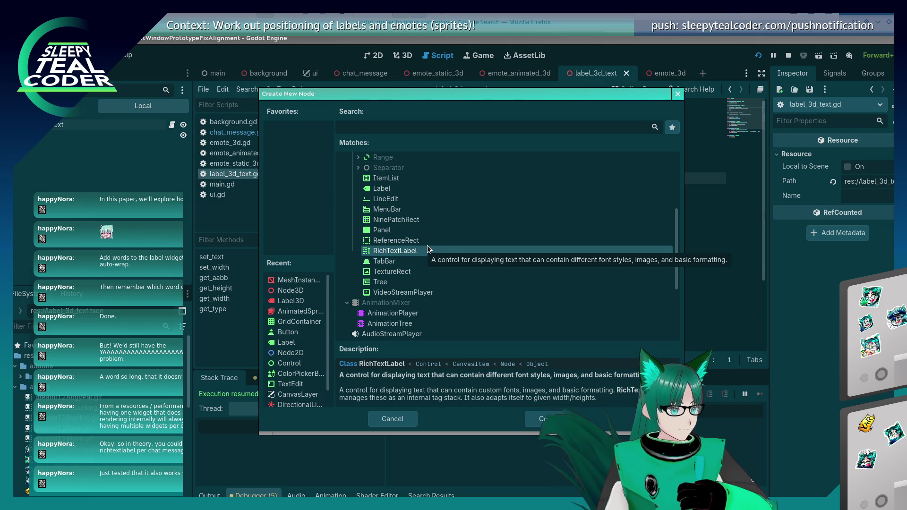
Step: Add a SubViewport node to the label_3d_text scene
scroll(464, 209, "up", 5)
left_click(386, 191)
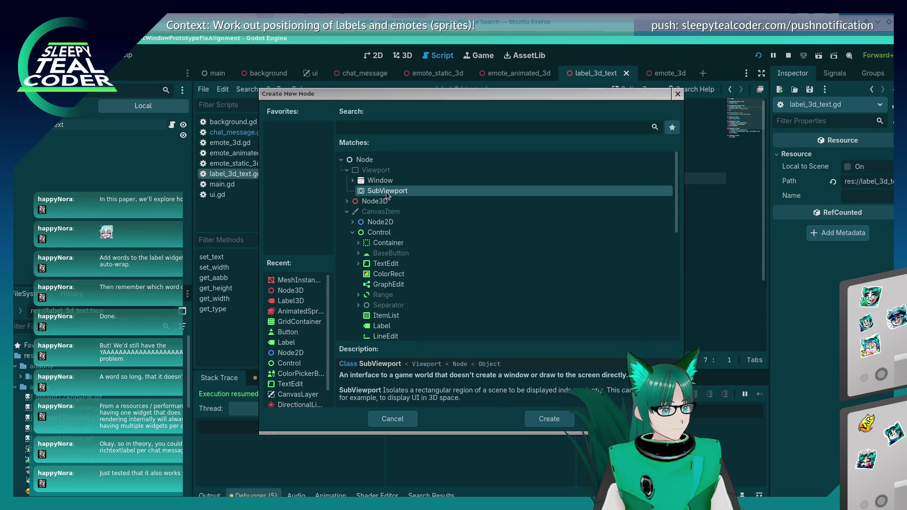
double_click(387, 191)
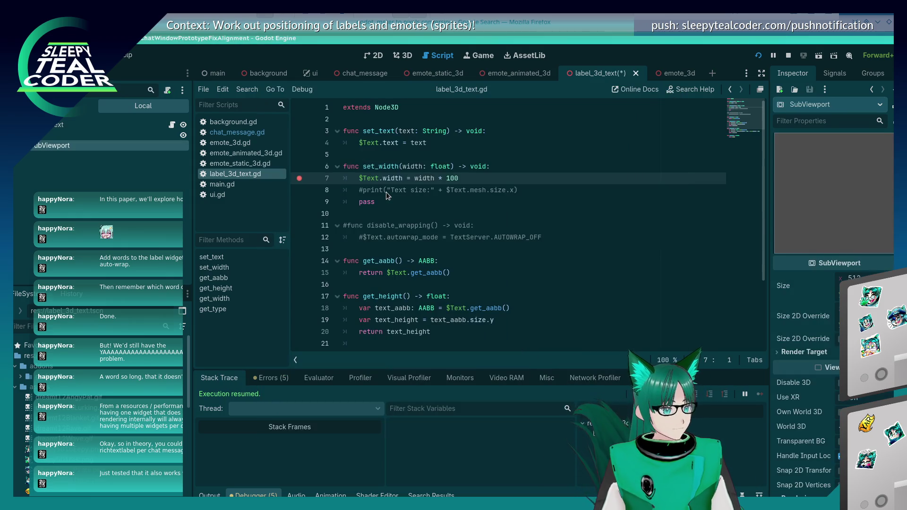
Step: Show the 3D view, orbit around the Text label, and enable 2D size override stretch
left_click(125, 143)
left_click(401, 56)
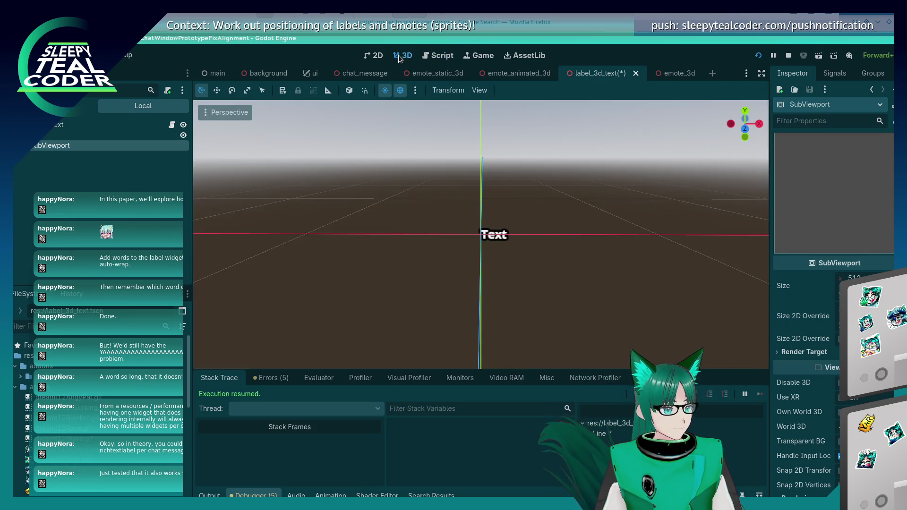
mouse_move(227, 167)
left_mouse_down()
mouse_move(429, 198)
mouse_move(389, 192)
left_mouse_up()
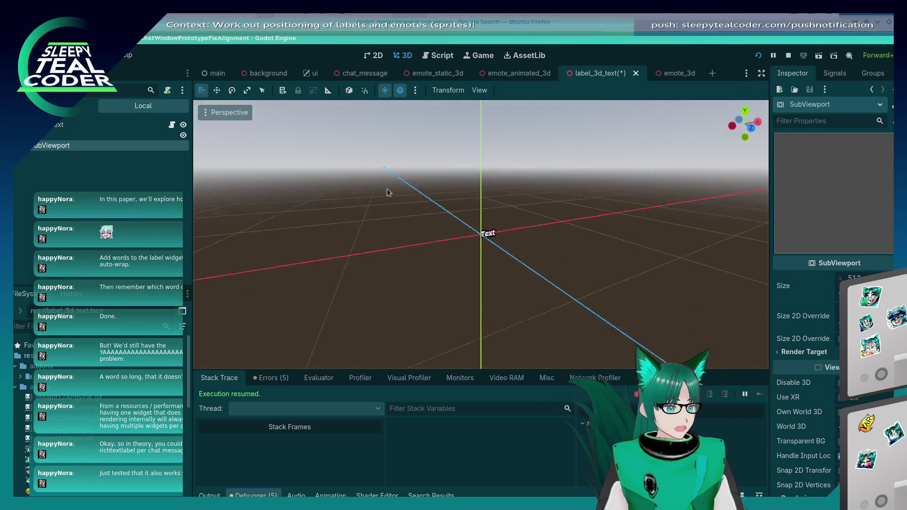
left_click(78, 135)
left_click(78, 146)
mouse_move(553, 247)
left_mouse_down()
mouse_move(490, 239)
mouse_move(721, 304)
left_mouse_up()
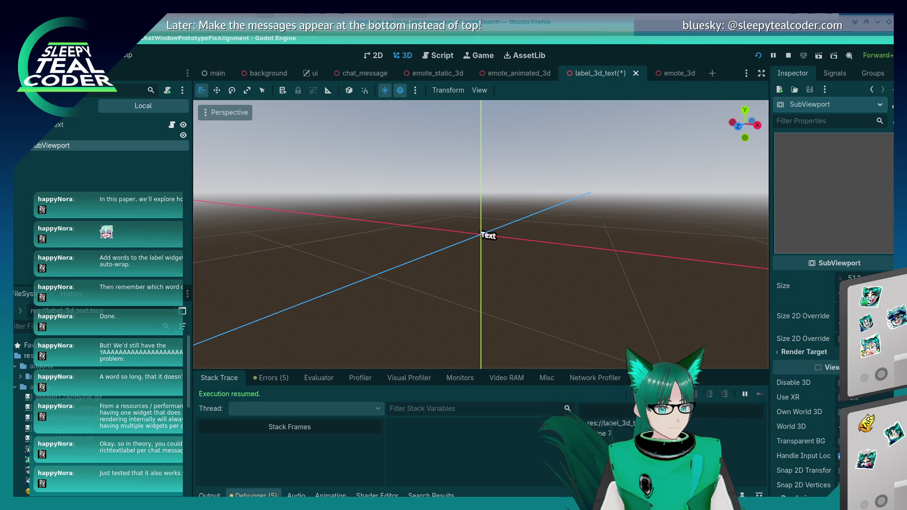
left_click(840, 339)
scroll(551, 259, "down", 3)
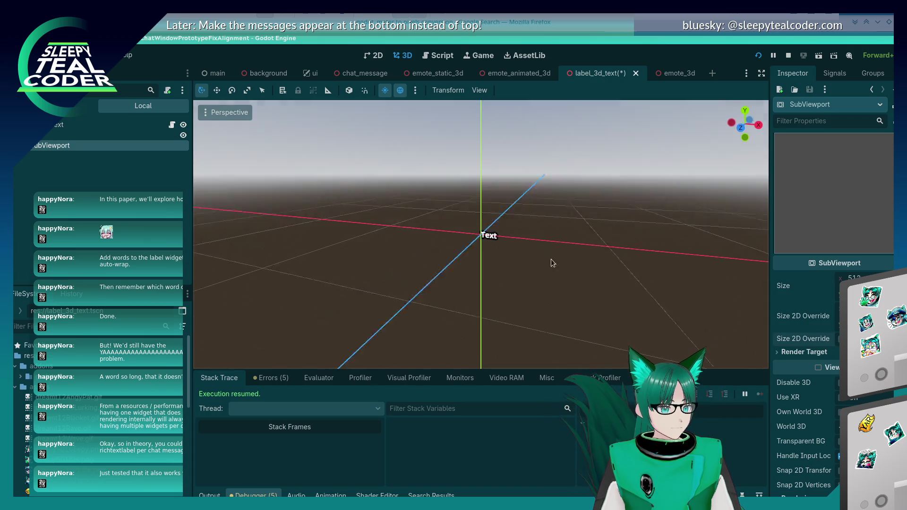
mouse_move(551, 259)
left_mouse_down()
mouse_move(576, 268)
mouse_move(499, 248)
mouse_move(621, 222)
mouse_move(473, 227)
left_mouse_up()
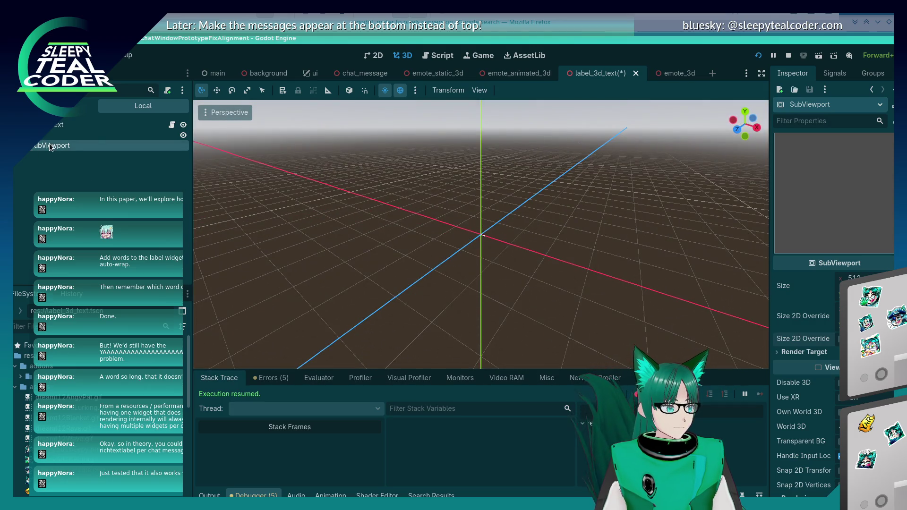
Step: Reorder SubViewport in the tree, tick Disable 3D, and expand Rendering > Render Target
left_click_drag(50, 147, 52, 136)
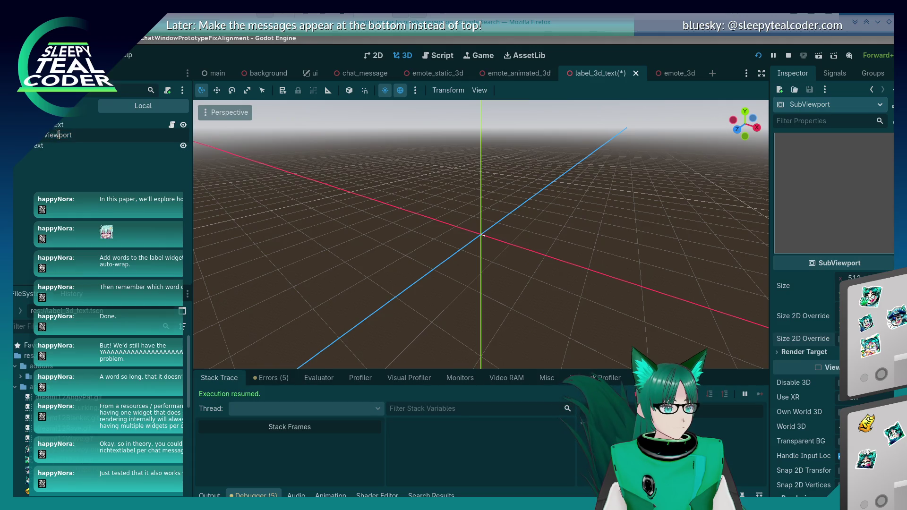
scroll(482, 237, "up", 5)
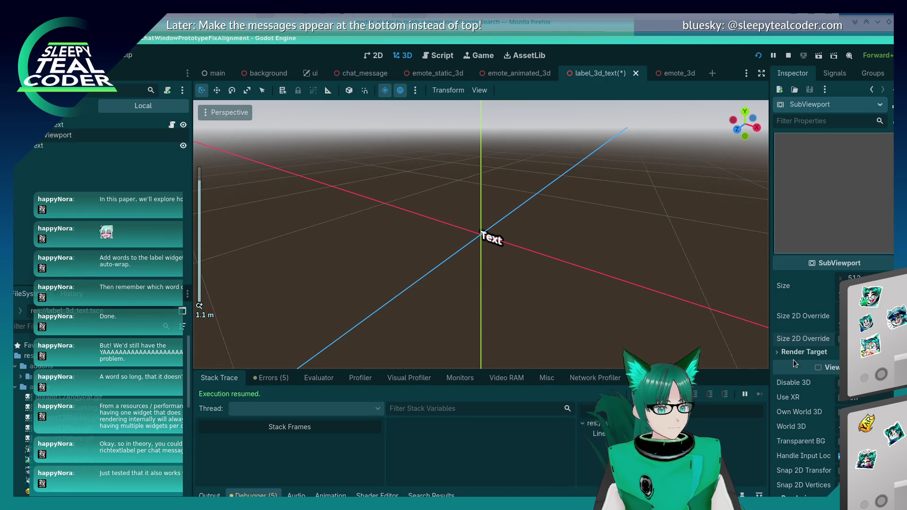
scroll(799, 369, "down", 5)
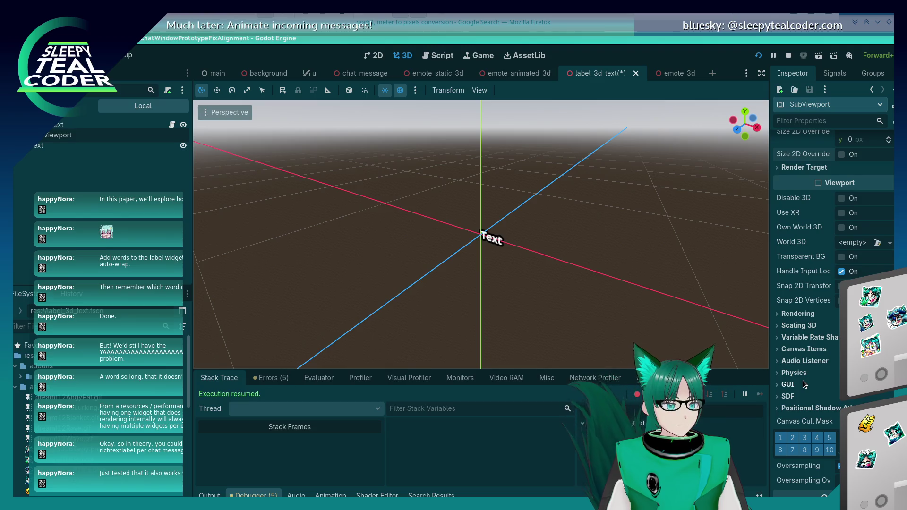
scroll(806, 378, "up", 2)
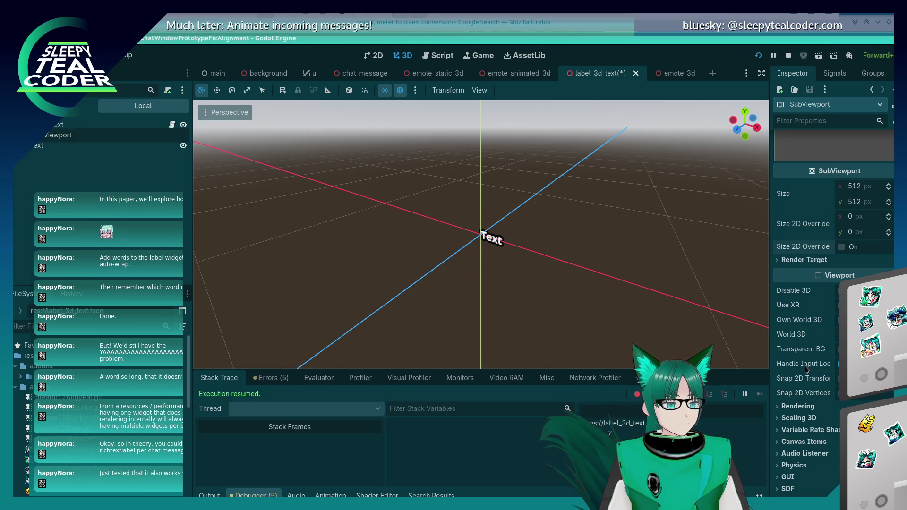
left_click(840, 291)
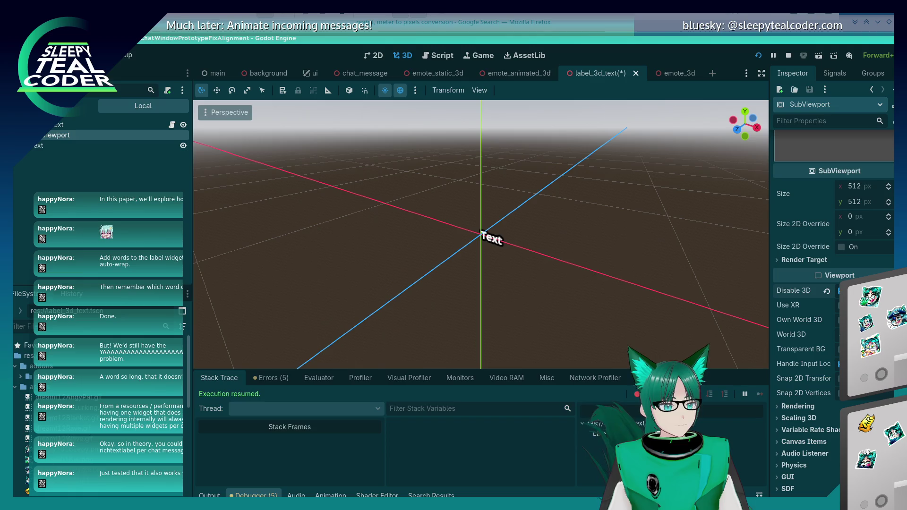
scroll(812, 328, "down", 2)
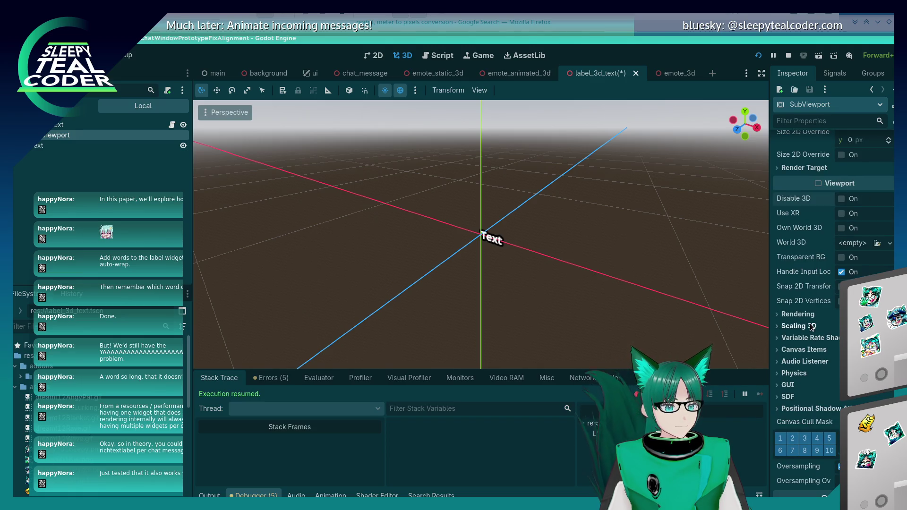
left_click(807, 316)
scroll(810, 314, "up", 4)
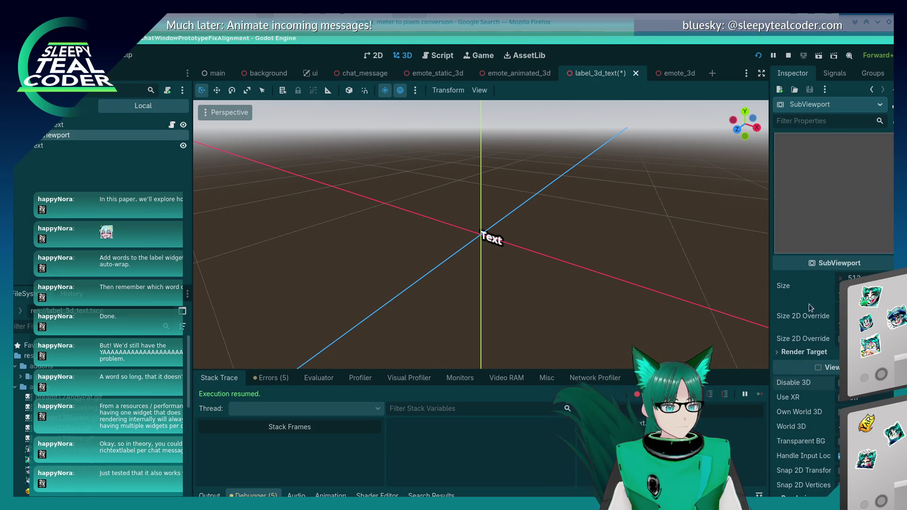
left_click(794, 352)
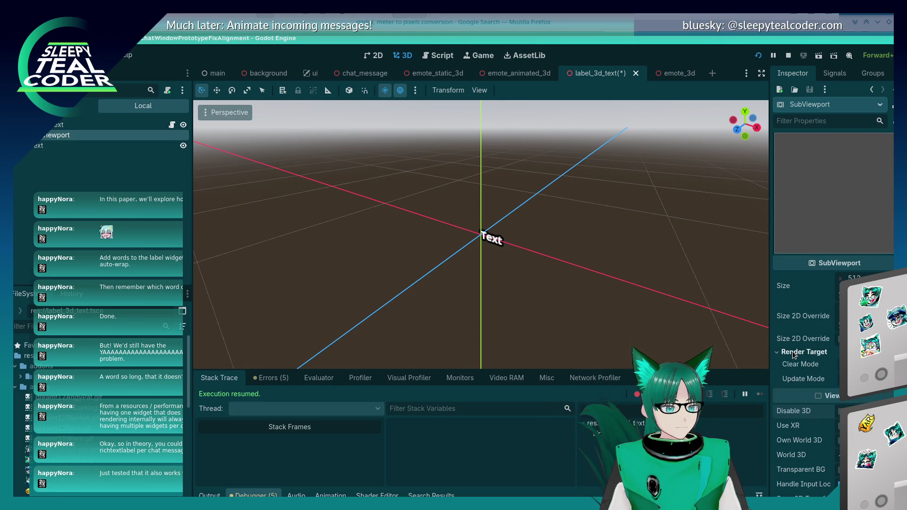
left_click(217, 117)
key("Escape")
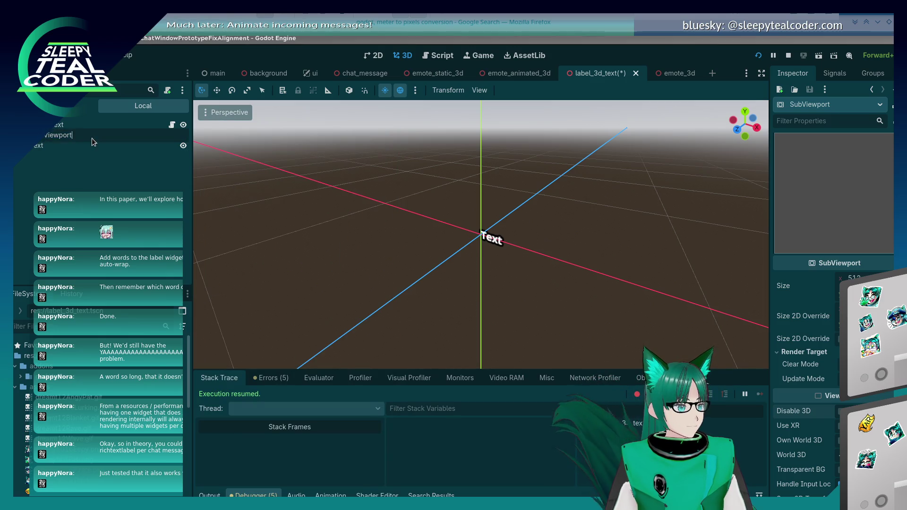
right_click(29, 137)
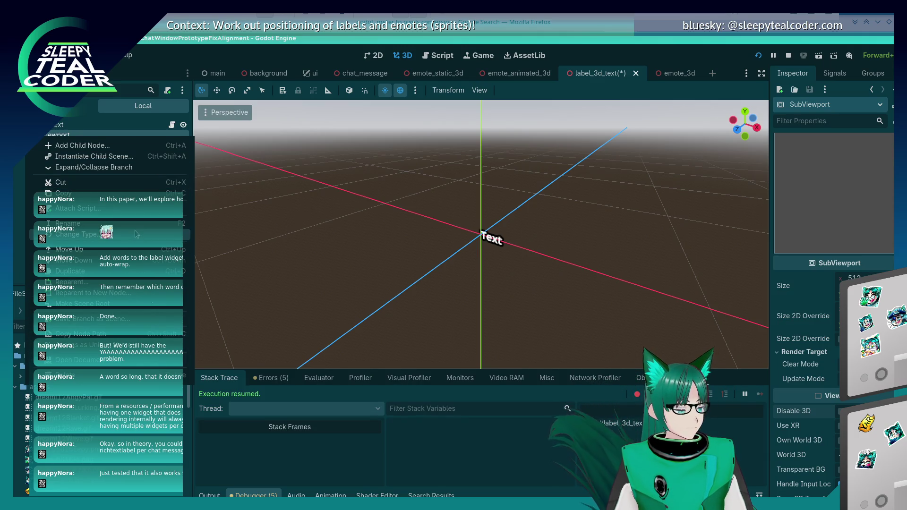
Step: Toggle the 3D view to Orthogonal and back to Perspective, then orbit to a level front view
left_click(14, 228)
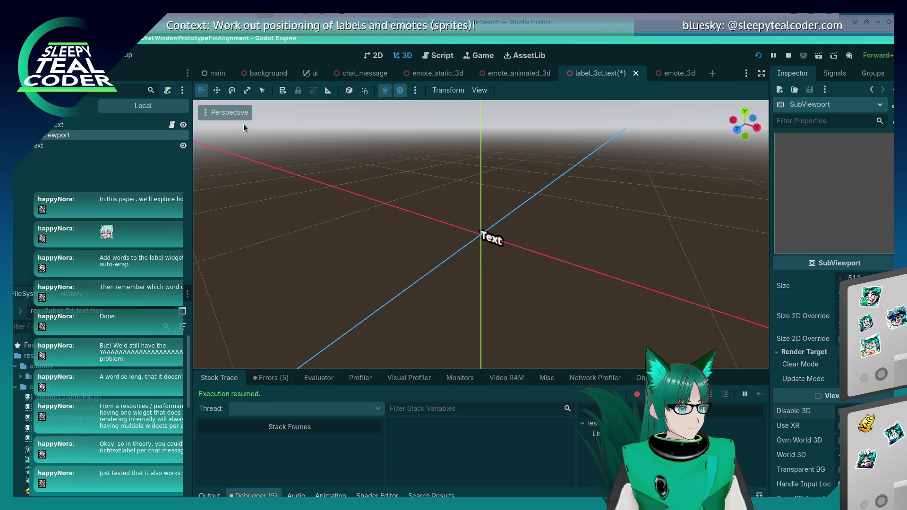
left_click(248, 115)
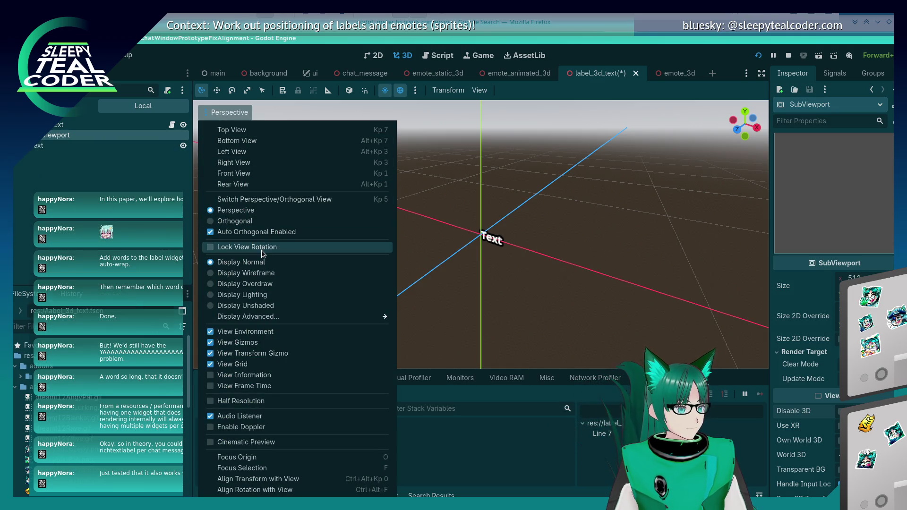
mouse_move(270, 318)
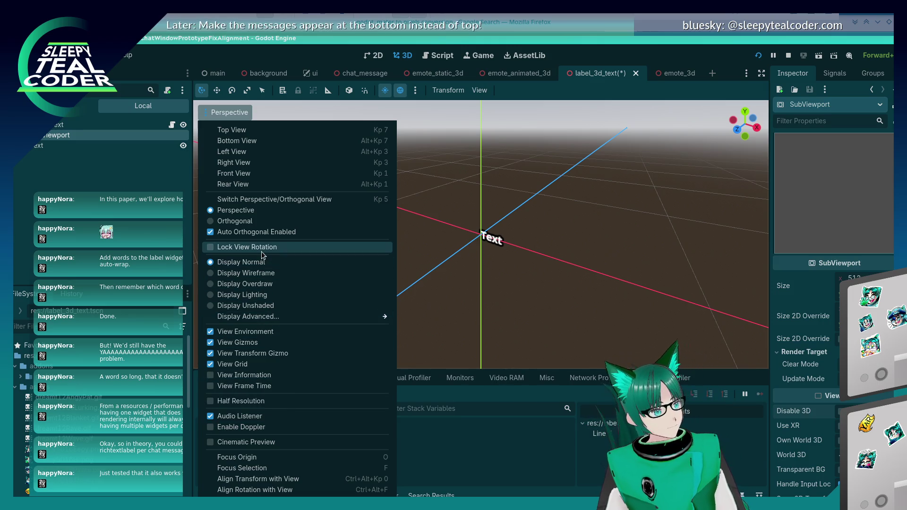
left_click(259, 210)
left_click(225, 113)
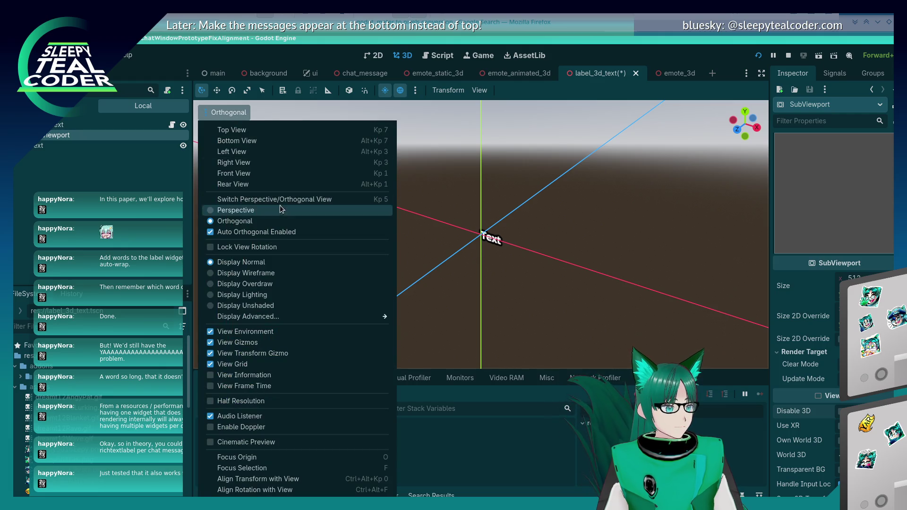
left_click(282, 210)
mouse_move(294, 221)
left_mouse_down()
mouse_move(390, 237)
mouse_move(407, 194)
left_mouse_up()
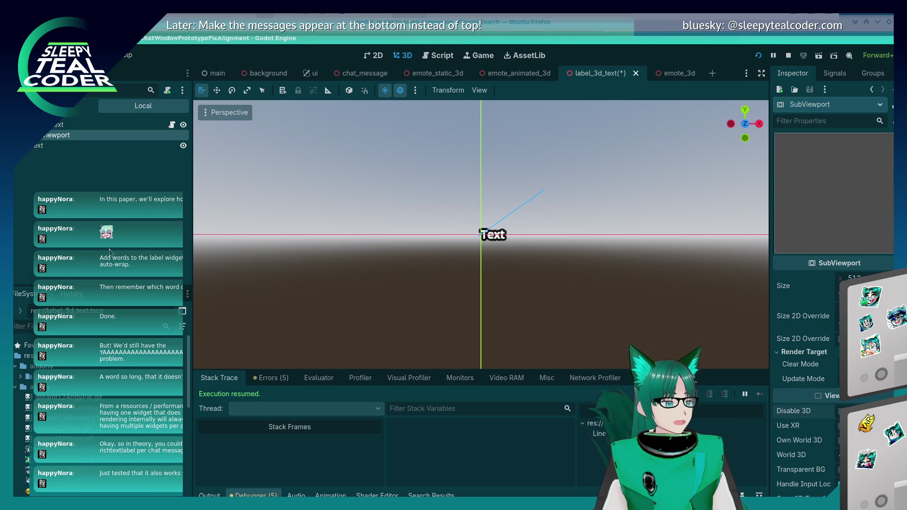
right_click(68, 137)
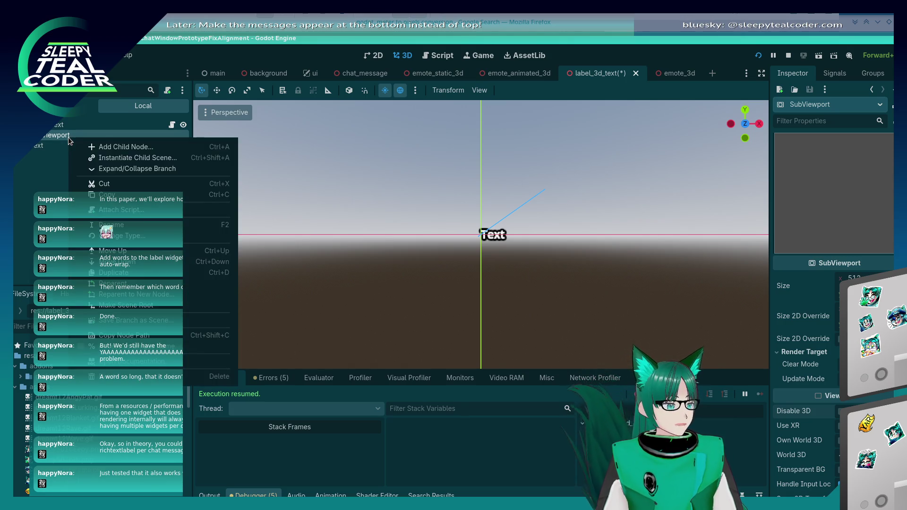
Step: Delete the SubViewport node from the scene
left_click(208, 377)
left_click(493, 282)
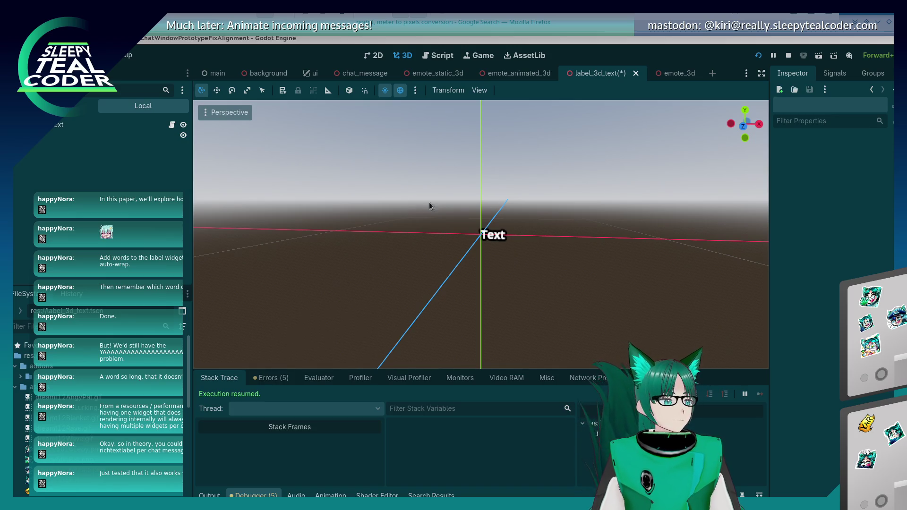
scroll(502, 245, "down", 2)
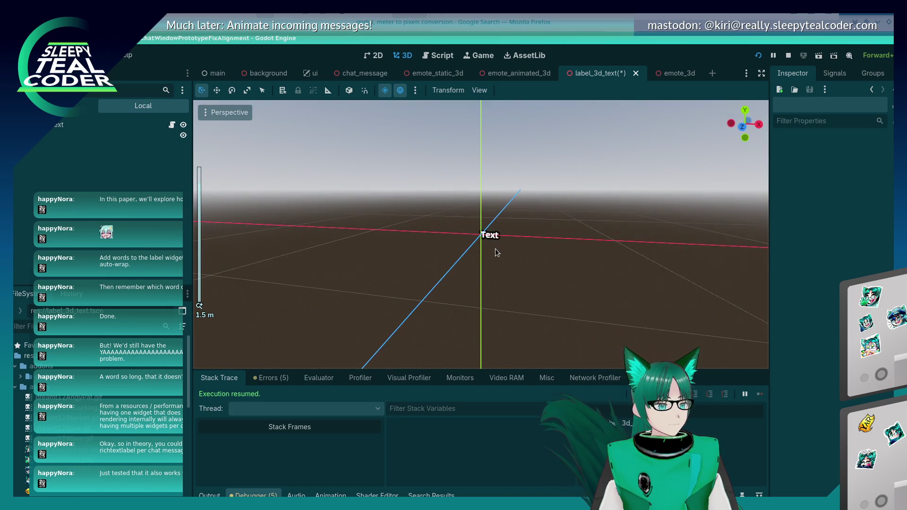
Step: Open chat_message.gd and set a breakpoint on line 242's remaining_space calculation
left_click(435, 58)
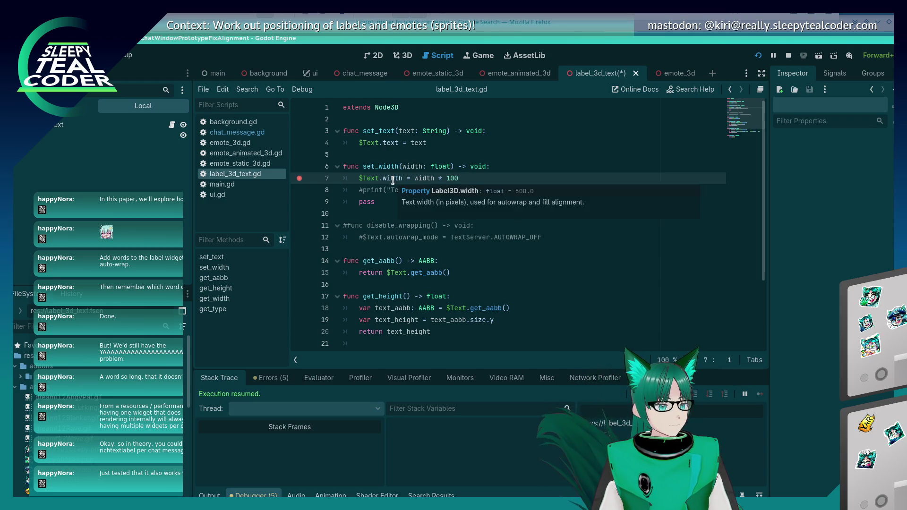
mouse_move(423, 176)
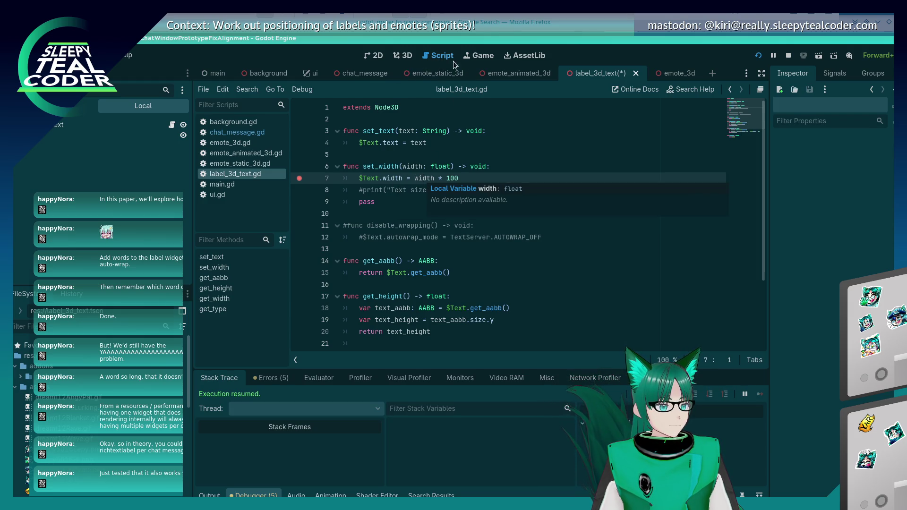
left_click(403, 55)
left_click(442, 55)
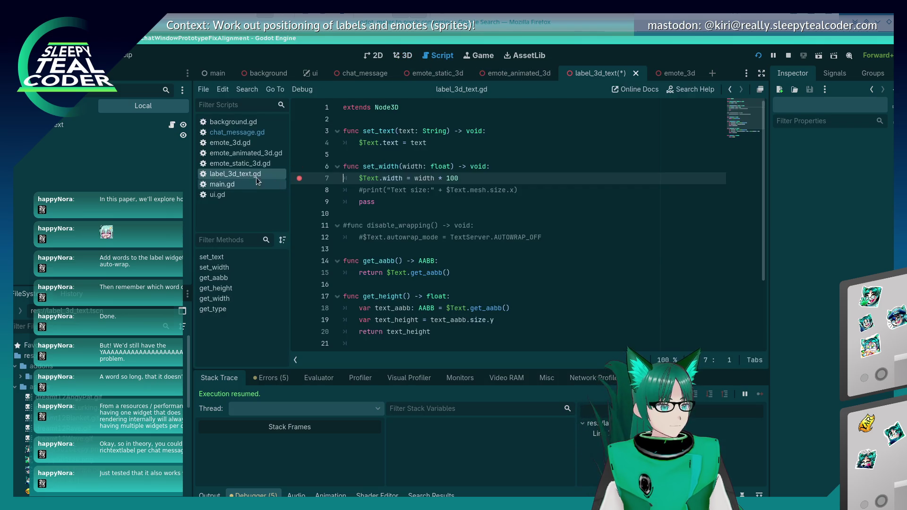
left_click(251, 133)
scroll(456, 191, "down", 2)
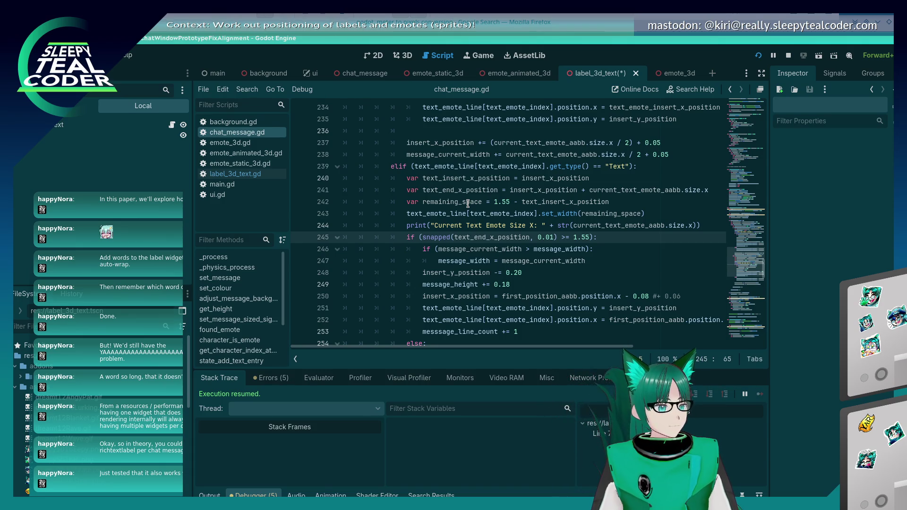
left_click(638, 190)
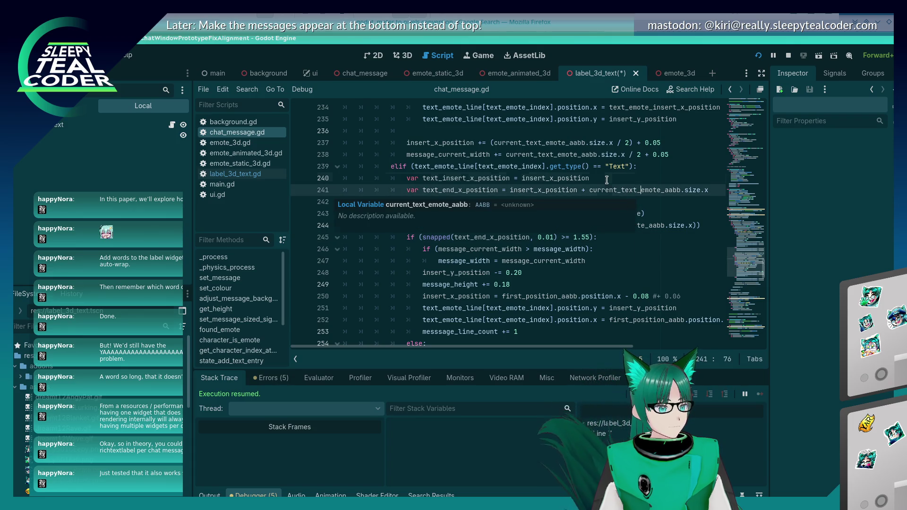
left_click(523, 203)
scroll(545, 267, "up", 2)
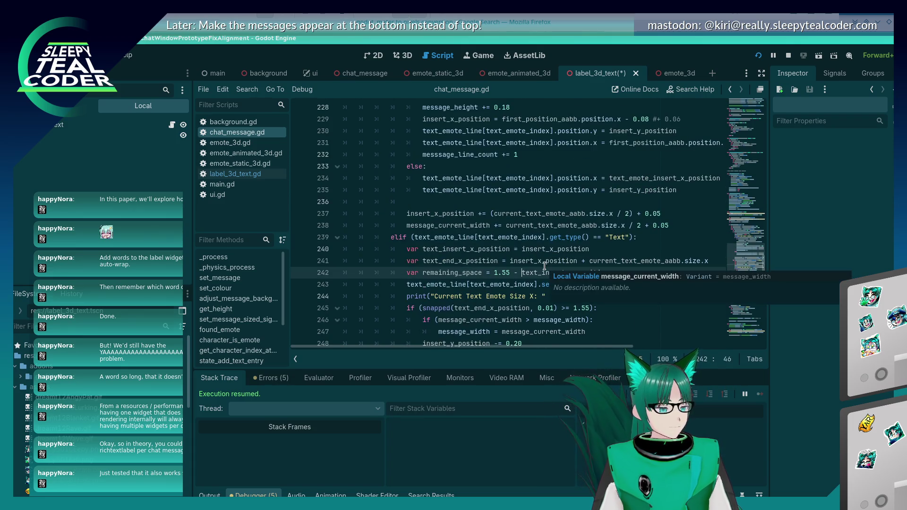
scroll(544, 266, "down", 1)
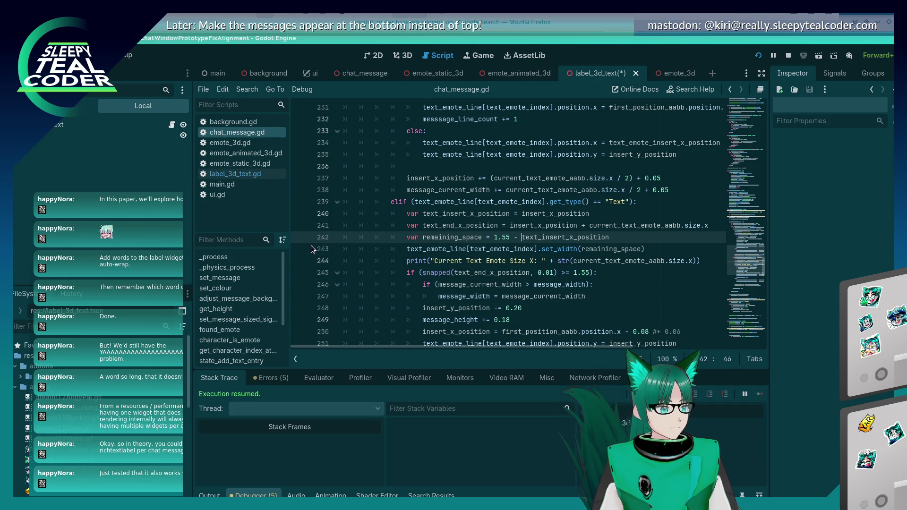
left_click(299, 237)
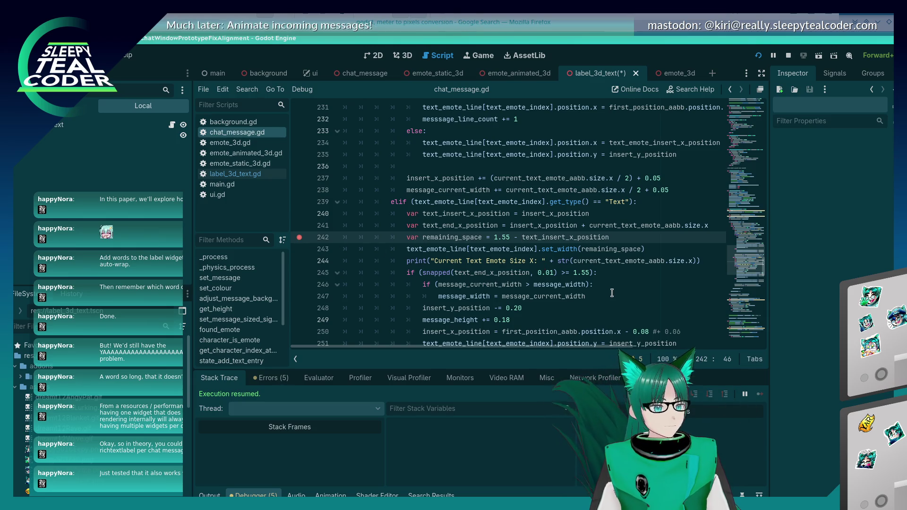
Step: Add a test message in the running game to hit the breakpoint, then step into set_width
key("alt+Tab")
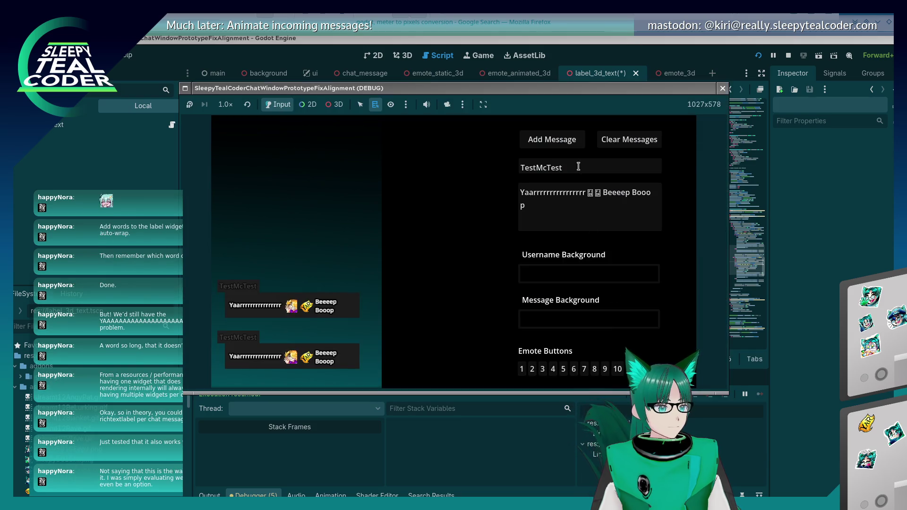
left_click(557, 144)
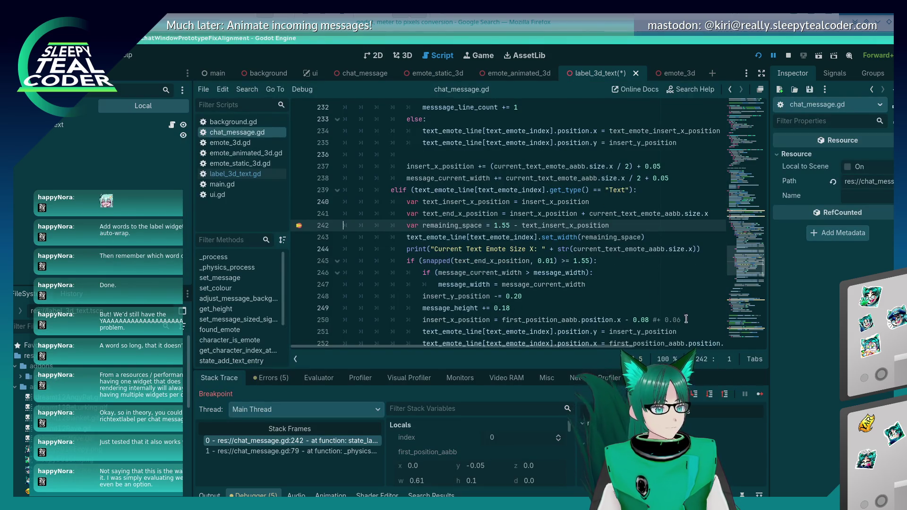
mouse_move(474, 223)
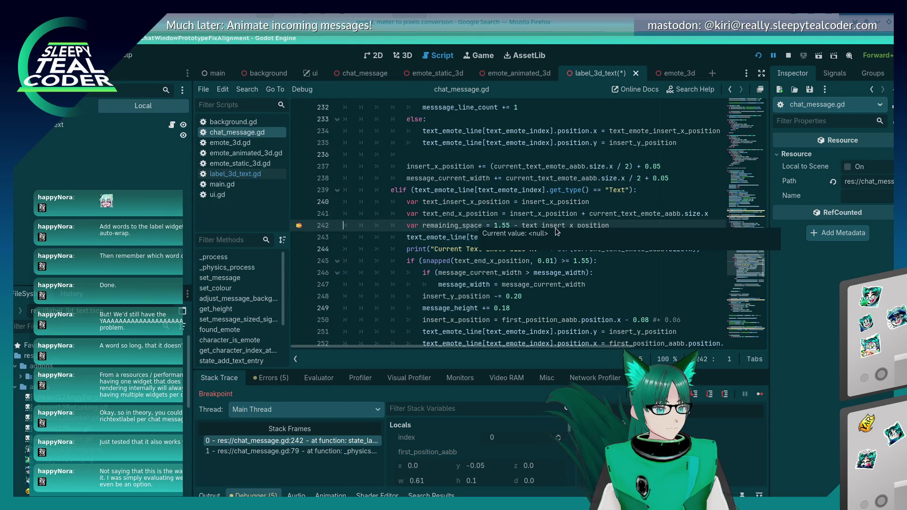
mouse_move(554, 223)
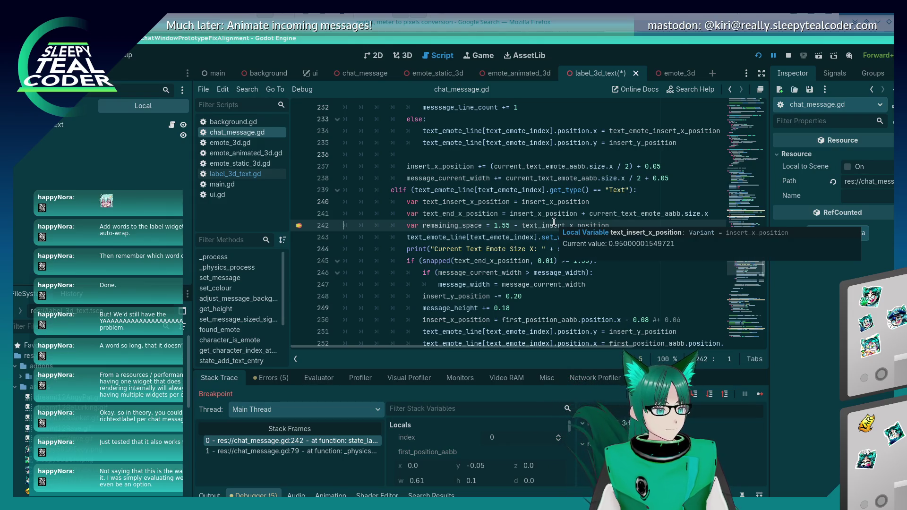
key("alt+Tab")
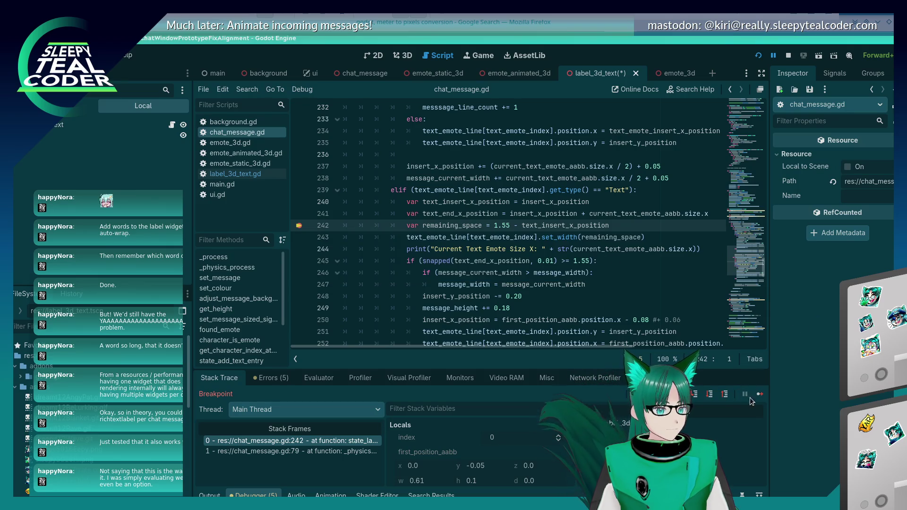
key("F10")
key("F11")
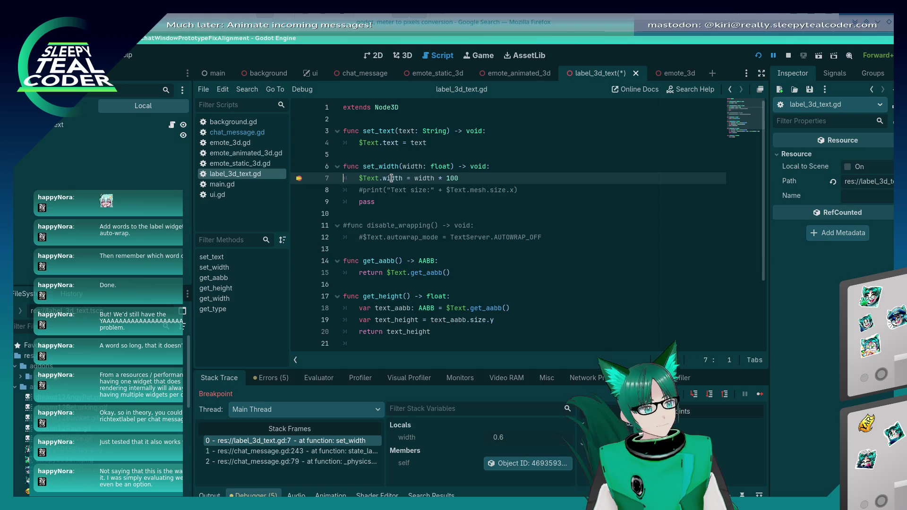
Step: Change line 7's width multiplier from 100 to 200, save, and continue past the breakpoints
mouse_move(392, 179)
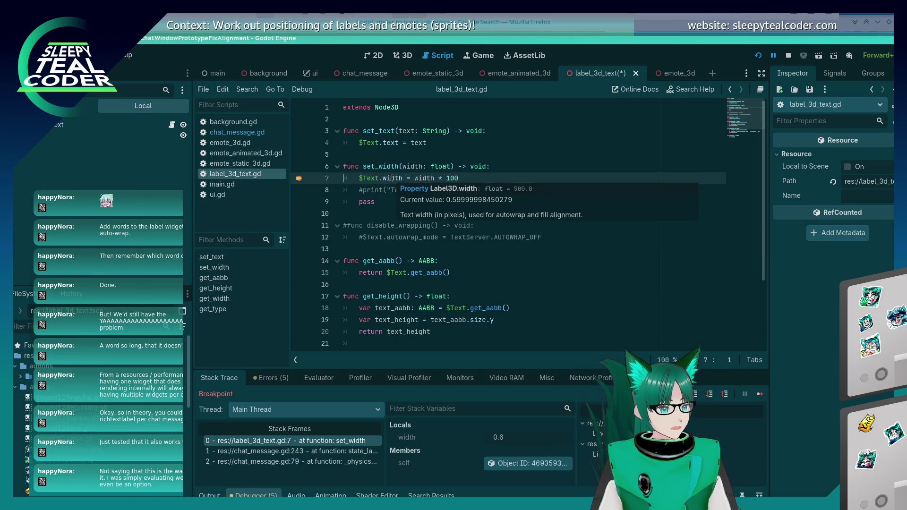
left_click(447, 178)
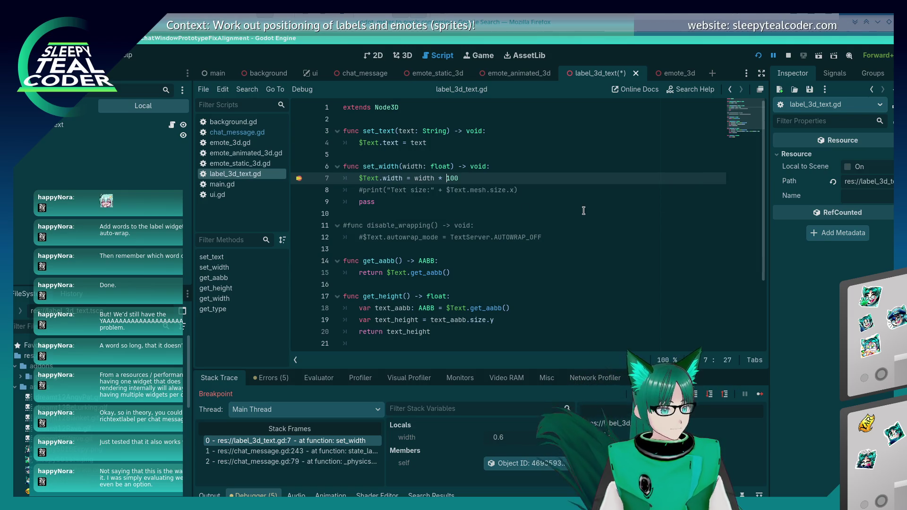
key("Delete")
type("2")
key("ctrl+s")
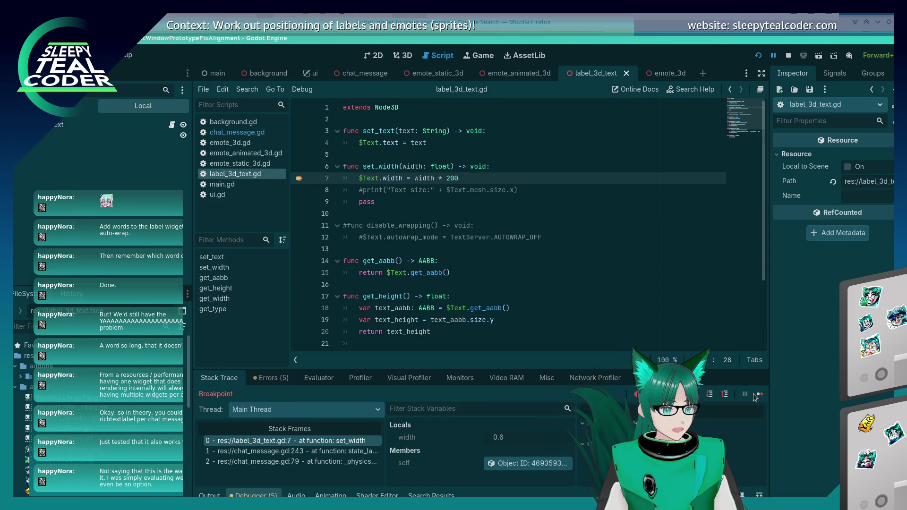
left_click(758, 395)
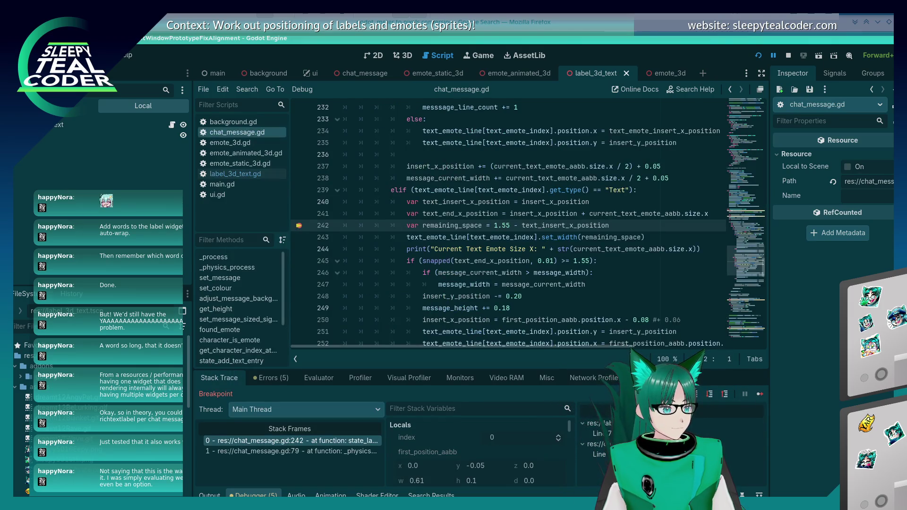
left_click(761, 393)
left_click(761, 393)
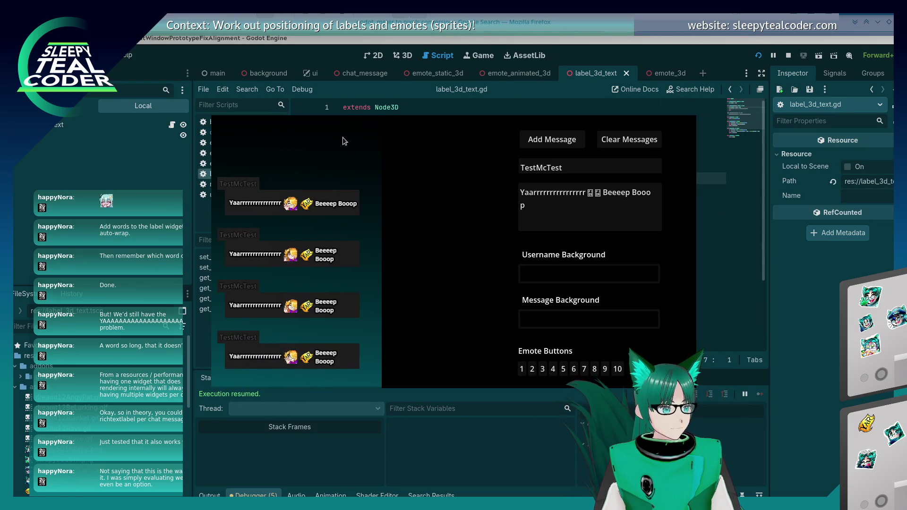
Step: Pick the game's 'Beeeep Booop' Label3D in 3D mode and review its remote properties in the Inspector
key("alt+Tab")
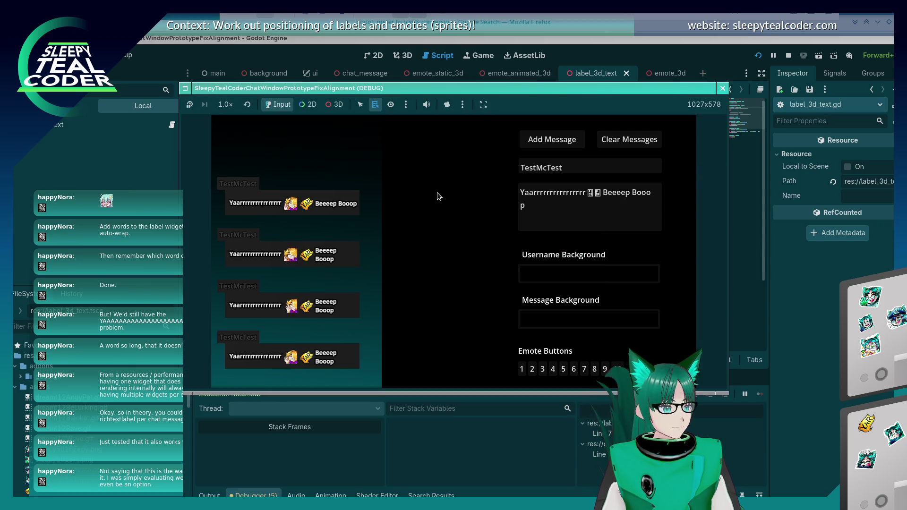
left_click(335, 105)
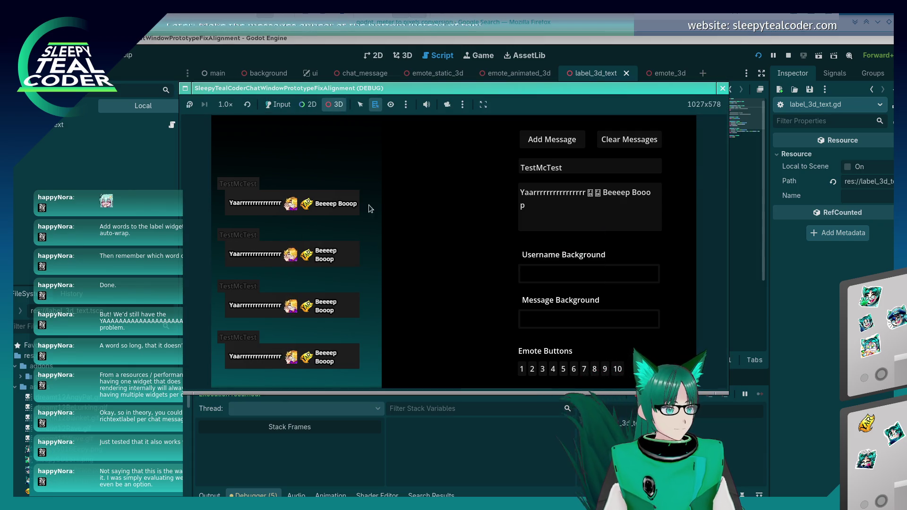
right_click(334, 206)
left_click(345, 209)
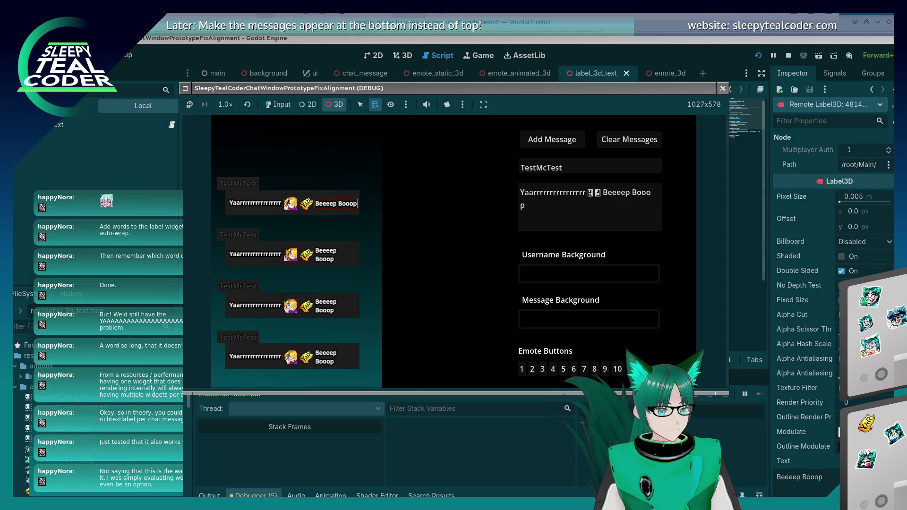
key("alt+Tab")
scroll(832, 283, "down", 10)
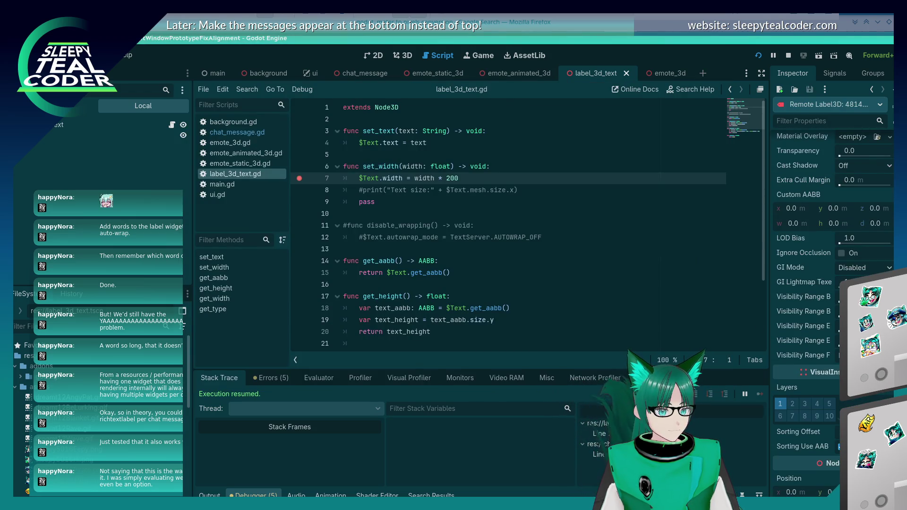
scroll(831, 283, "up", 5)
scroll(832, 284, "up", 10)
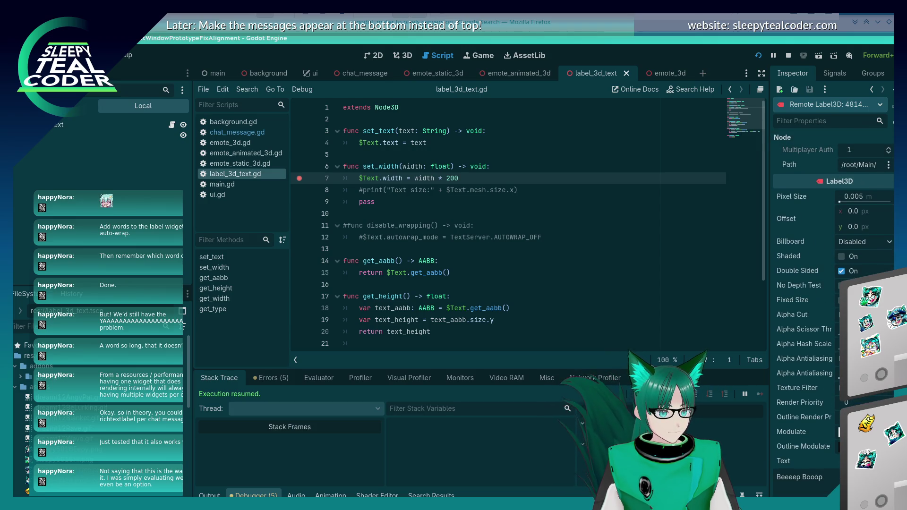
scroll(832, 284, "down", 8)
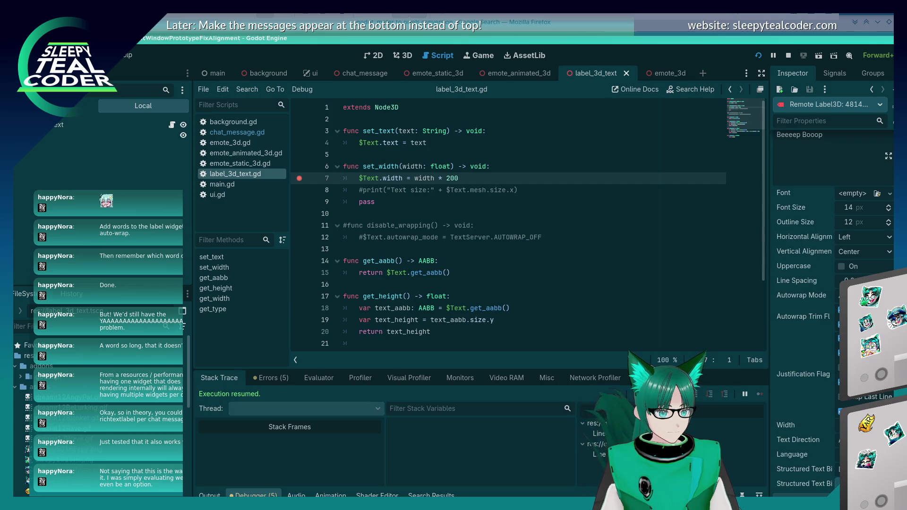
key("alt+Tab")
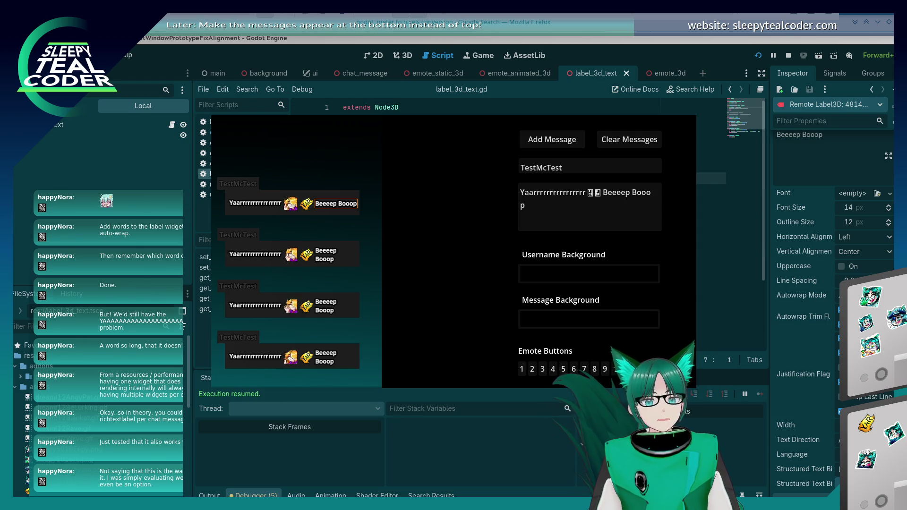
mouse_move(672, 206)
left_mouse_down()
mouse_move(418, 255)
mouse_move(400, 249)
left_mouse_up()
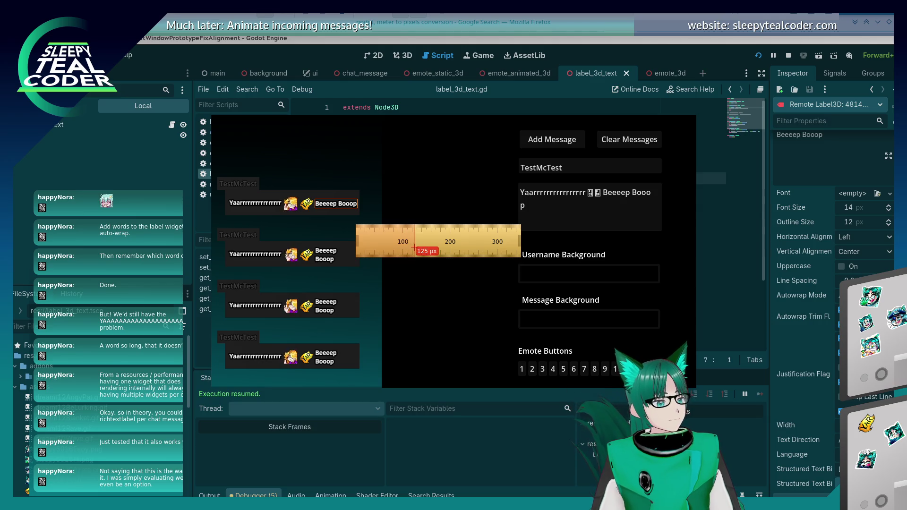
left_click_drag(414, 248, 373, 230)
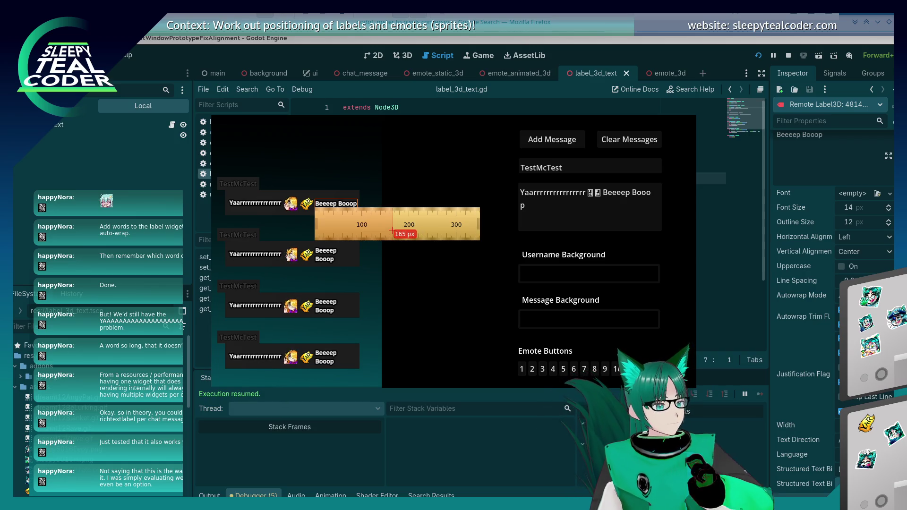
key("Escape")
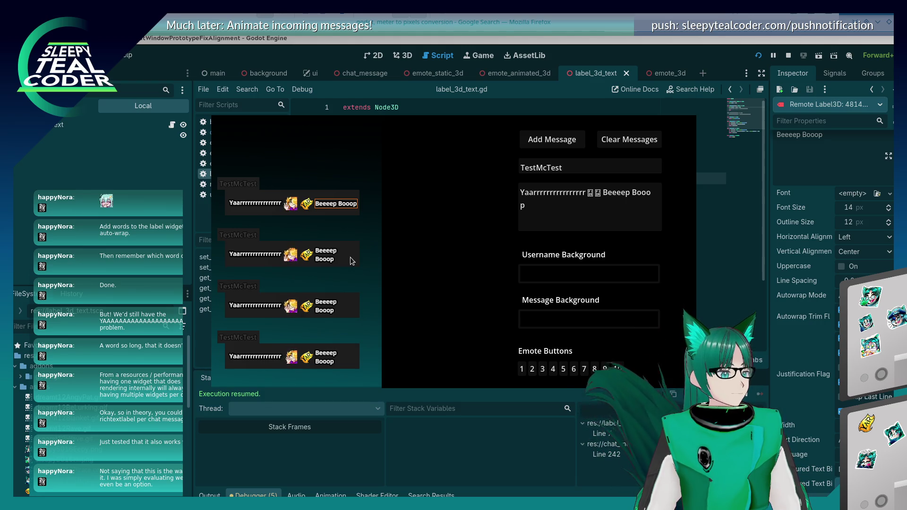
Step: Set label_3d_text.gd line 7's width multiplier to 150 and save
left_click(603, 42)
key("BackSpace")
key("BackSpace")
key("BackSpace")
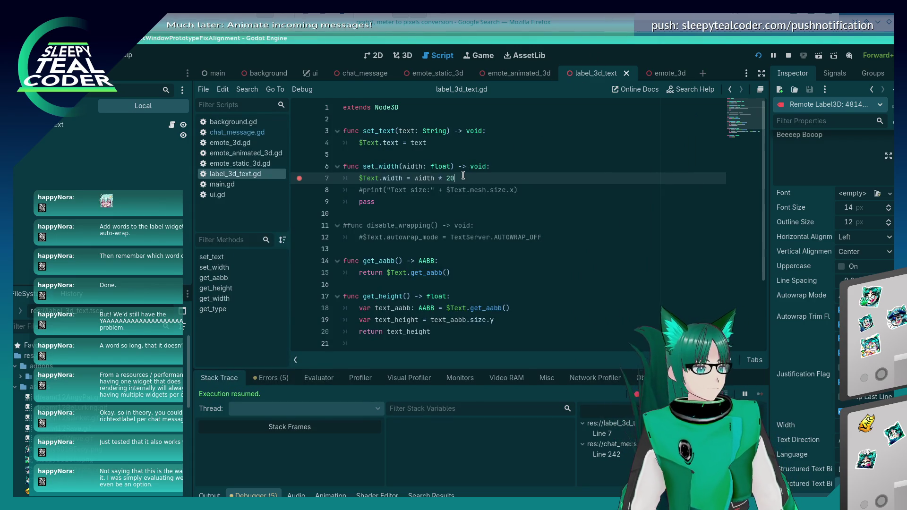
type("150")
key("ctrl+s")
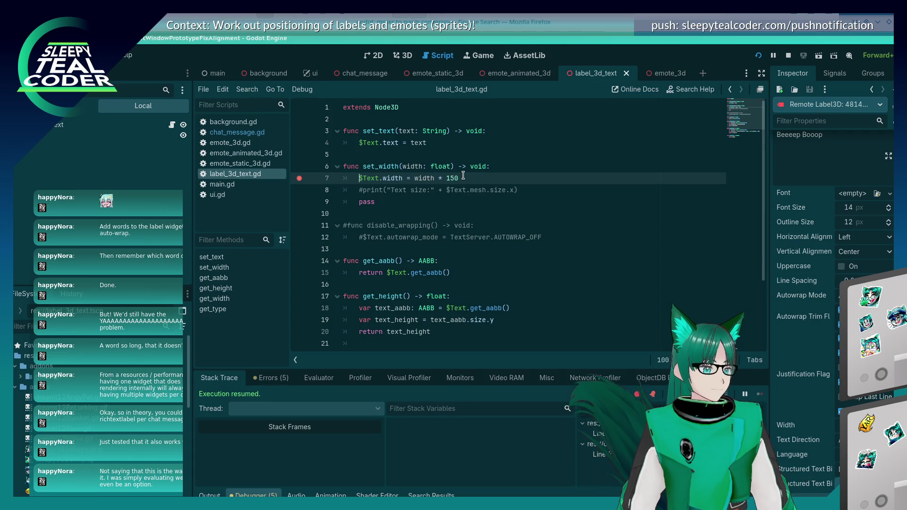
Step: Add another test message in the running chat and continue past the breakpoint
key("alt+Tab")
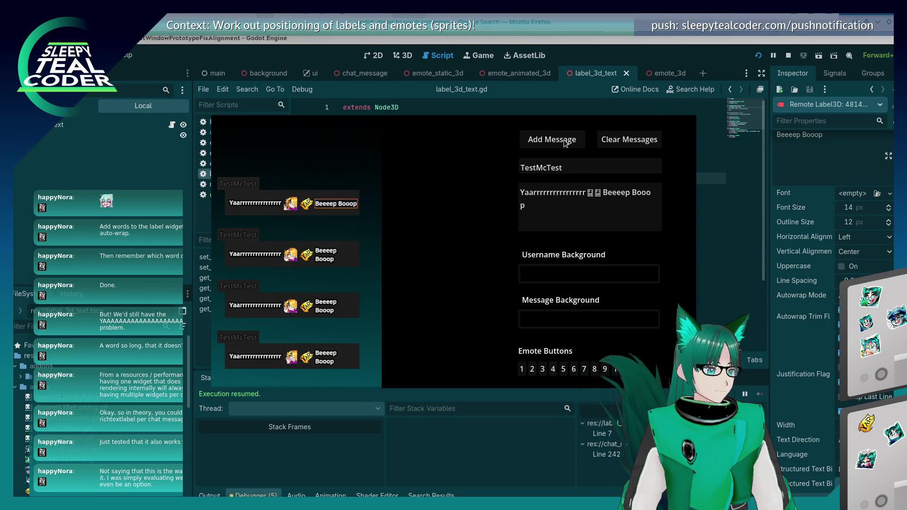
key("alt+Tab")
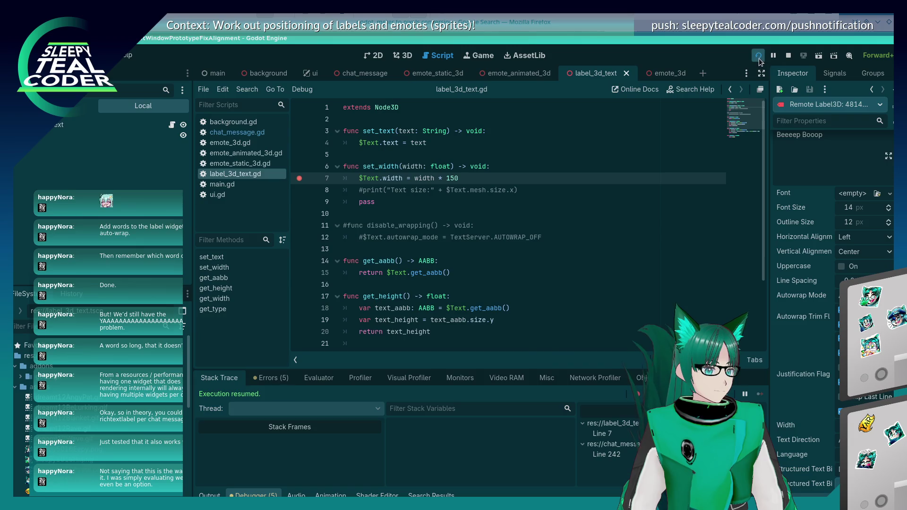
key("alt+Tab")
key("alt+Tab")
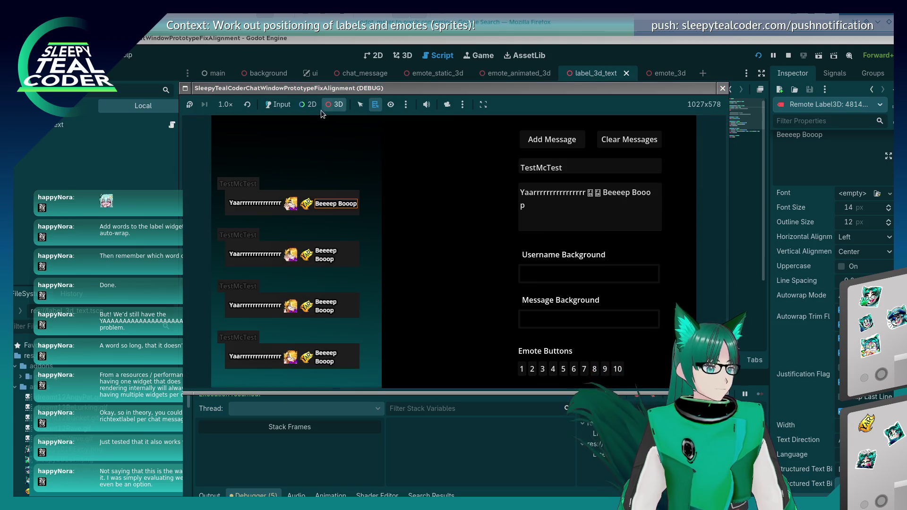
left_click(549, 141)
left_click(759, 395)
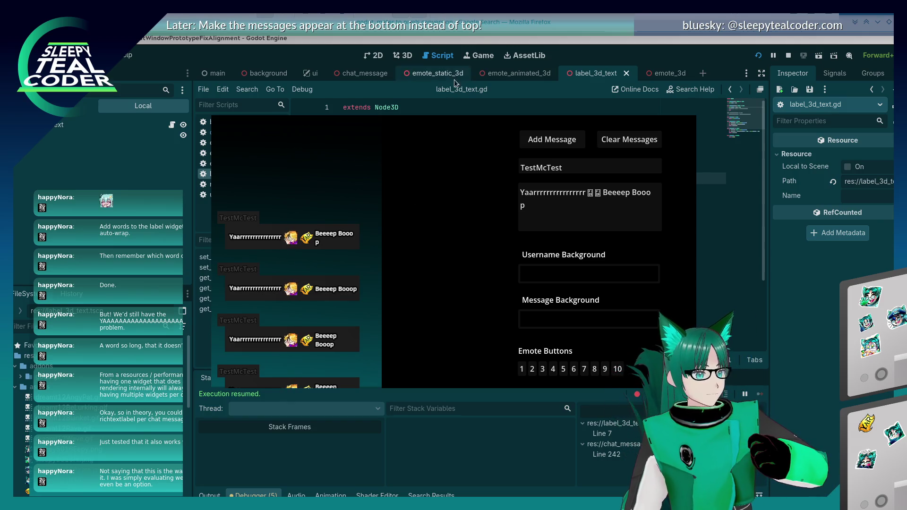
left_click(511, 19)
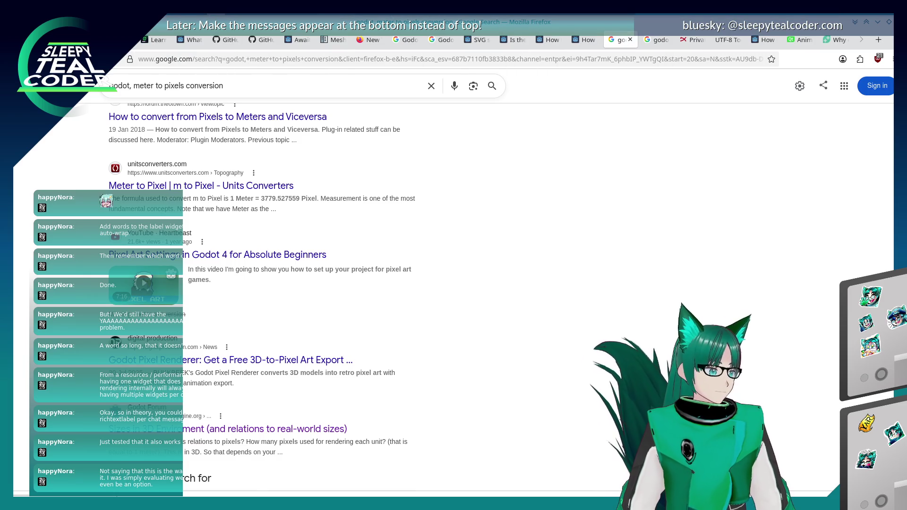
Step: Search the Godot docs for 'subviewport' and open the SubViewport class reference
left_click(208, 59)
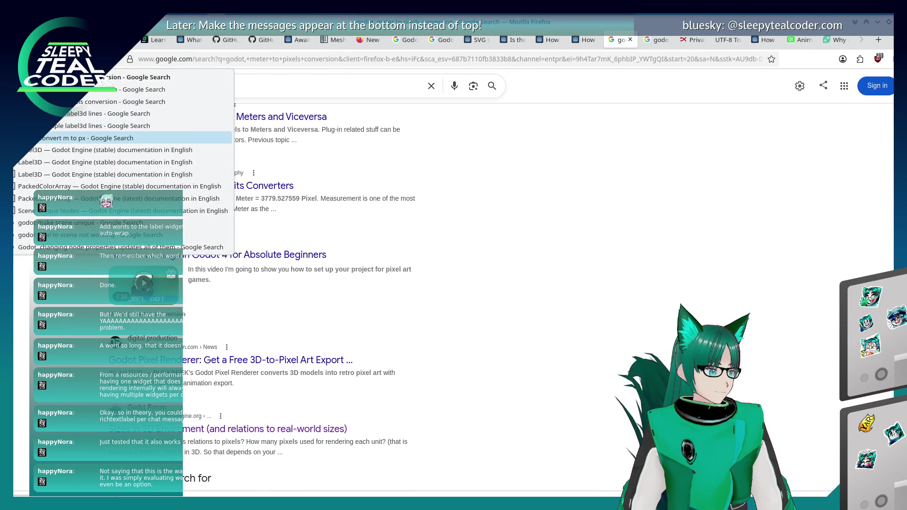
left_click(209, 119)
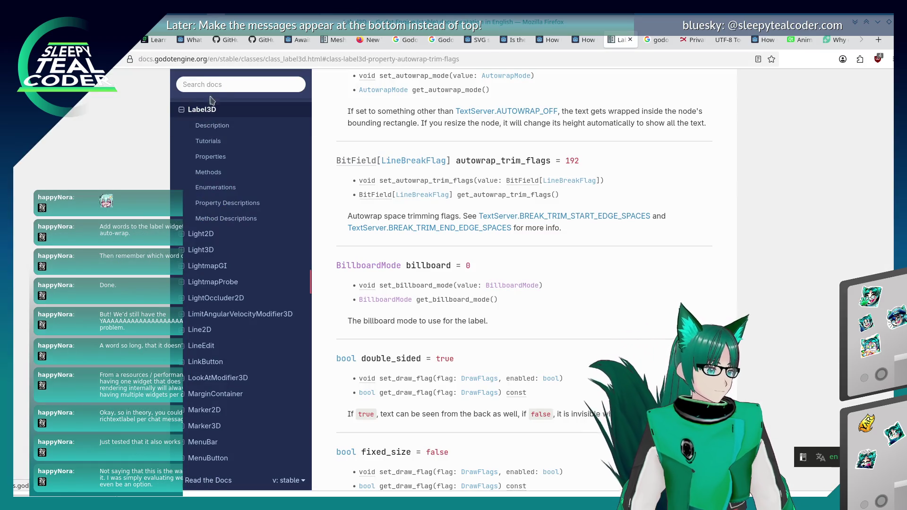
left_click(210, 87)
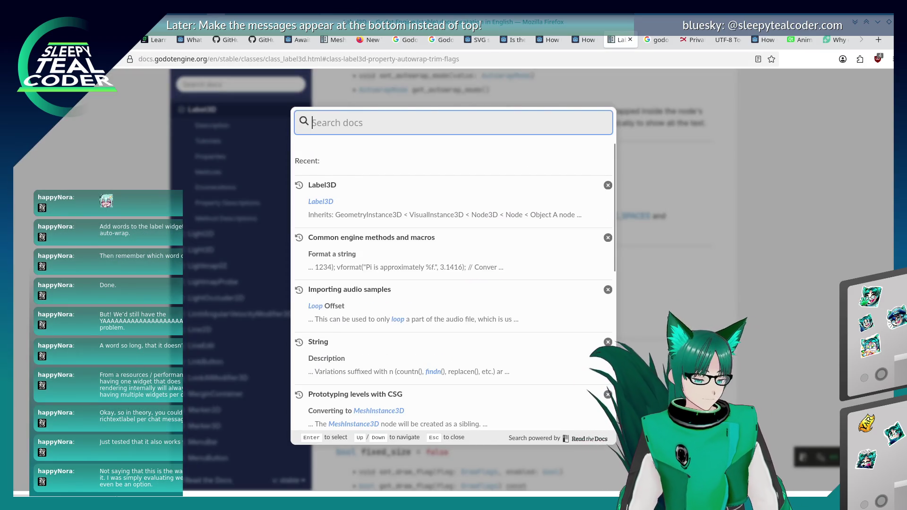
type("subviewport")
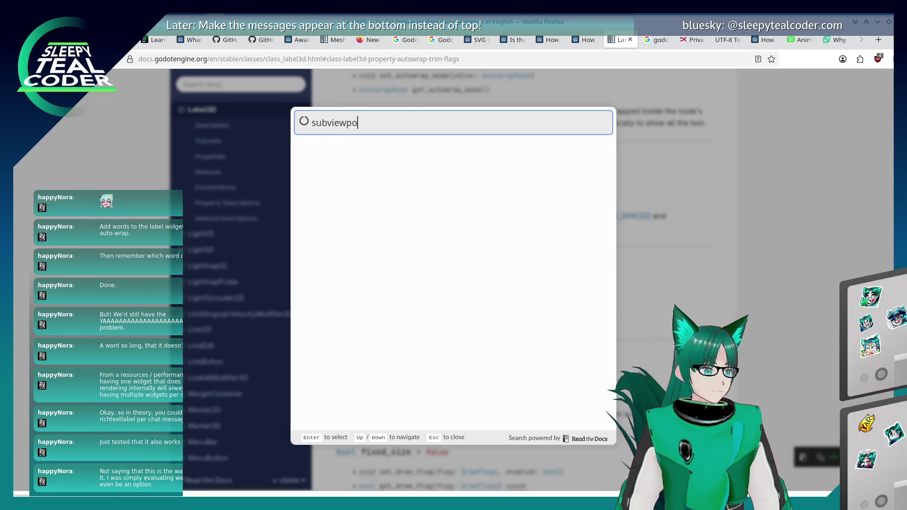
left_click(345, 175)
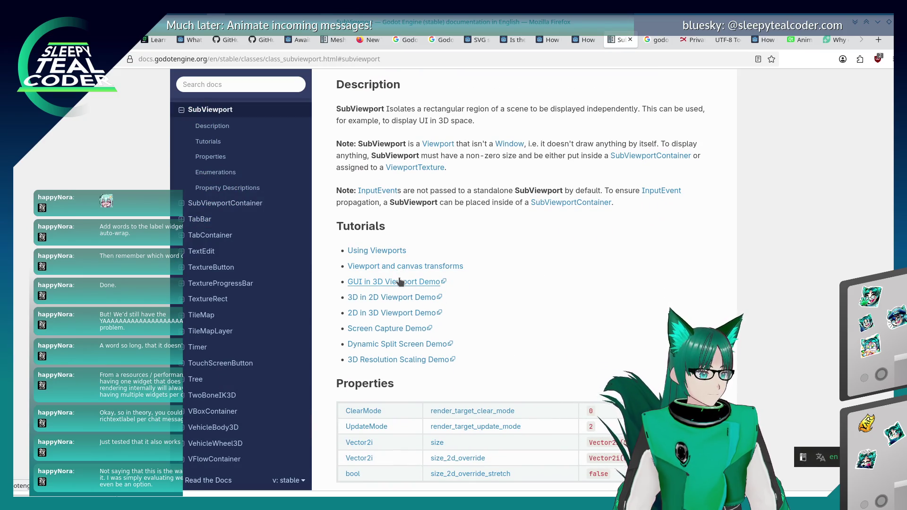
Step: View the GUI in 3D Viewport Demo screenshot, then return to the SubViewport page
left_click(400, 283)
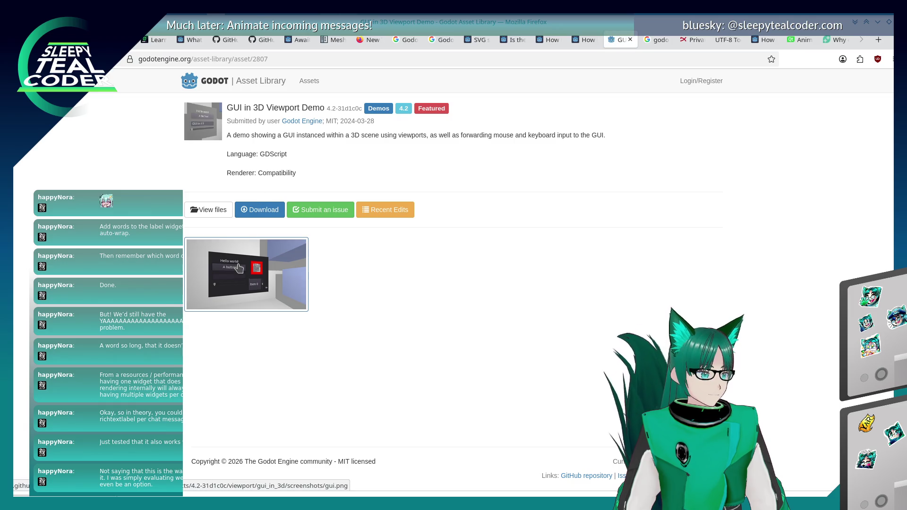
left_click(240, 268)
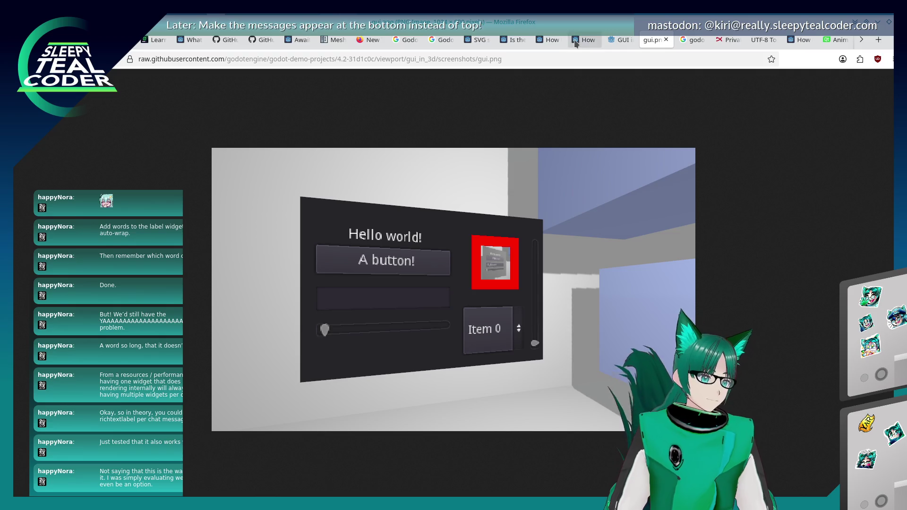
left_click(609, 42)
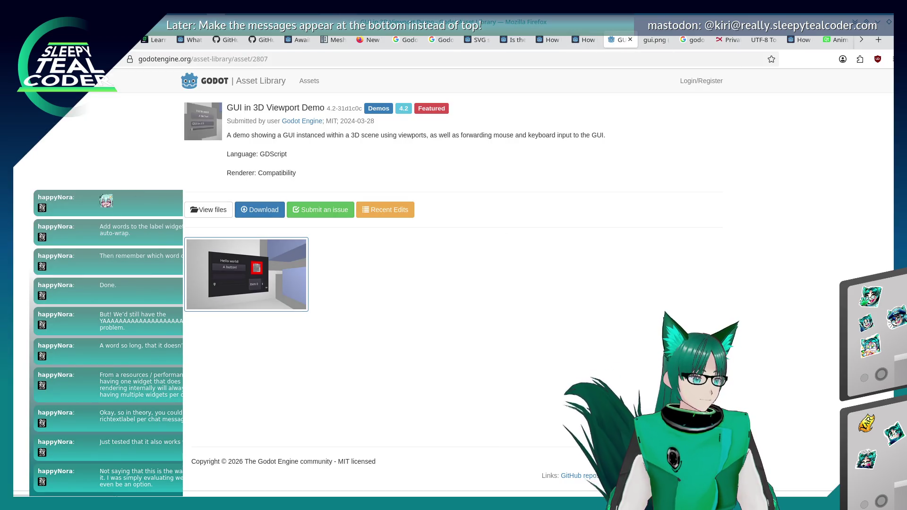
key("alt+Left")
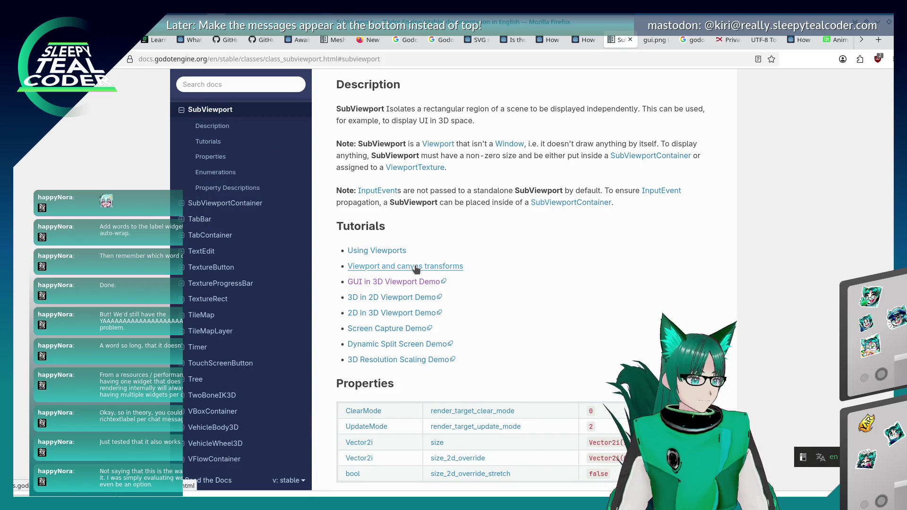
Step: Open the Using Viewports tutorial and read down to the Render target section
left_click(377, 251)
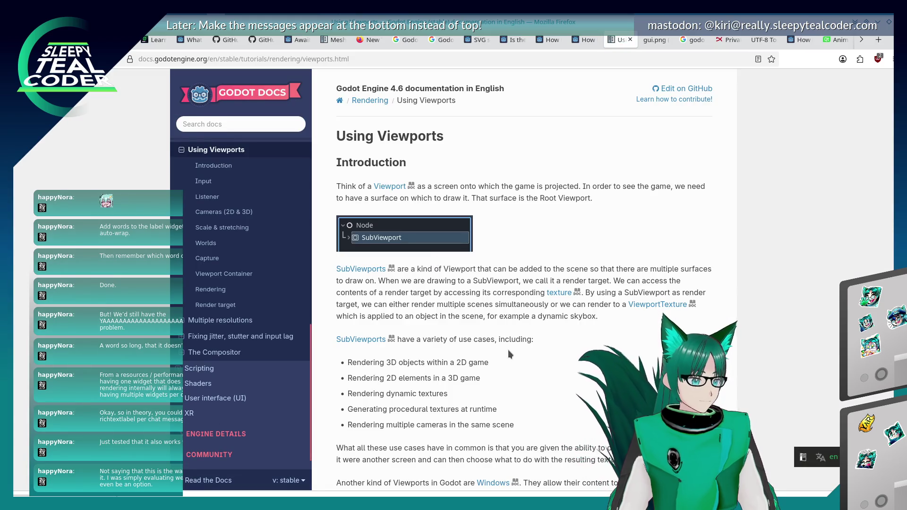
scroll(508, 352, "down", 3)
scroll(506, 354, "down", 5)
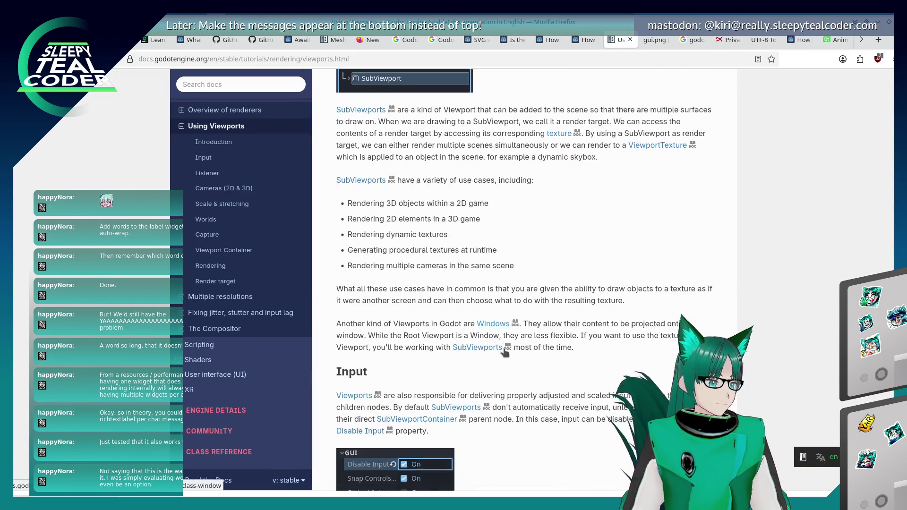
scroll(505, 352, "down", 20)
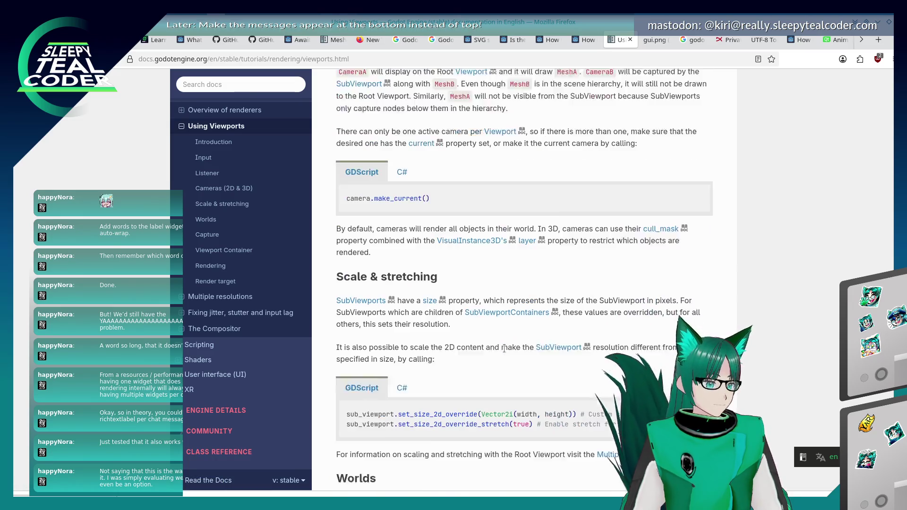
scroll(505, 352, "down", 20)
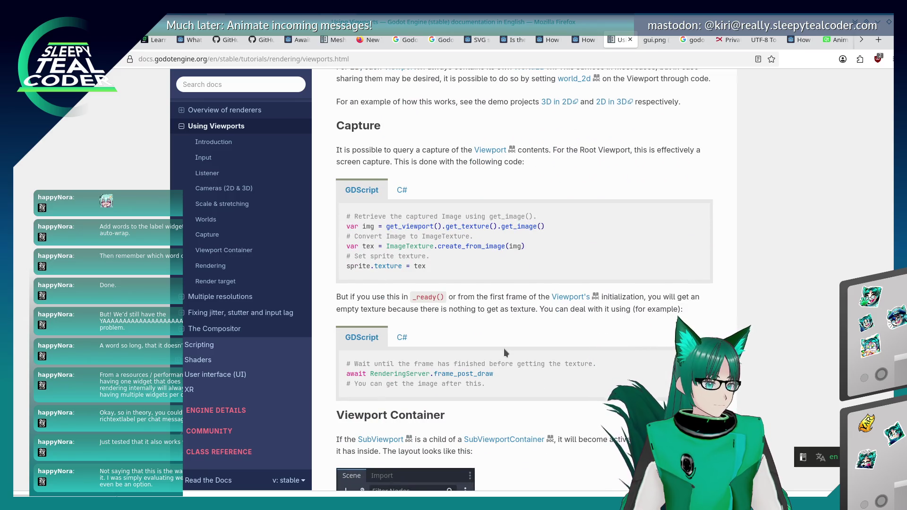
scroll(505, 350, "down", 10)
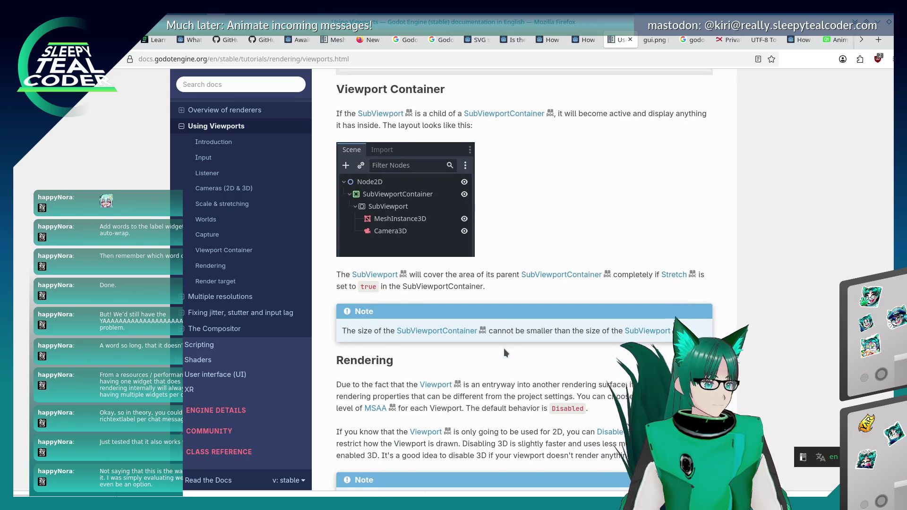
scroll(505, 353, "down", 3)
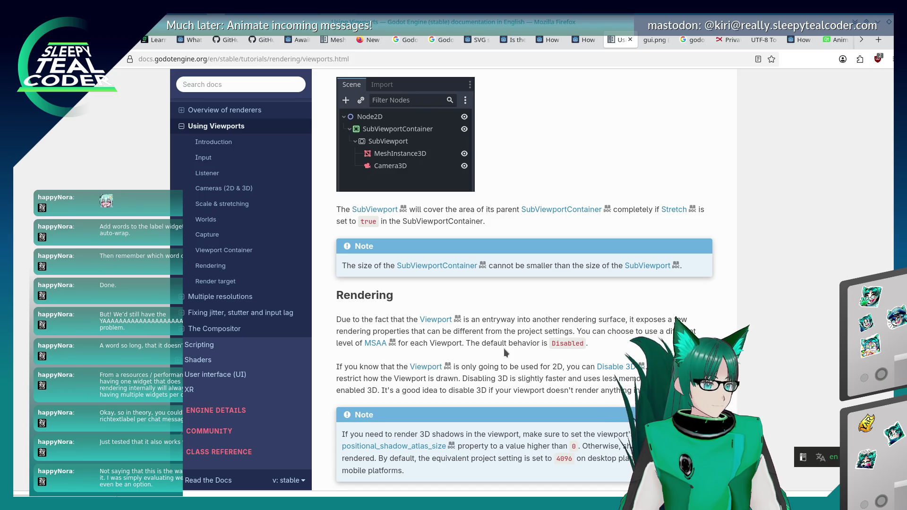
scroll(503, 347, "down", 3)
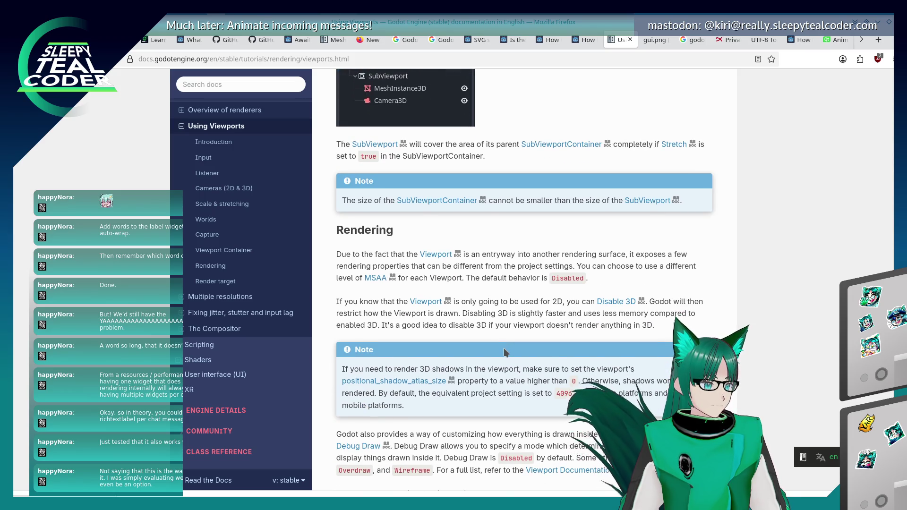
scroll(504, 348, "down", 3)
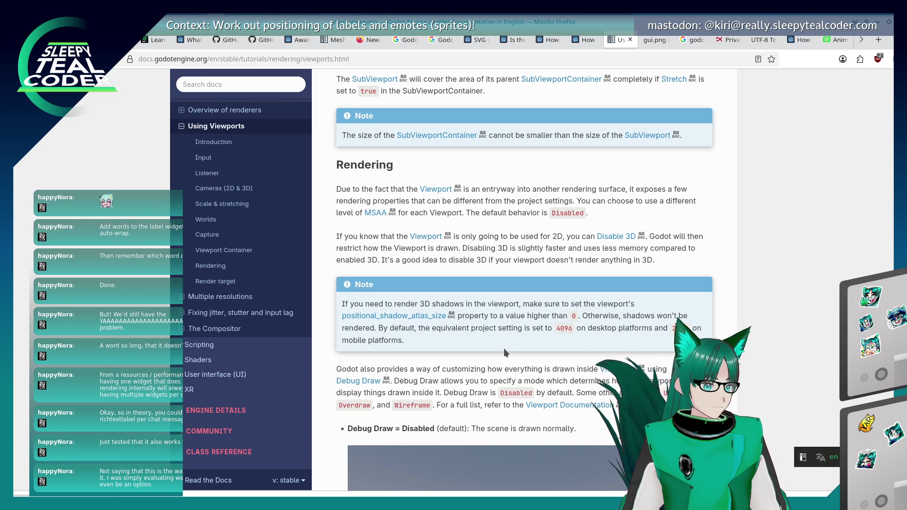
scroll(504, 347, "down", 10)
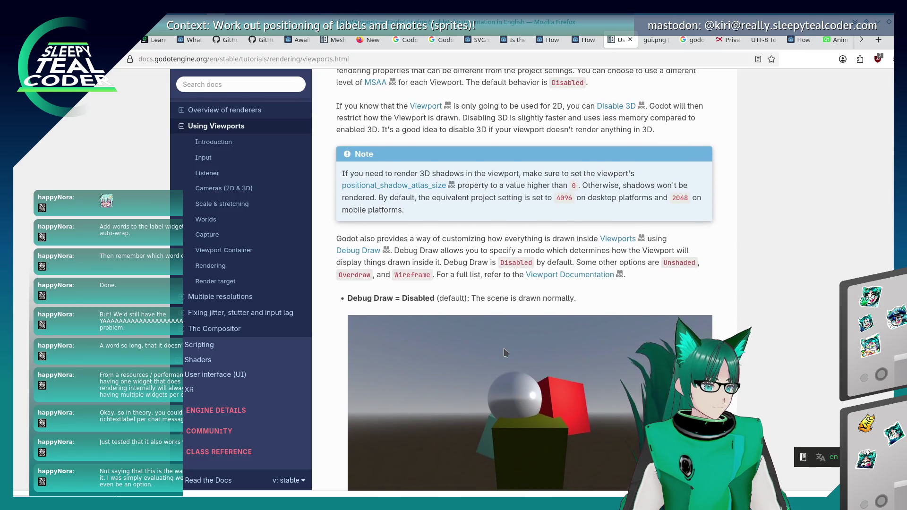
scroll(505, 352, "down", 10)
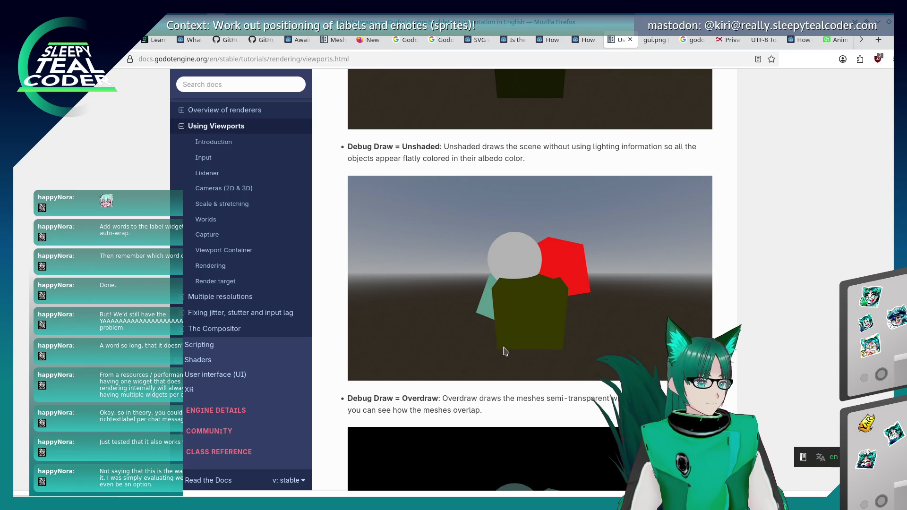
scroll(506, 352, "down", 5)
scroll(504, 352, "down", 5)
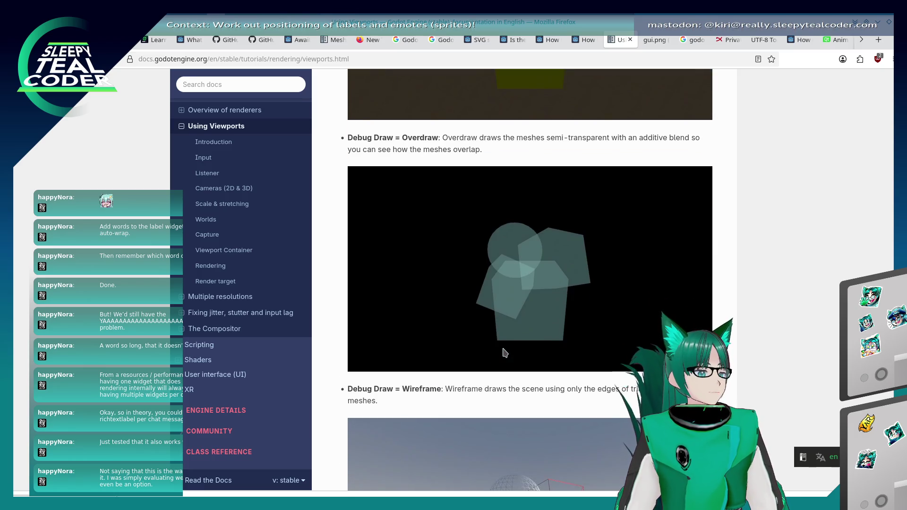
scroll(504, 350, "down", 13)
scroll(504, 345, "down", 6)
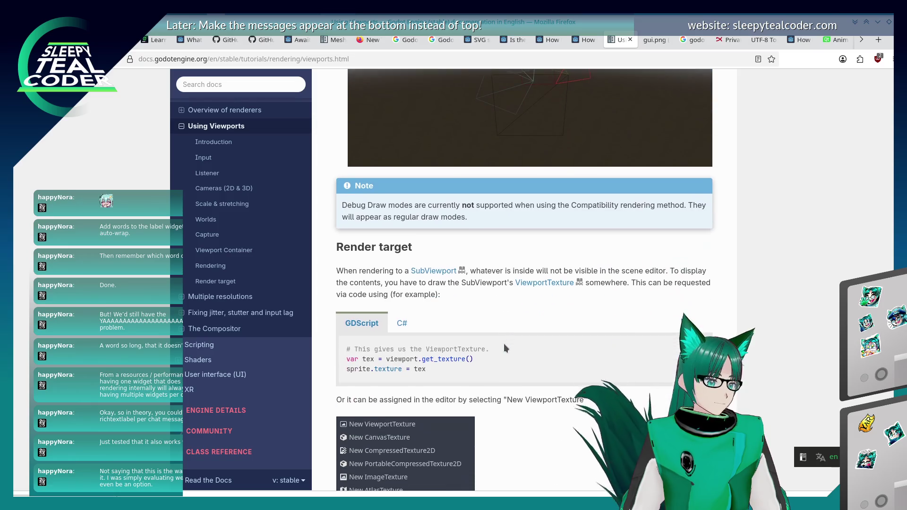
scroll(504, 345, "down", 6)
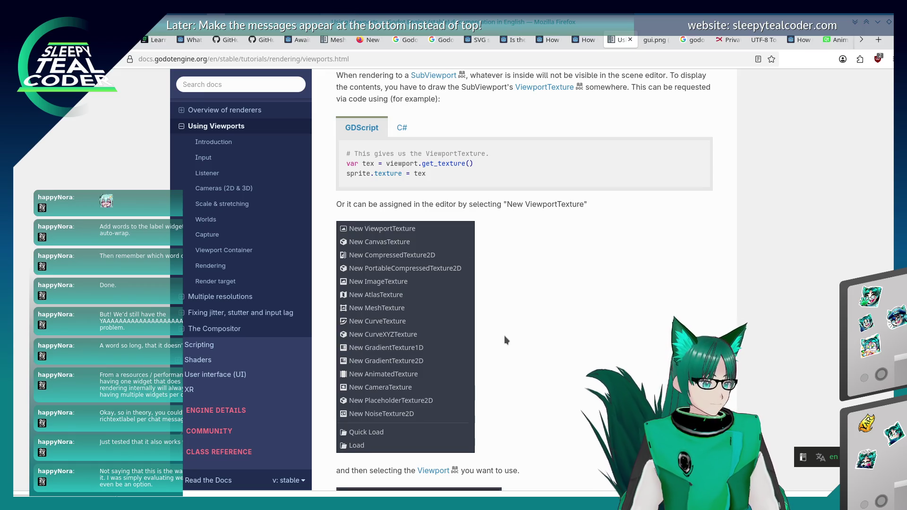
scroll(505, 336, "down", 3)
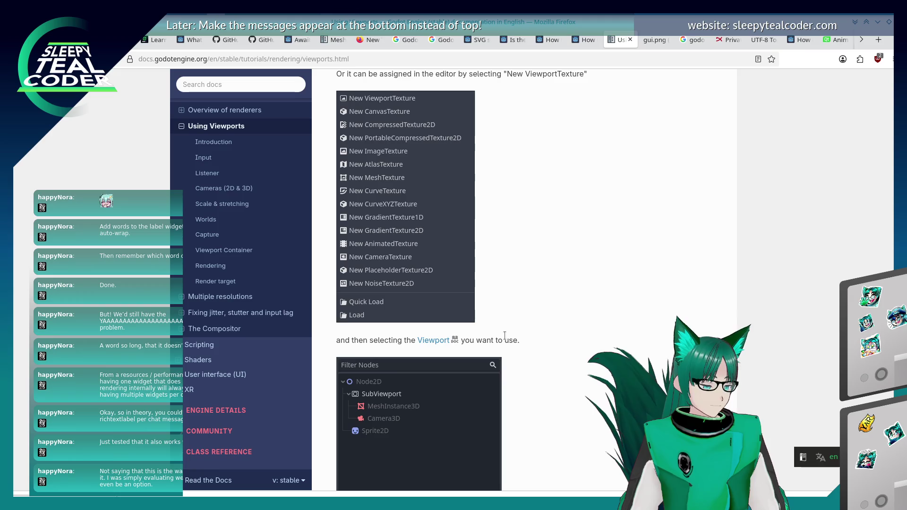
scroll(505, 339, "down", 3)
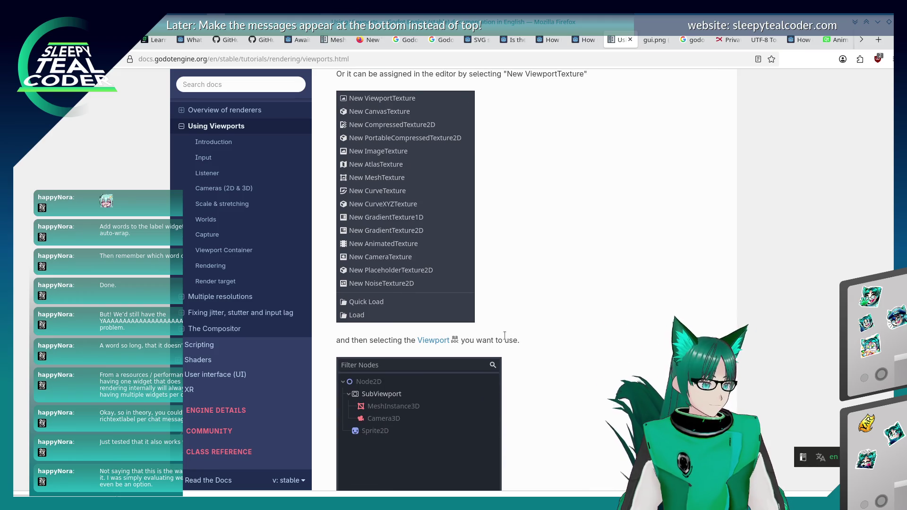
scroll(505, 337, "down", 9)
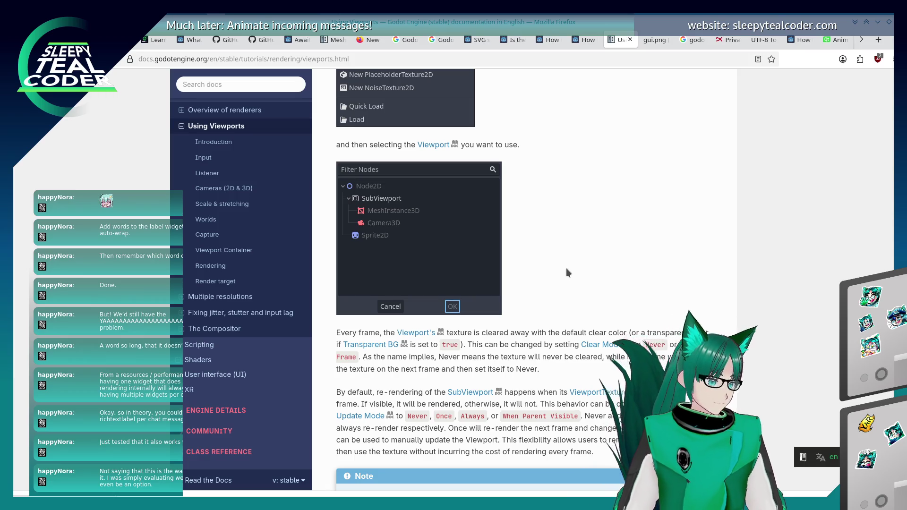
scroll(566, 268, "up", 5)
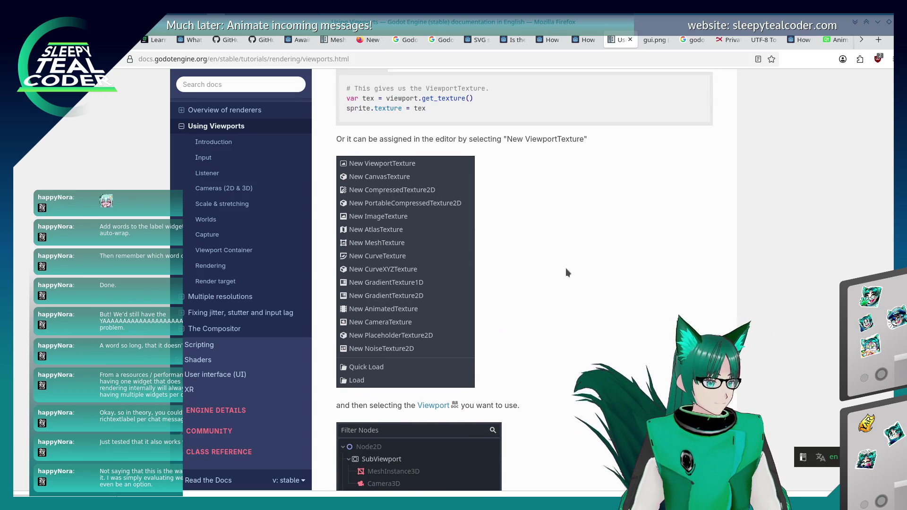
scroll(566, 268, "up", 1)
scroll(560, 274, "down", 4)
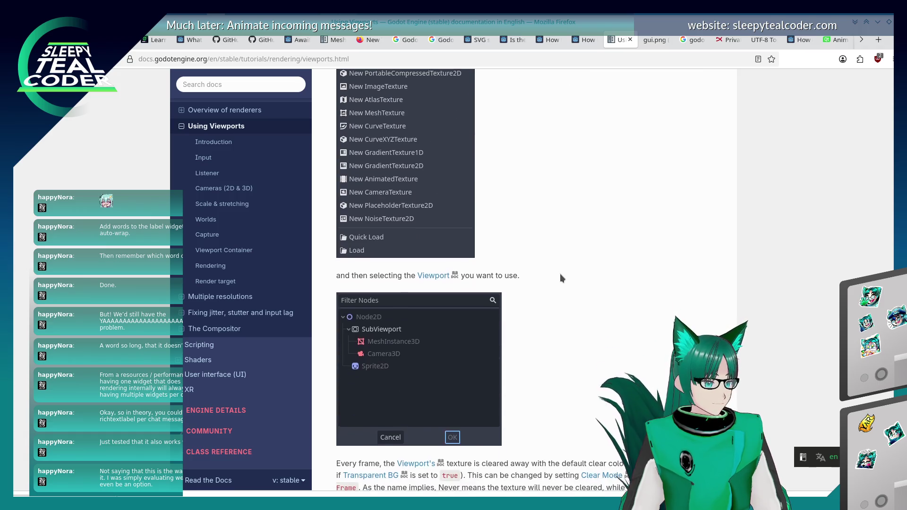
scroll(561, 274, "down", 7)
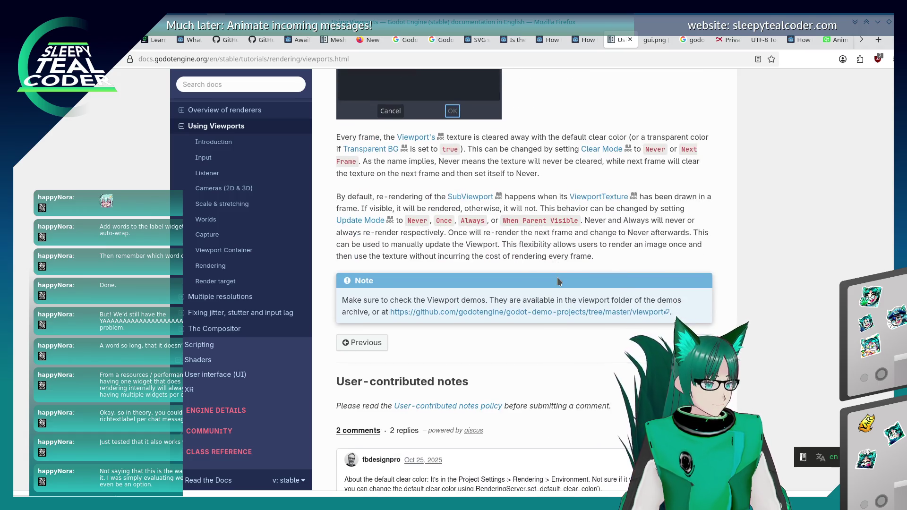
scroll(559, 281, "up", 12)
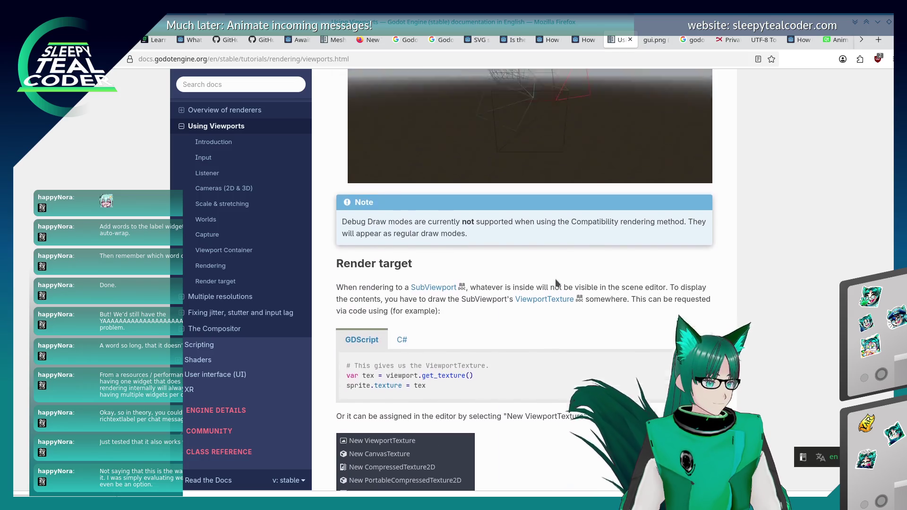
scroll(556, 283, "up", 1)
scroll(555, 282, "up", 20)
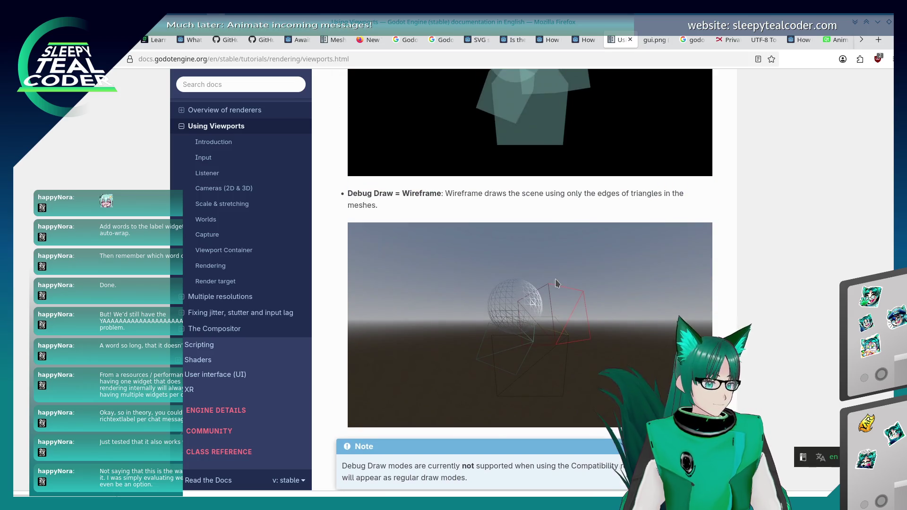
scroll(555, 281, "up", 10)
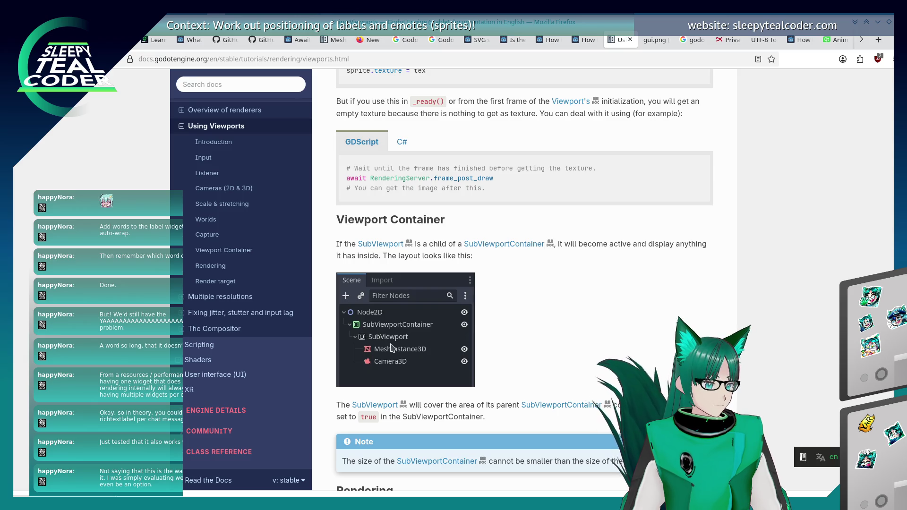
scroll(521, 382, "up", 3)
scroll(532, 417, "down", 3)
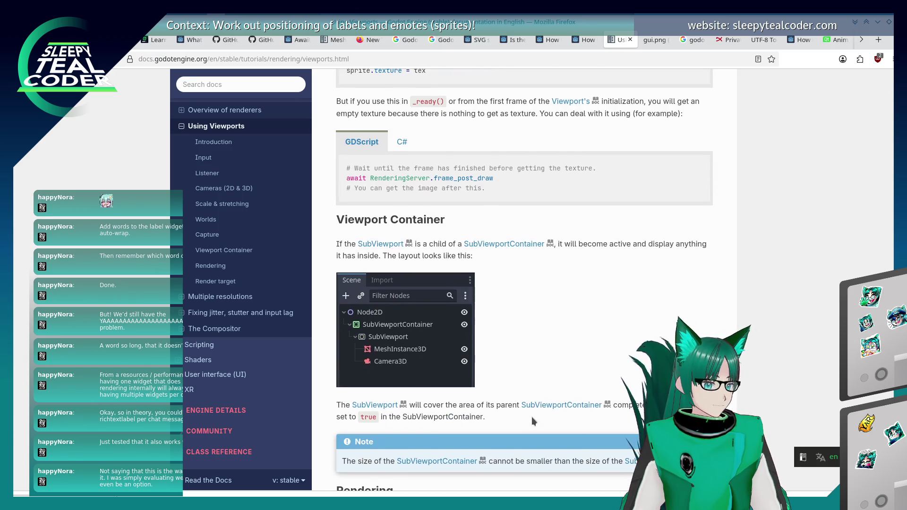
scroll(532, 417, "up", 7)
scroll(531, 416, "up", 15)
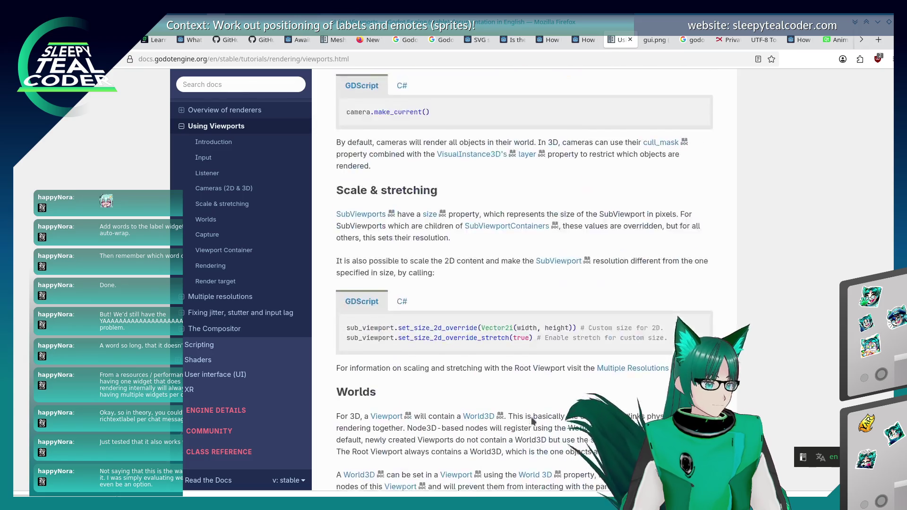
scroll(532, 417, "down", 3)
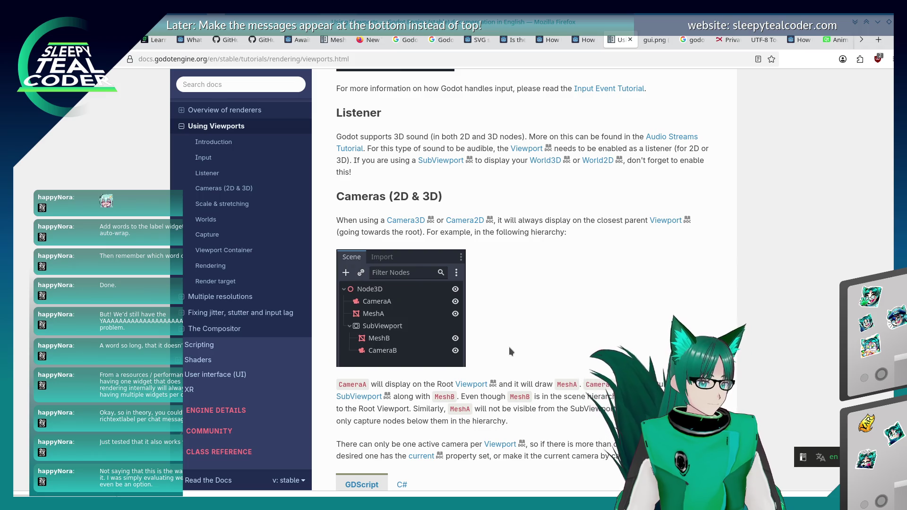
key("alt+Tab")
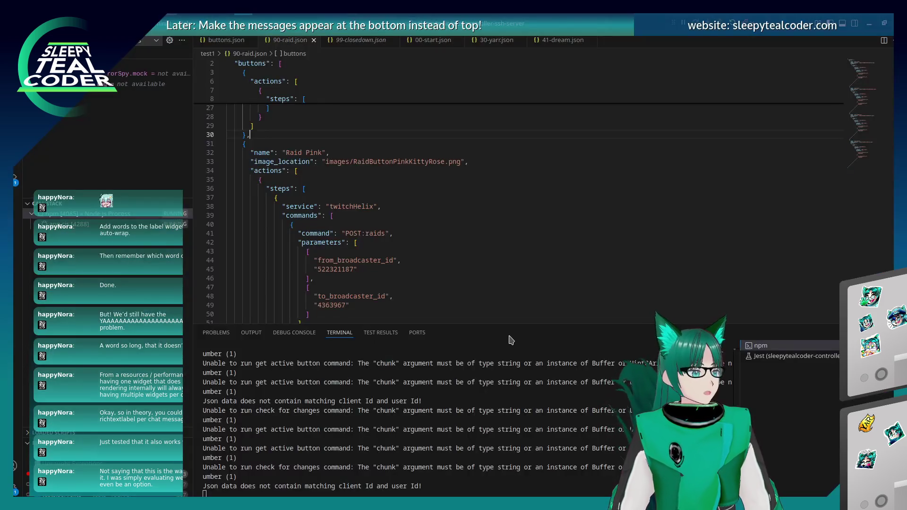
Step: Add a SubViewport node as a child of the Label3DText node
key("alt+Tab")
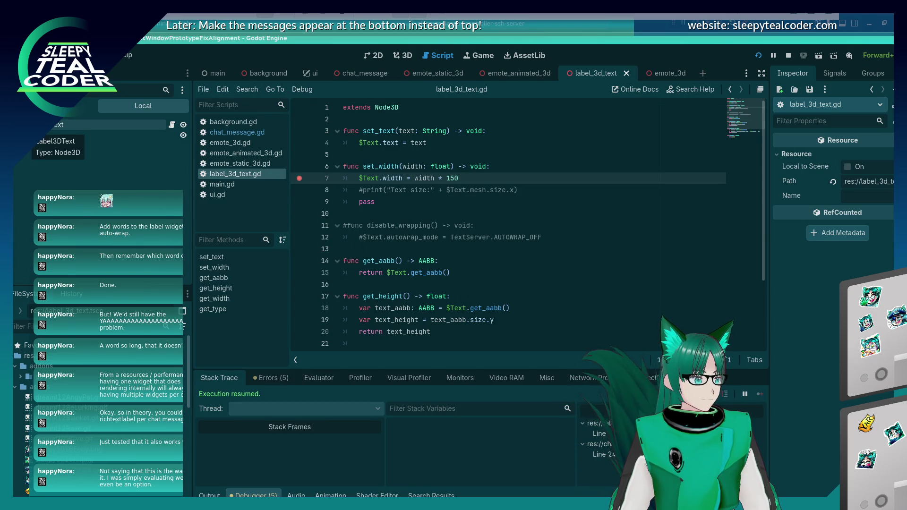
right_click(42, 125)
left_click(71, 152)
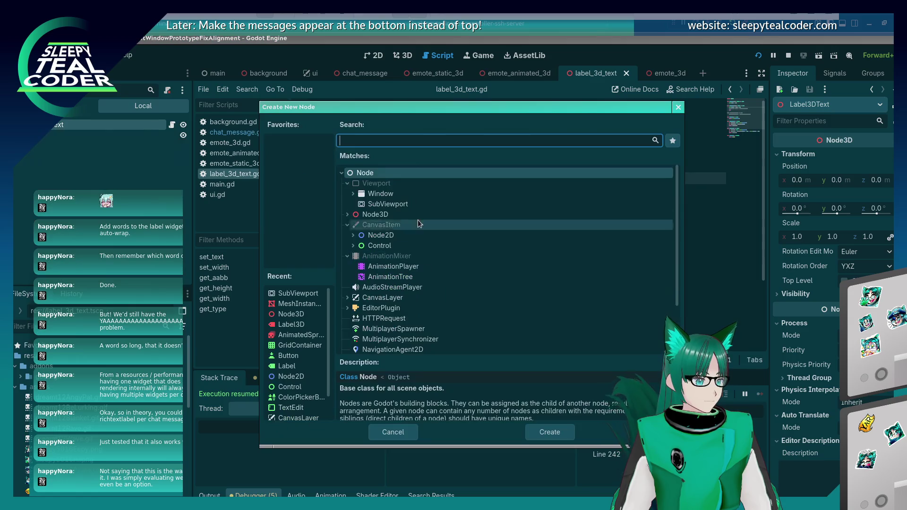
left_click(386, 204)
left_click(549, 438)
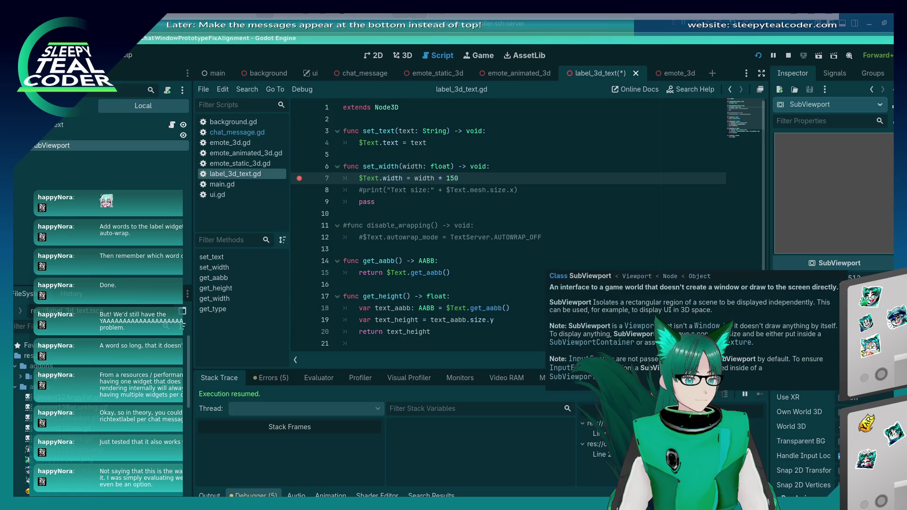
Step: Check the SubViewport's sub-resources and expand its Render Target settings
left_click(795, 107)
left_click(795, 107)
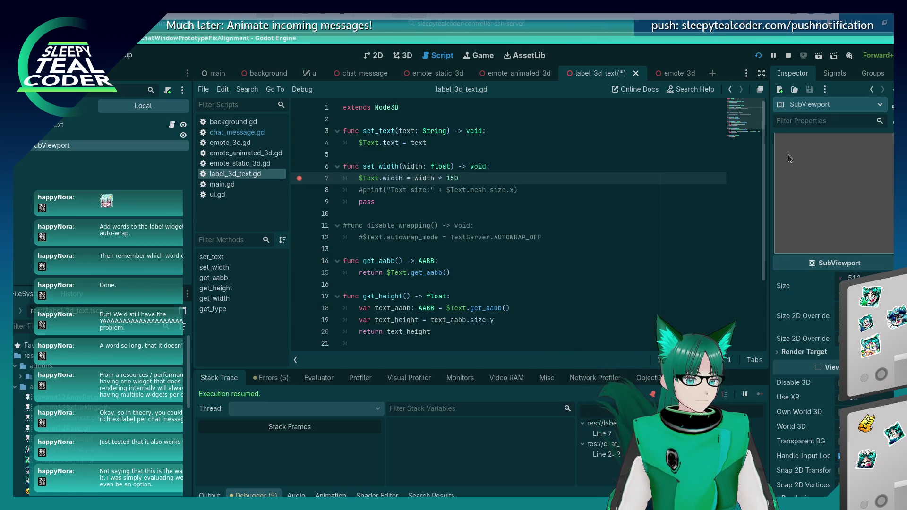
scroll(800, 398, "down", 8)
scroll(800, 398, "up", 8)
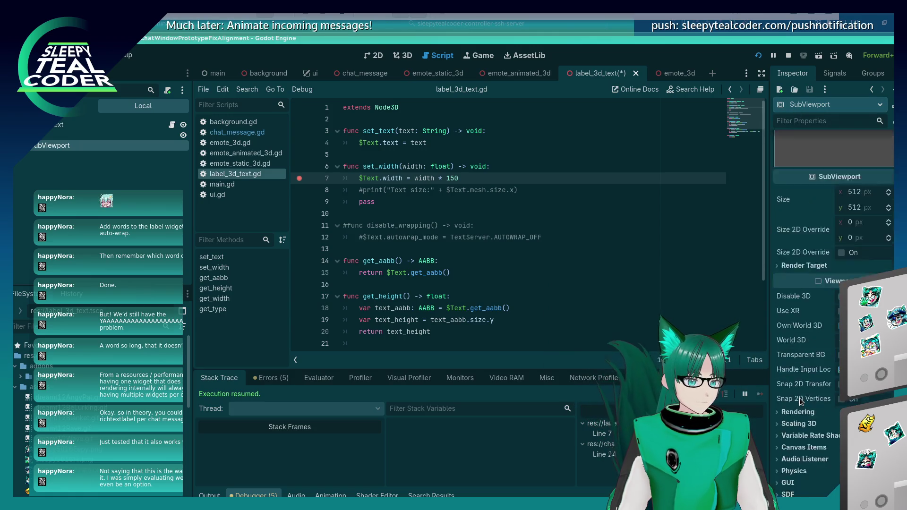
right_click(875, 142)
key("Escape")
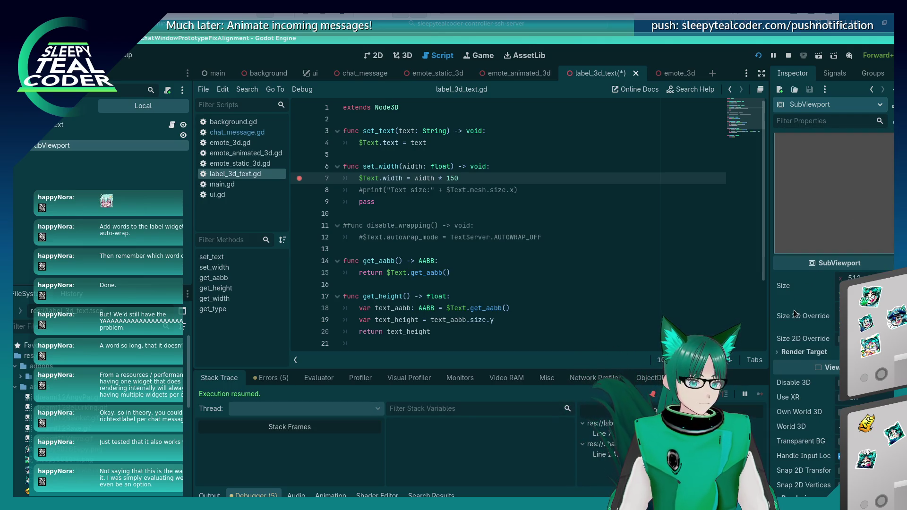
left_click(803, 352)
scroll(807, 372, "down", 2)
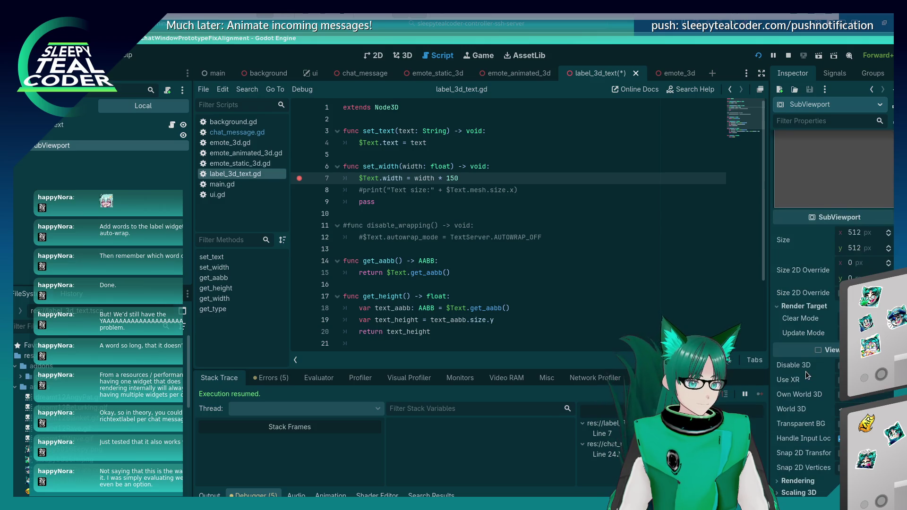
scroll(806, 371, "down", 2)
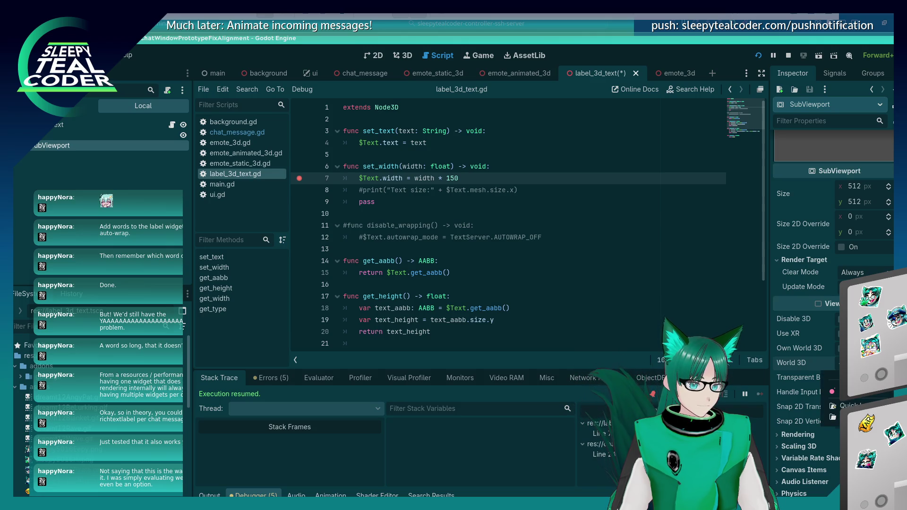
Step: Open and dismiss the World 3D resource picker, then briefly peek at the rendering settings
left_click(860, 363)
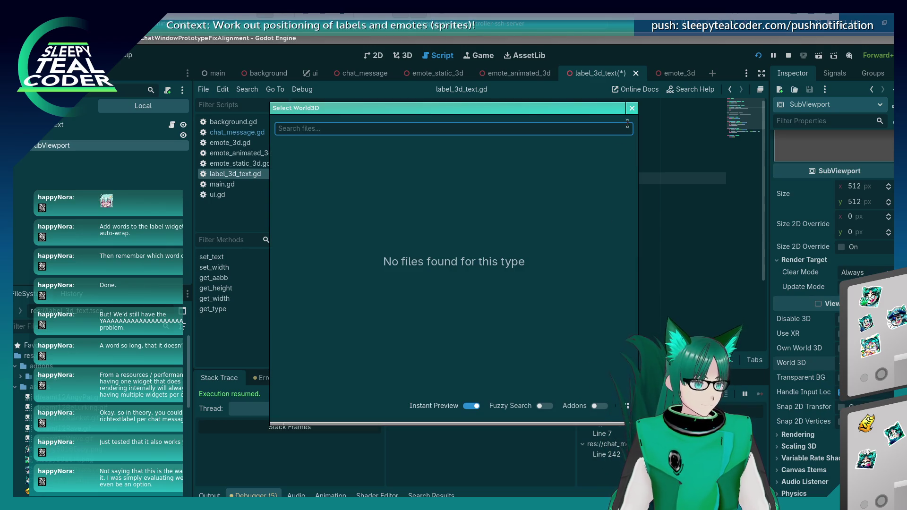
key("Escape")
scroll(807, 433, "down", 1)
scroll(808, 430, "down", 1)
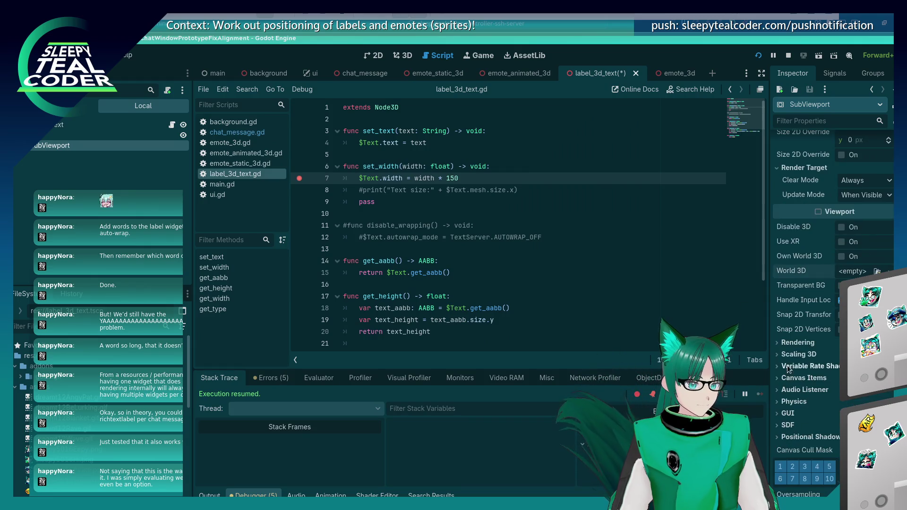
left_click(786, 344)
left_click(786, 345)
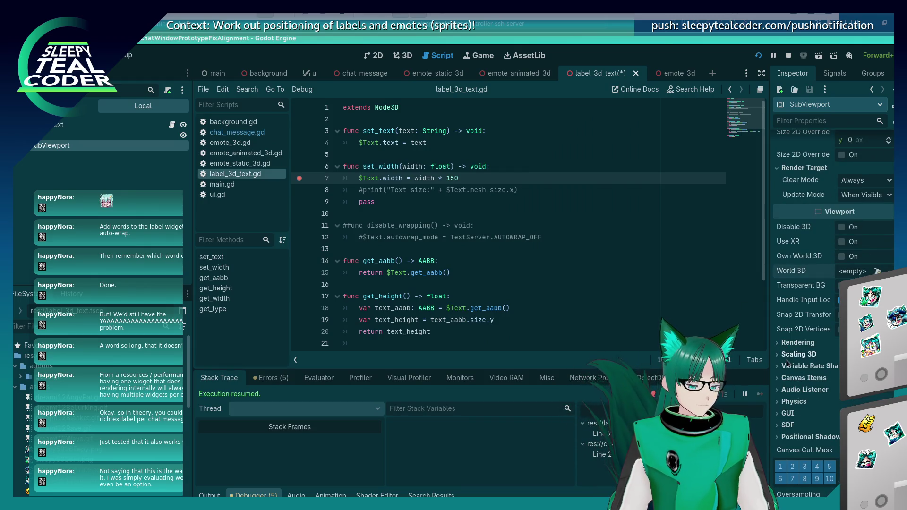
key("alt+Tab")
key("alt+Tab")
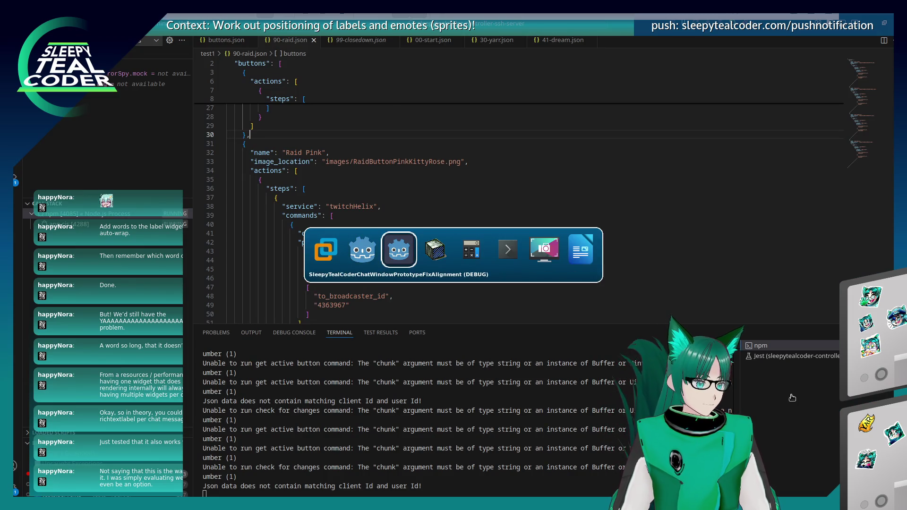
Step: Glance at the raid button JSON, then read the Viewports docs' Cameras (2D & 3D) section in Firefox
key("Escape")
left_click(331, 216)
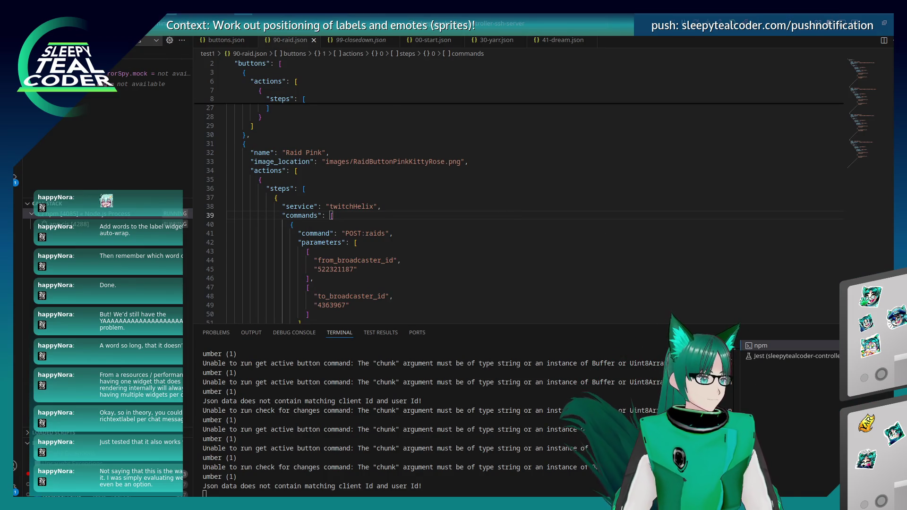
key("alt+Tab")
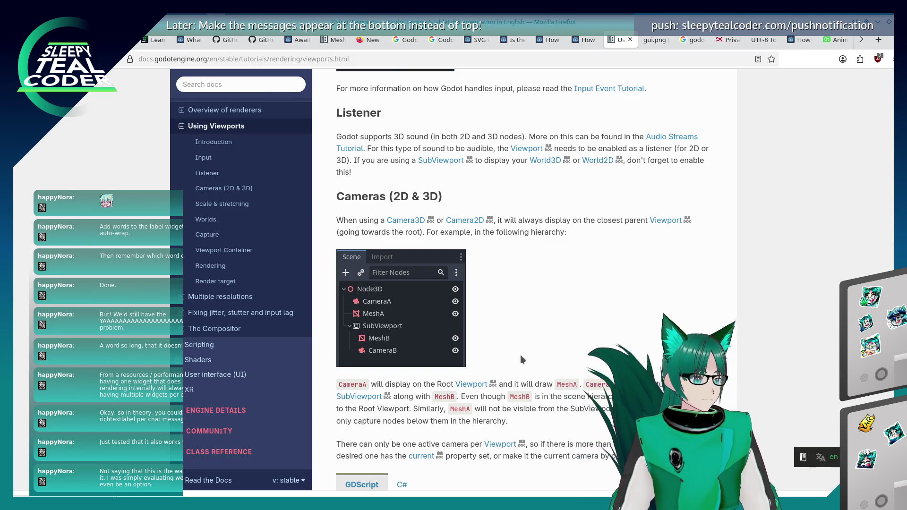
scroll(520, 355, "down", 3)
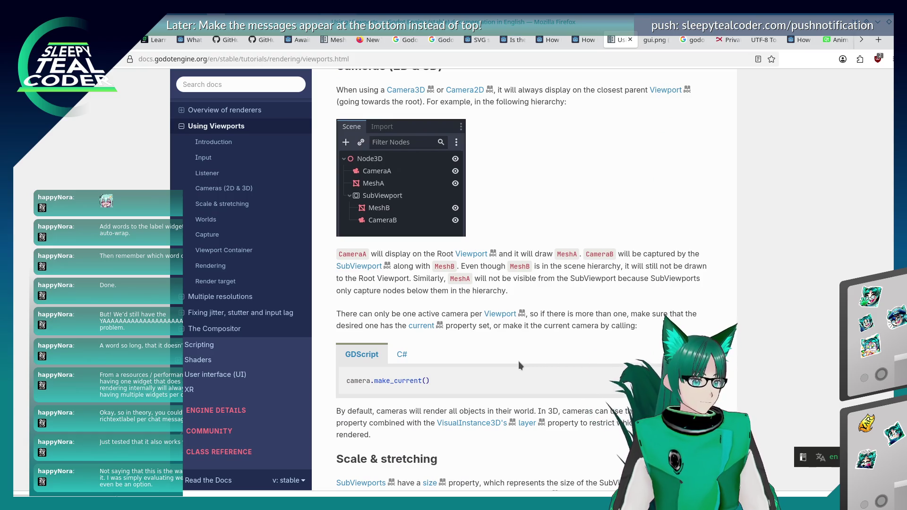
key("alt+Tab")
key("Tab")
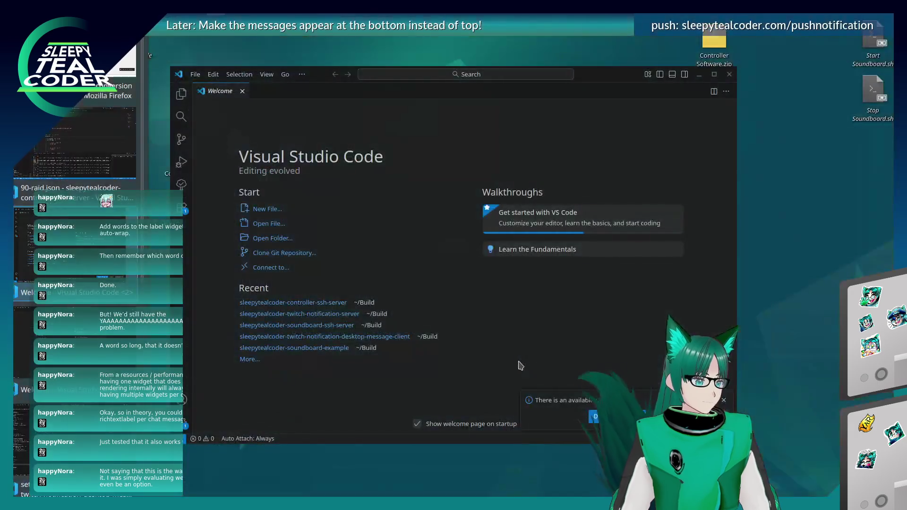
key("Tab")
key("Tab")
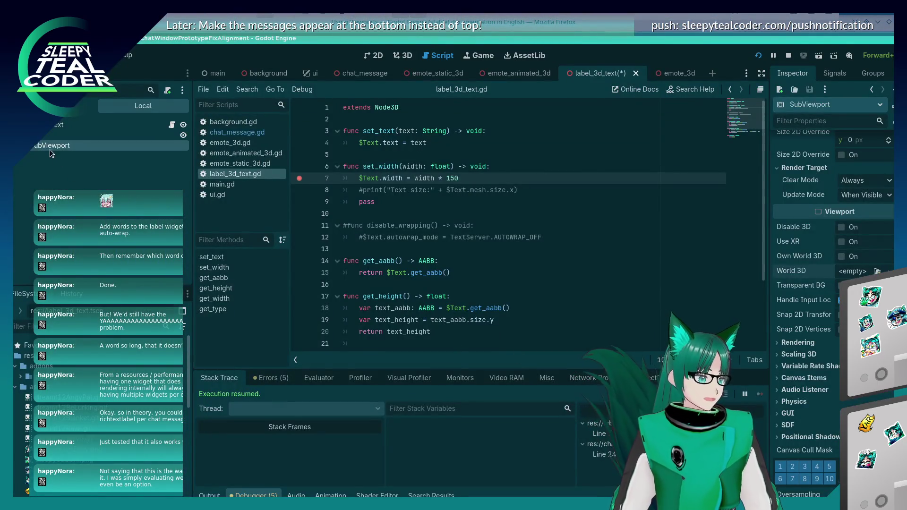
Step: Add a Camera2D child to the SubViewport using a 'camera' node search
right_click(50, 137)
left_click(37, 144)
right_click(38, 146)
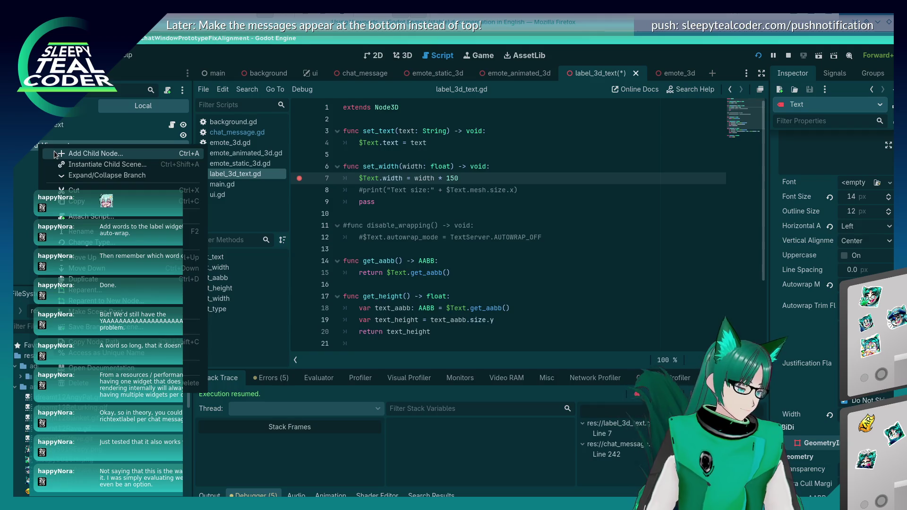
left_click(55, 154)
left_click(351, 260)
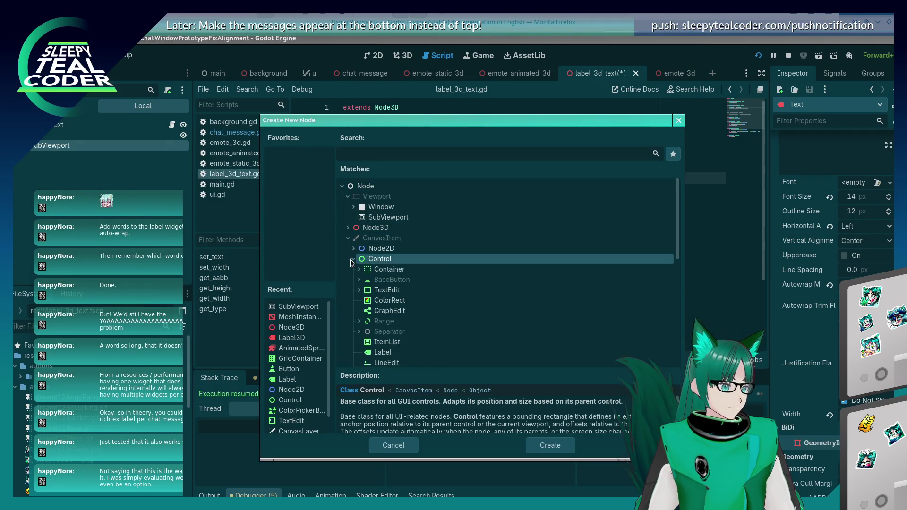
type("camera")
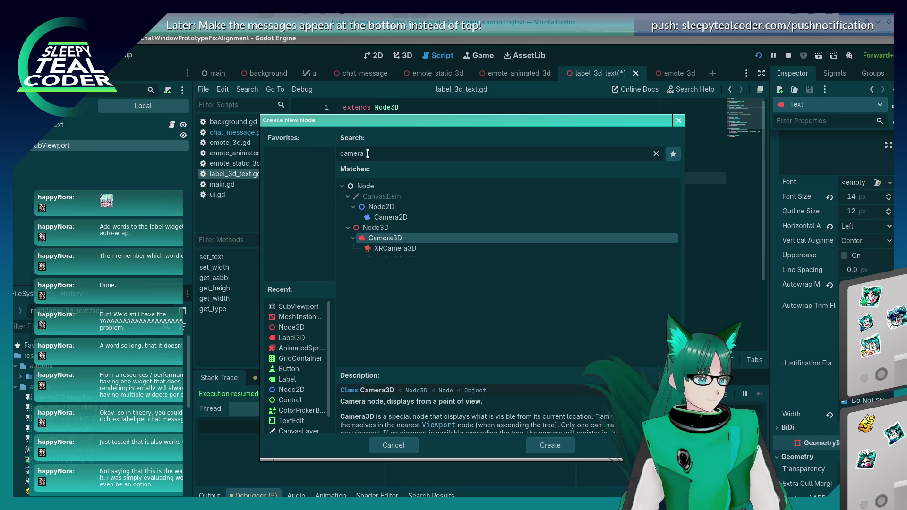
left_click(388, 218)
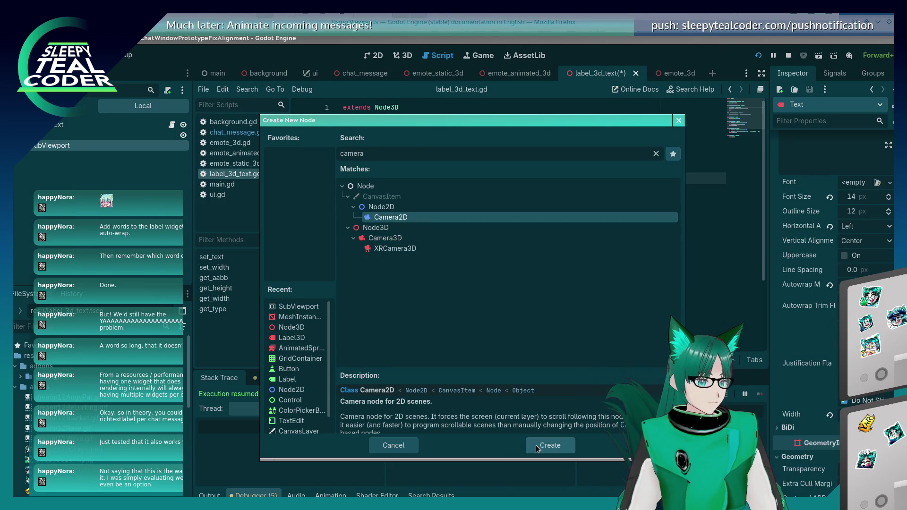
left_click(536, 445)
Step: Select the new Camera2D and view the scene in the 2D workspace
left_click(68, 147)
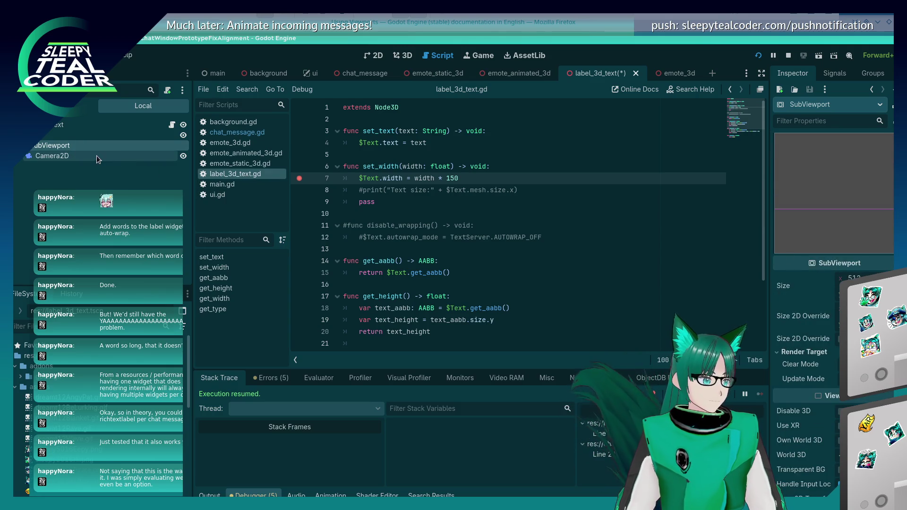
left_click(117, 158)
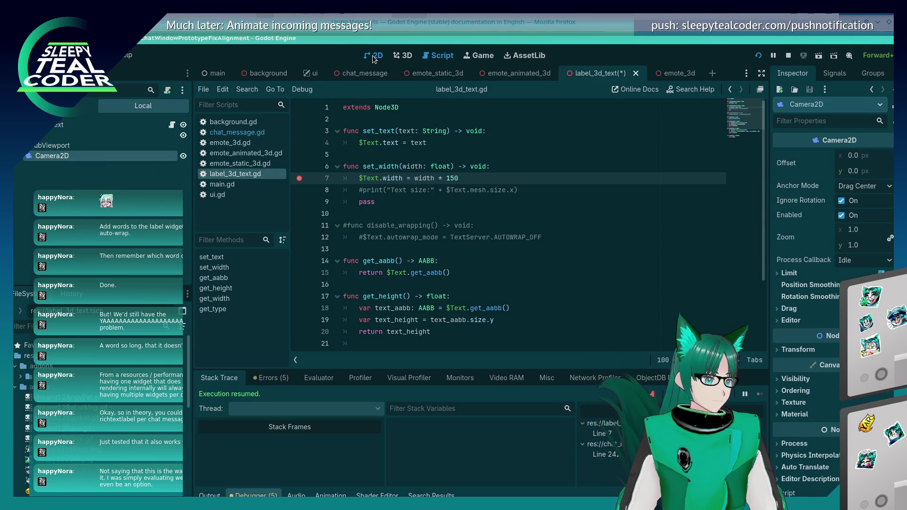
left_click(374, 56)
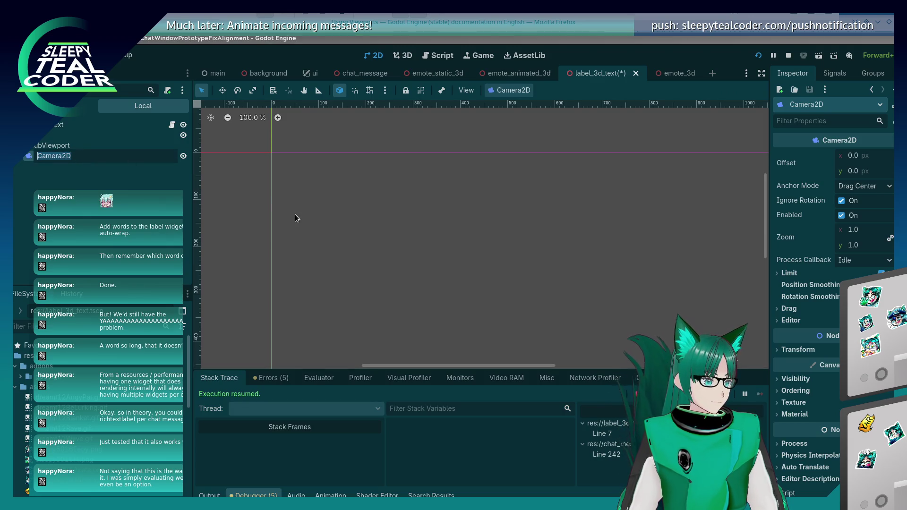
scroll(353, 255, "down", 6)
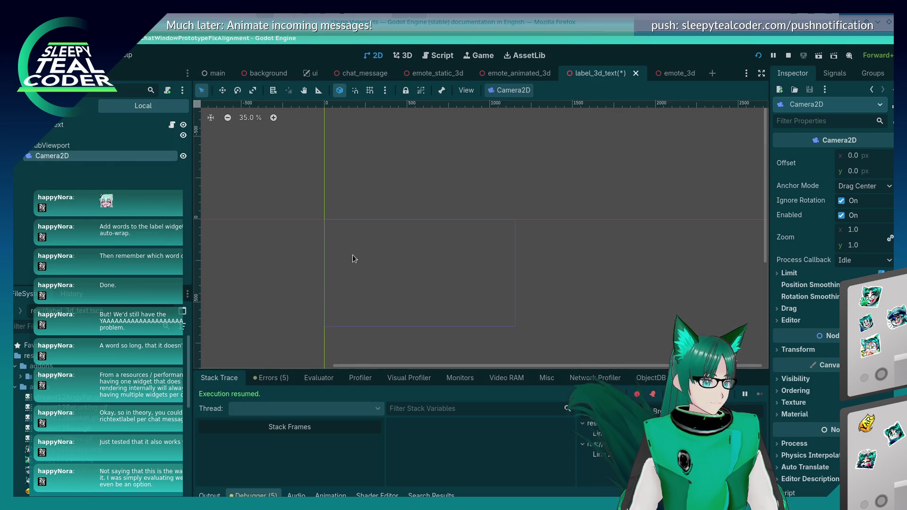
left_click(352, 256)
left_click(71, 156)
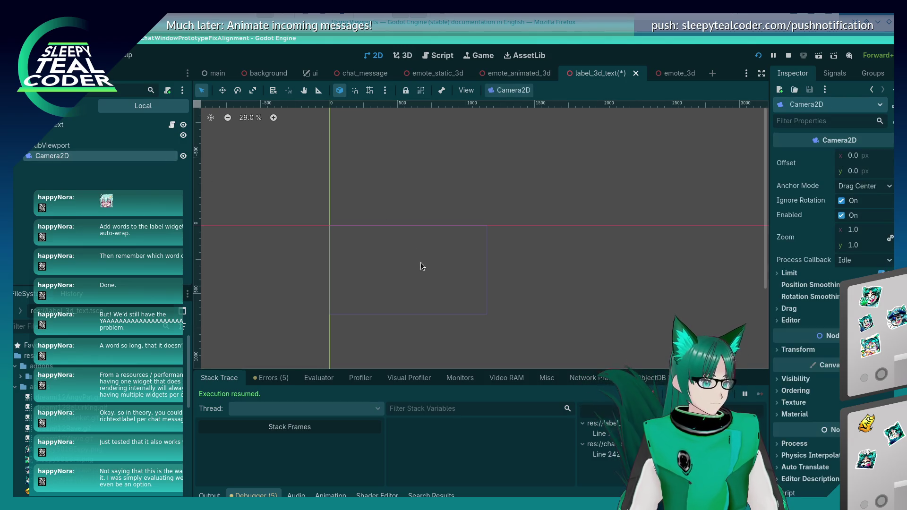
left_click(421, 262)
left_click(158, 160)
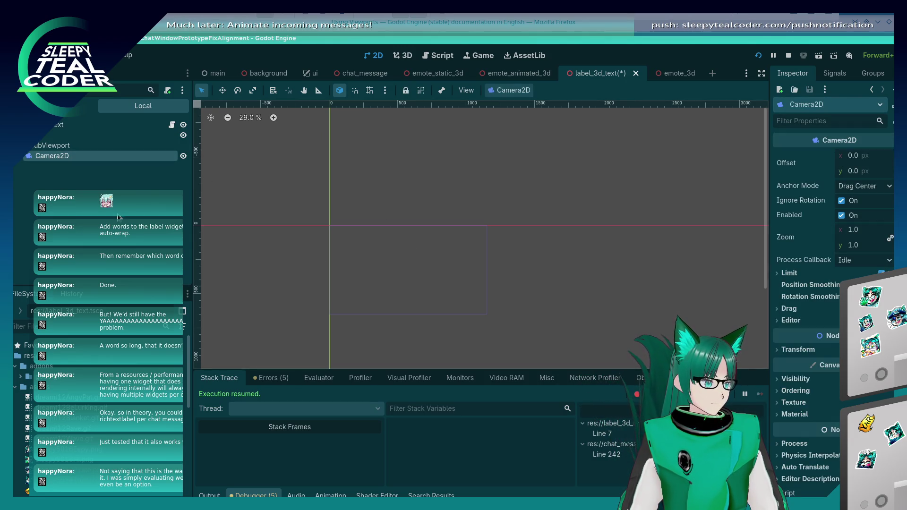
scroll(366, 290, "up", 1)
scroll(367, 291, "down", 8)
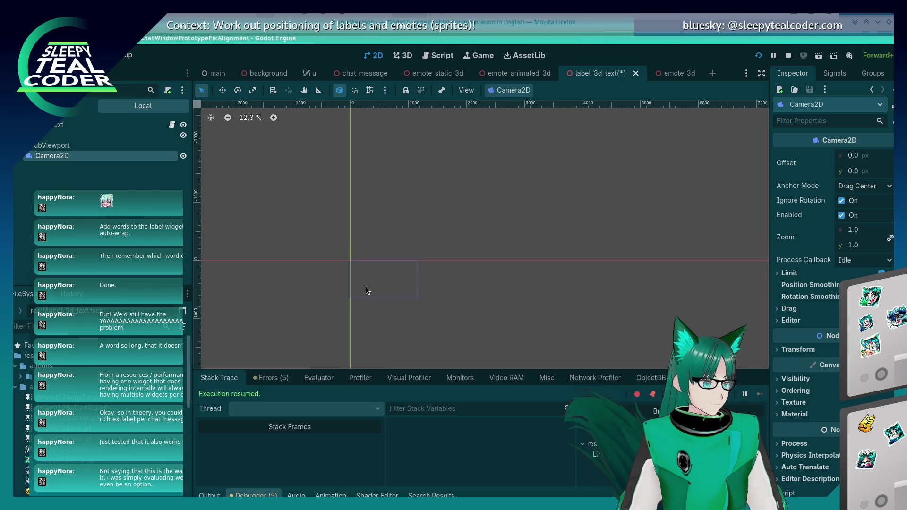
scroll(367, 289, "up", 9)
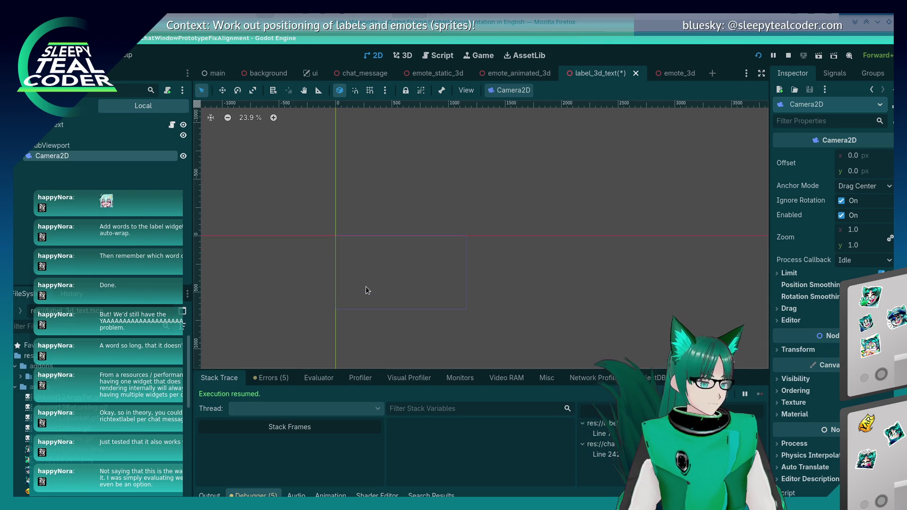
right_click(107, 153)
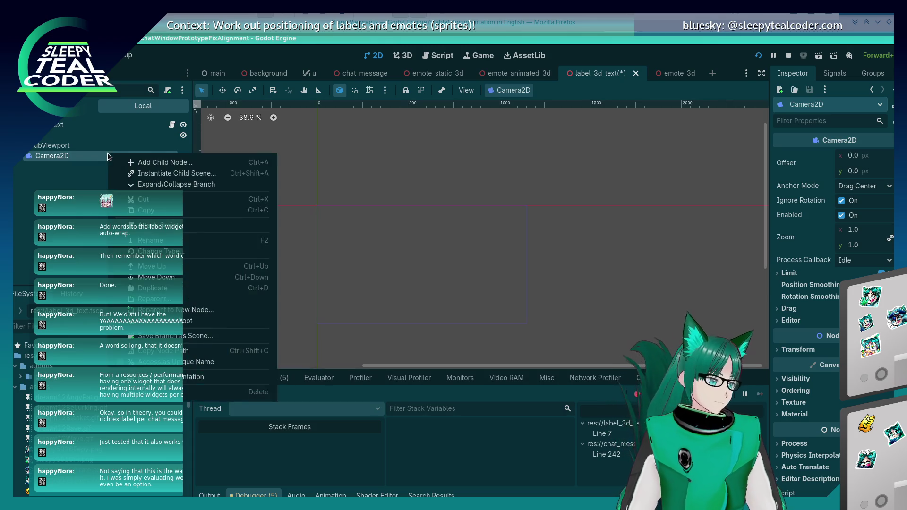
Step: Add a RichTextLabel child to the SubViewport using a 'rich' node search
right_click(76, 144)
right_click(75, 144)
left_click(90, 153)
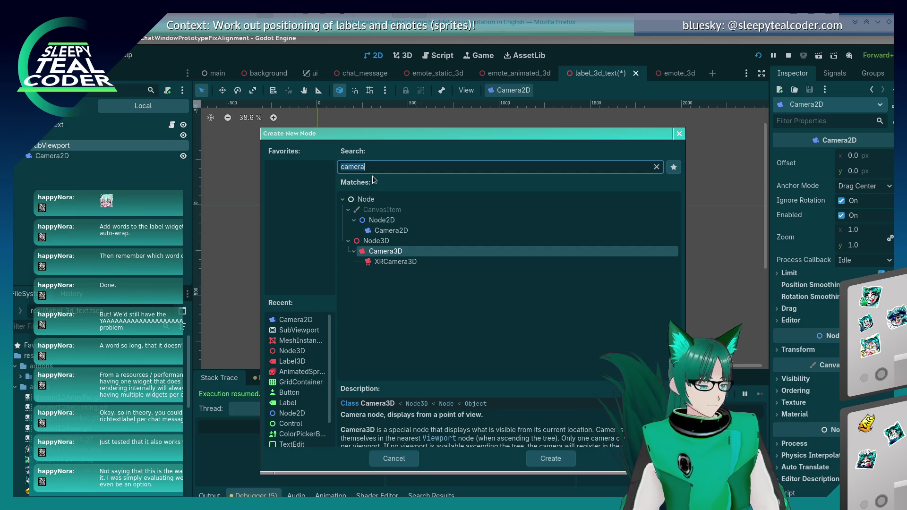
type("richt")
double_click(393, 277)
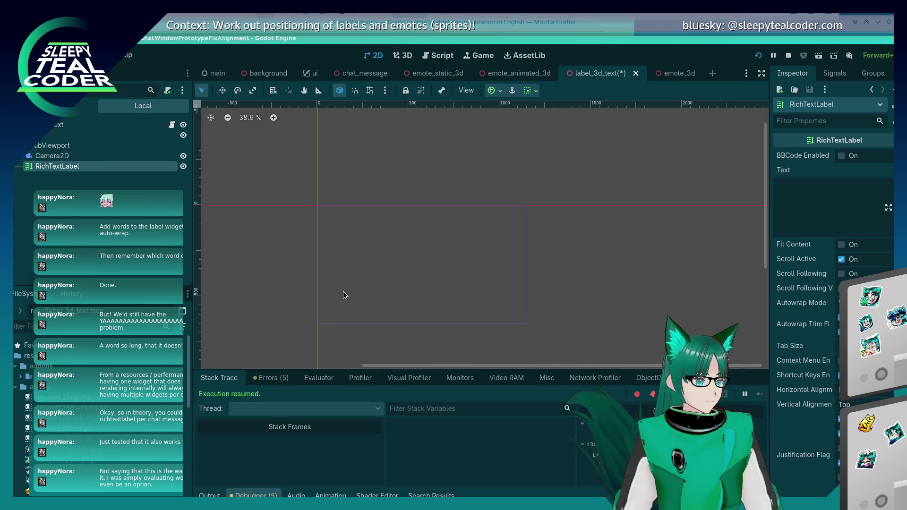
Step: Set the RichTextLabel's text to a long 'Yarrrr…' string and drag it toward Camera2D
left_click(93, 156)
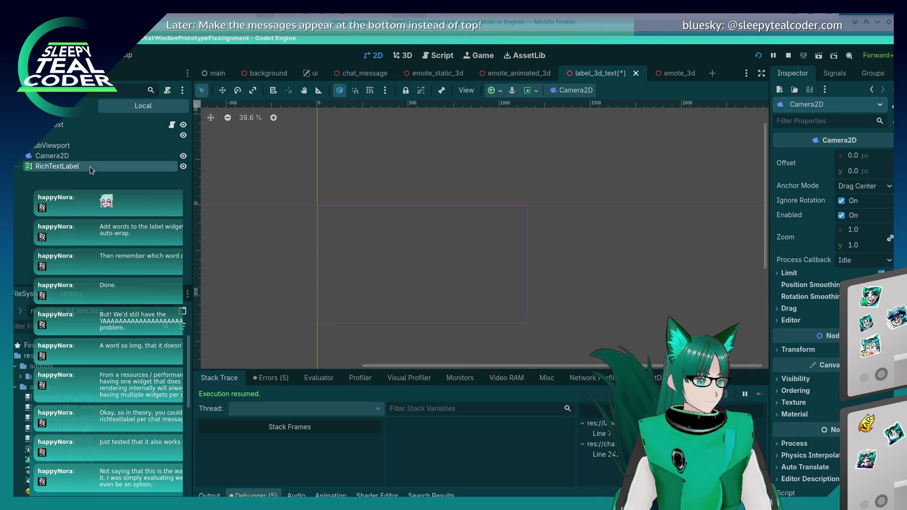
left_click(90, 166)
left_click(810, 229)
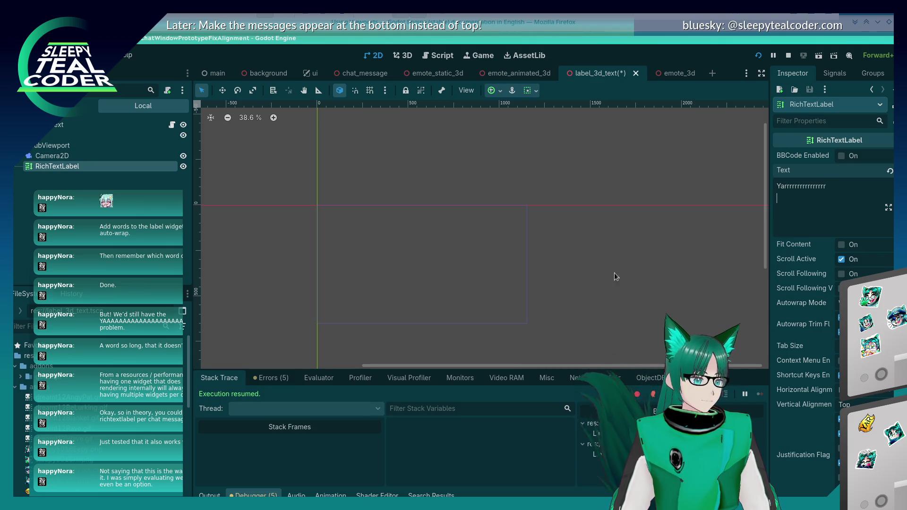
scroll(439, 291, "down", 3)
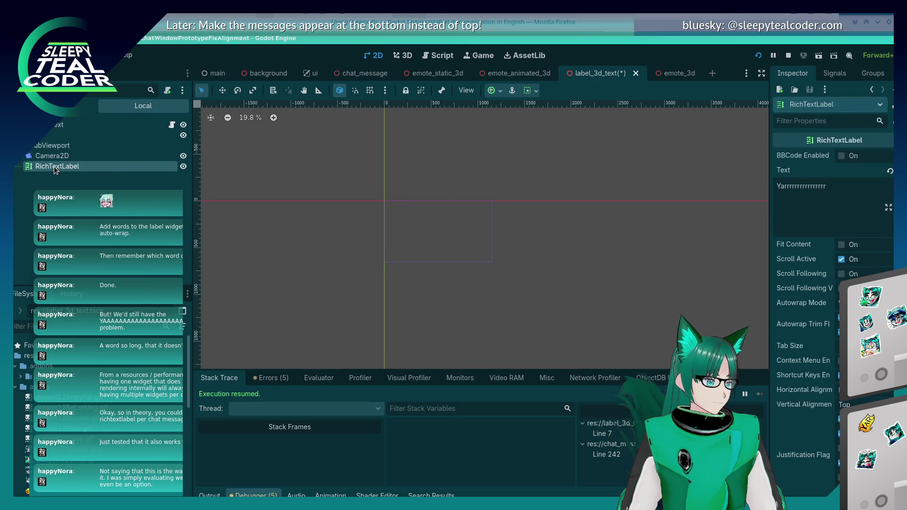
left_click_drag(50, 166, 63, 160)
scroll(416, 227, "up", 4)
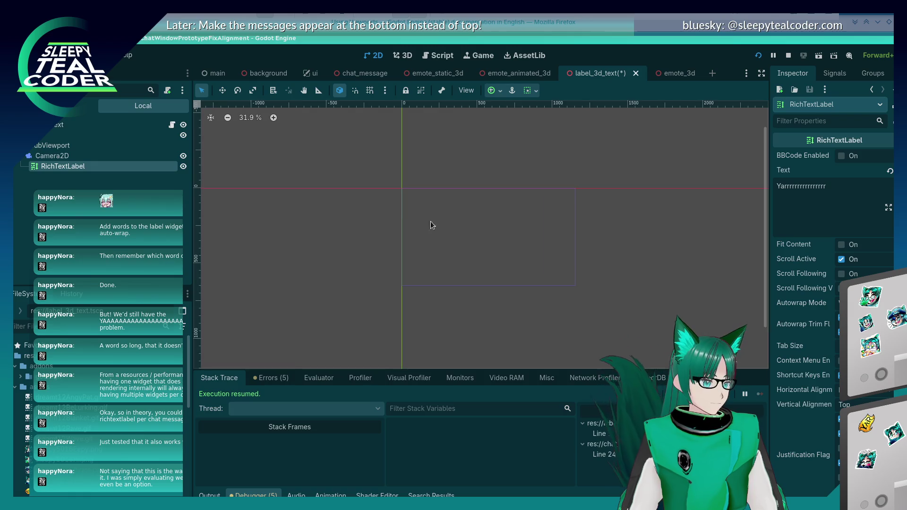
right_click(83, 146)
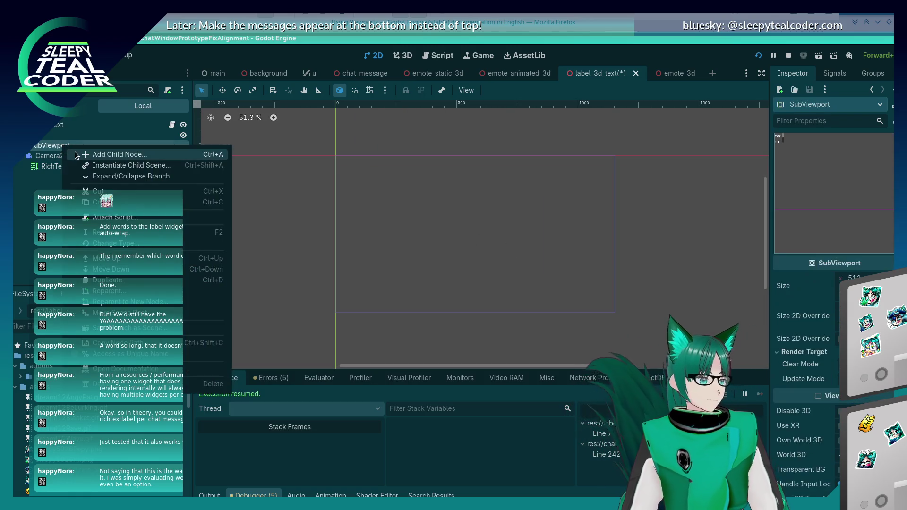
Step: Add a CanvasLayer child to the SubViewport using a 'canvas' node search
left_click(113, 153)
type("canvas")
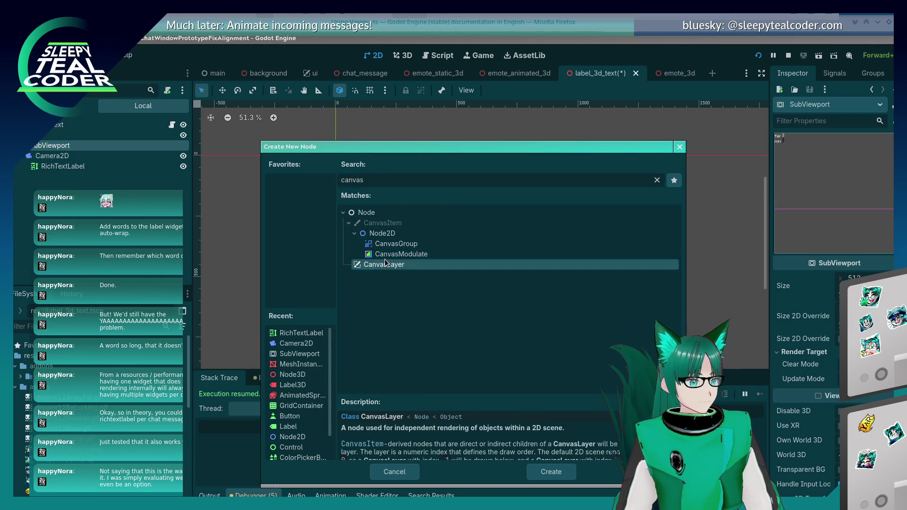
double_click(385, 263)
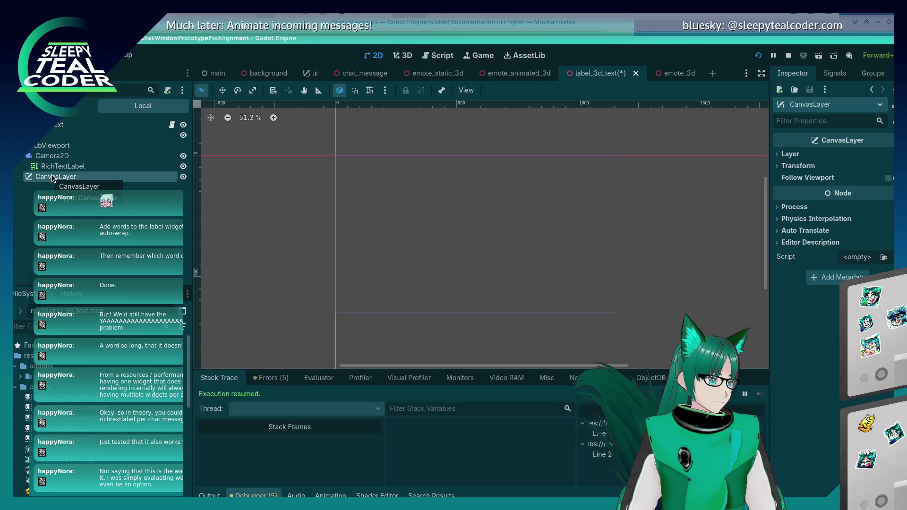
Step: Move Camera2D and the RichTextLabel beneath the CanvasLayer, then select the label
left_click(66, 158)
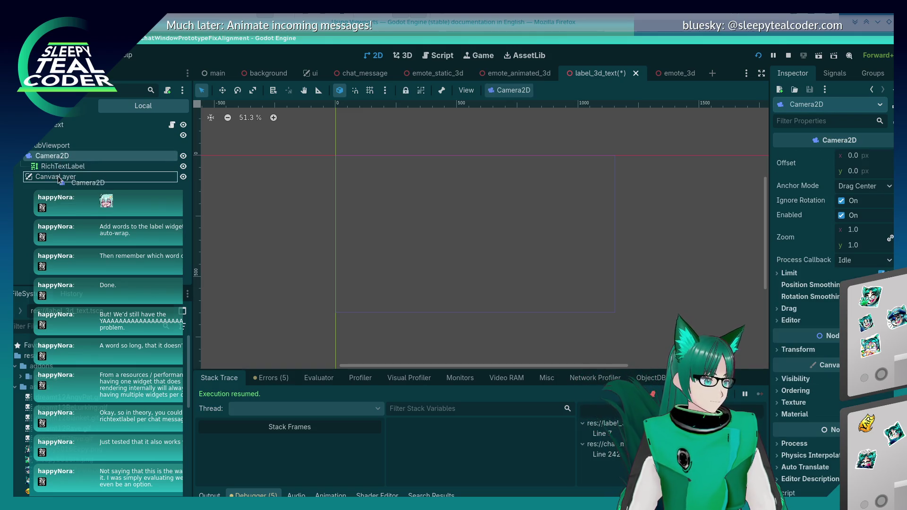
left_click_drag(58, 180, 61, 157)
left_click(68, 178)
left_click(62, 157)
scroll(496, 276, "down", 2)
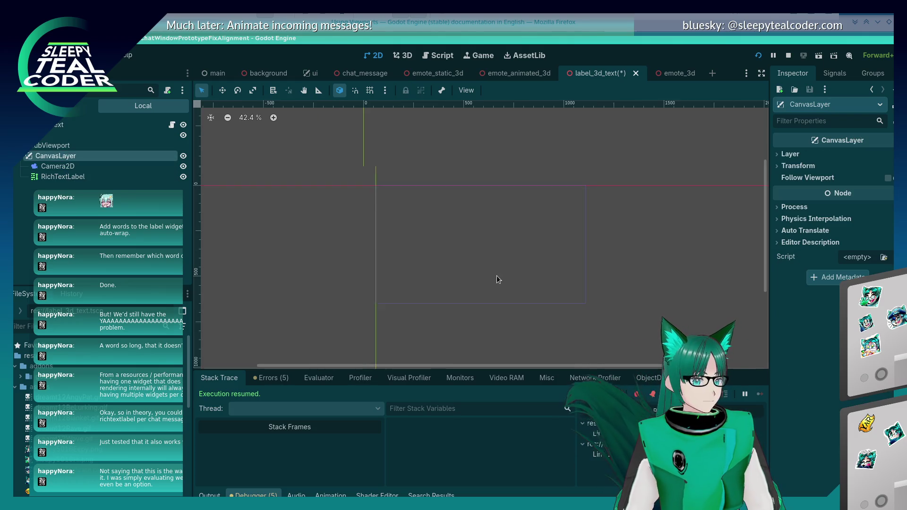
scroll(431, 251, "down", 2)
left_click(392, 267)
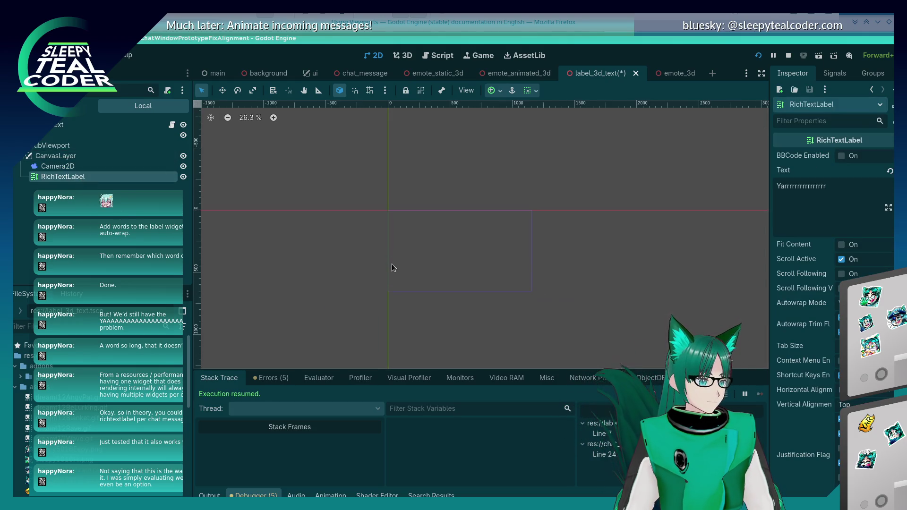
Step: Filter the RichTextLabel's Inspector for 'posi' and confirm its Layout > Transform position reads 0, 0
scroll(394, 270, "up", 1)
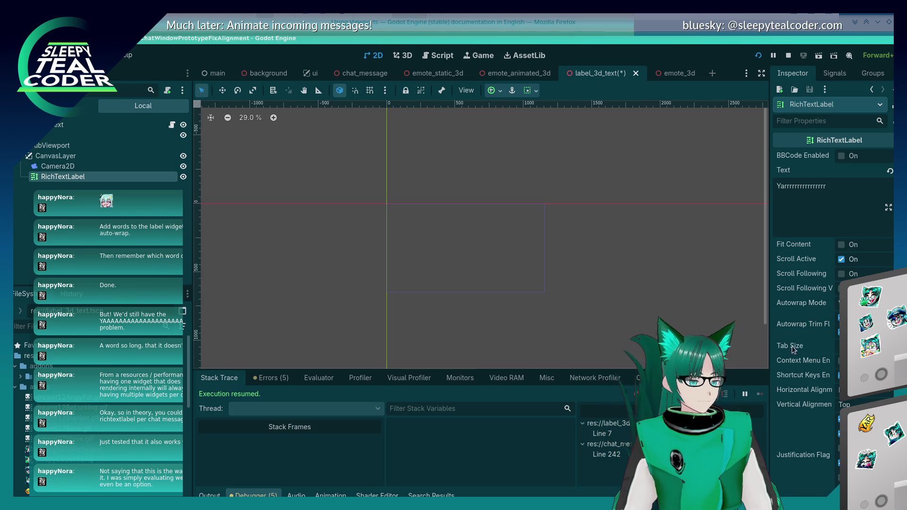
scroll(793, 350, "down", 5)
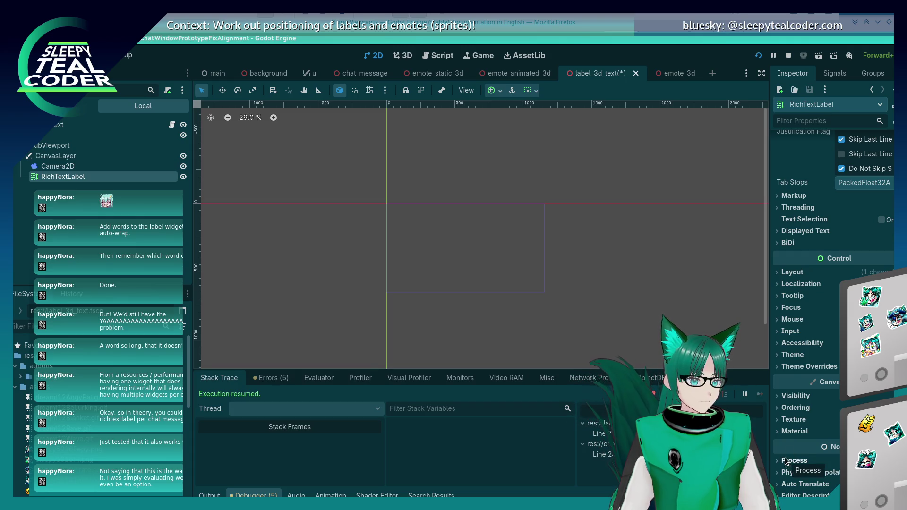
scroll(780, 376, "up", 3)
scroll(780, 376, "down", 2)
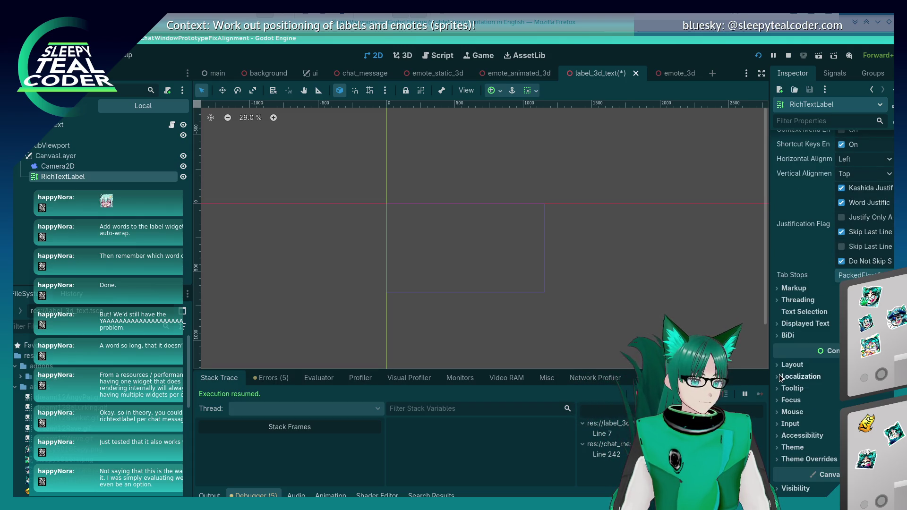
scroll(780, 375, "down", 3)
scroll(814, 149, "up", 3)
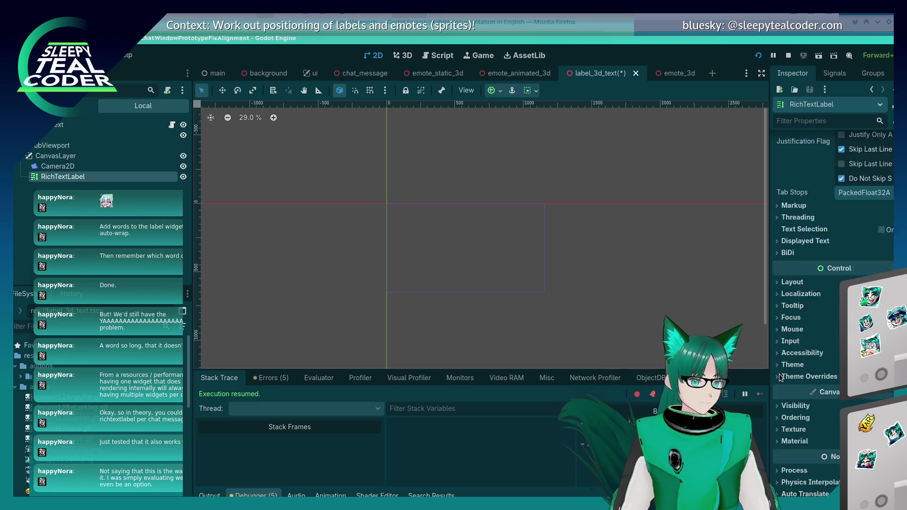
left_click(809, 121)
type("posi")
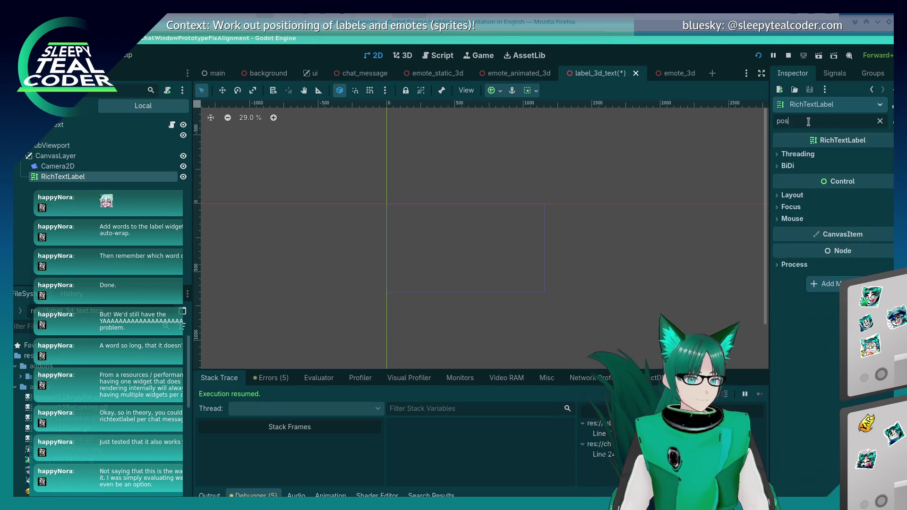
left_click(790, 171)
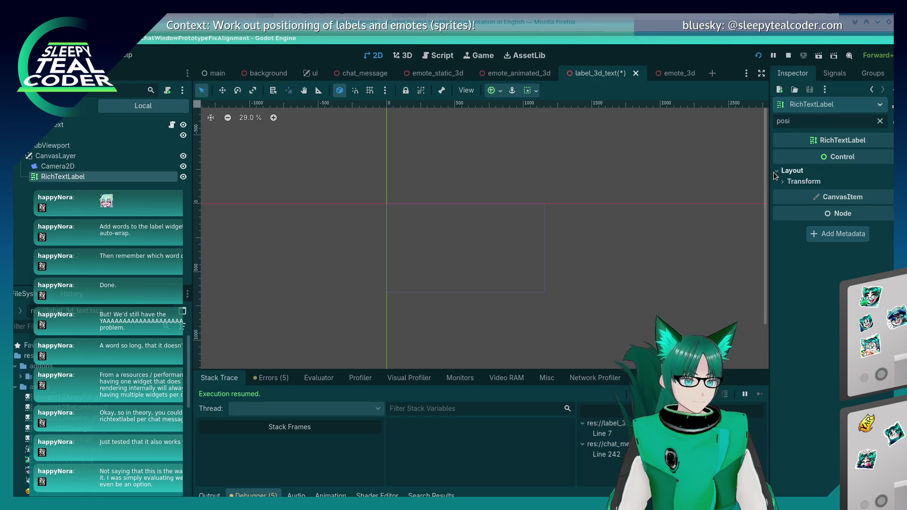
left_click(788, 183)
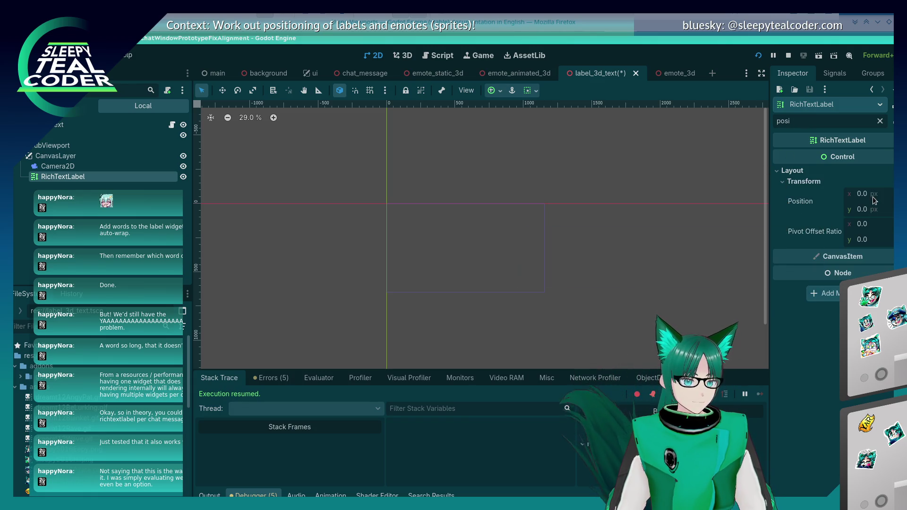
left_click(480, 245)
scroll(377, 209, "up", 10)
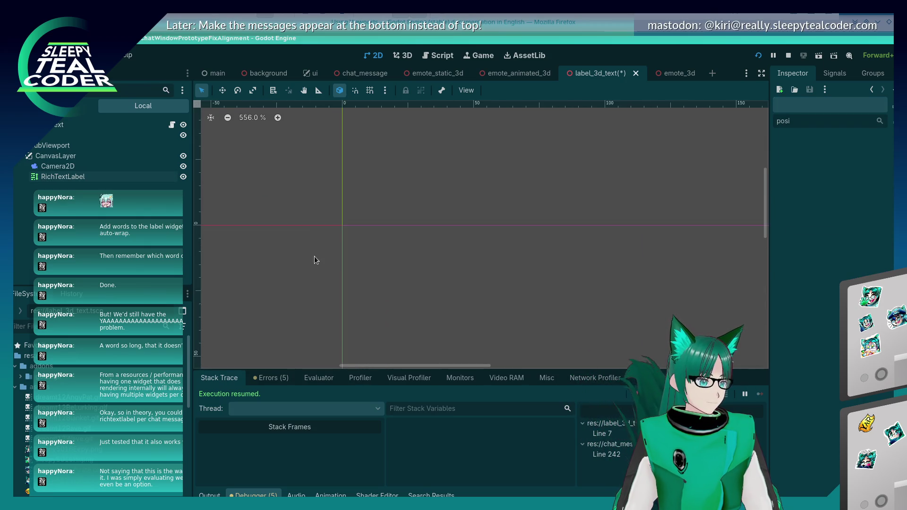
scroll(347, 222, "up", 6)
mouse_move(76, 177)
left_mouse_down()
mouse_move(111, 176)
mouse_move(350, 246)
mouse_move(126, 178)
left_mouse_up()
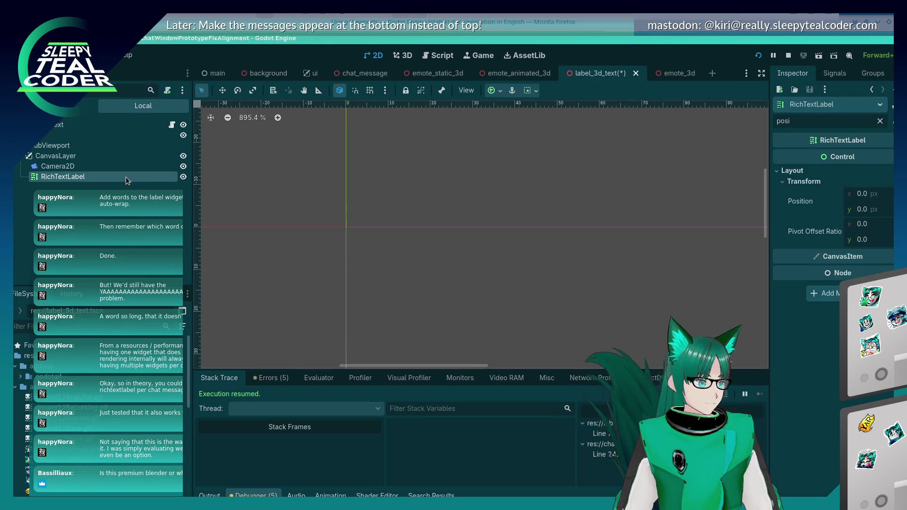
scroll(438, 259, "down", 6)
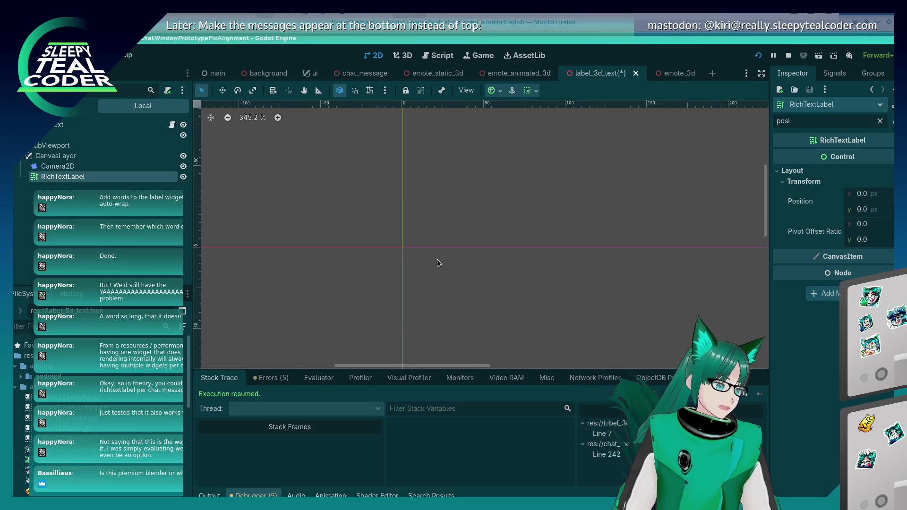
left_click(210, 122)
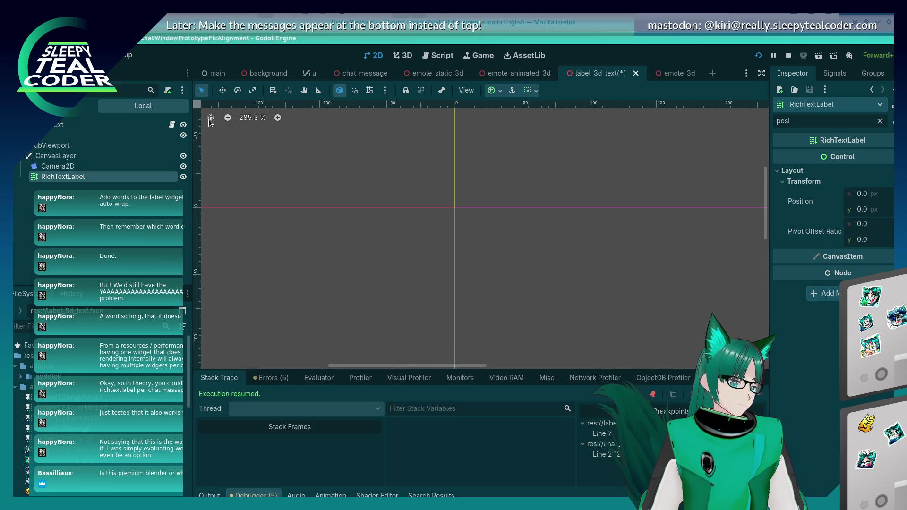
left_click(54, 156)
left_click(69, 177)
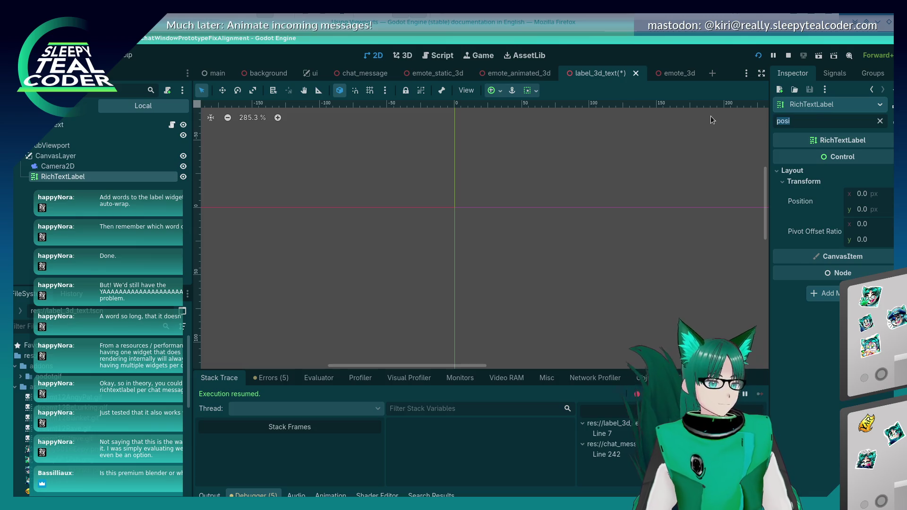
key("ctrl+BackSpace")
left_click(827, 201)
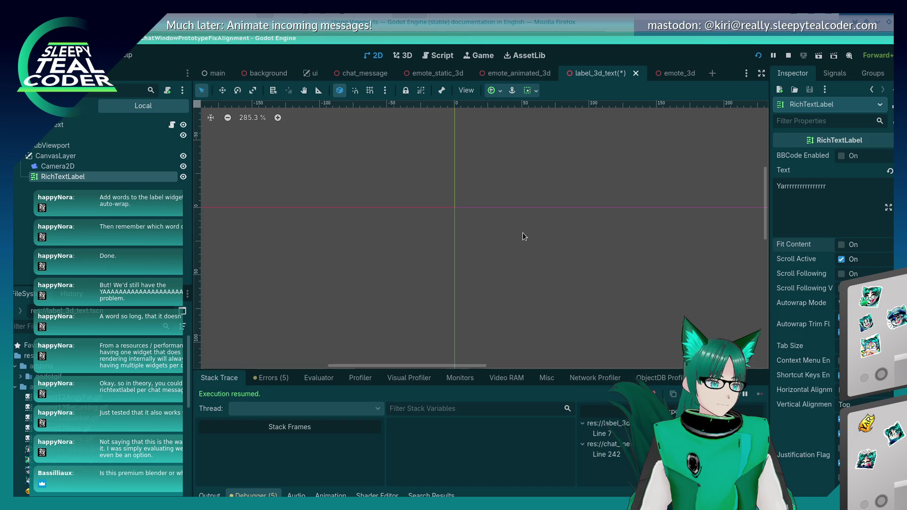
left_click(69, 167)
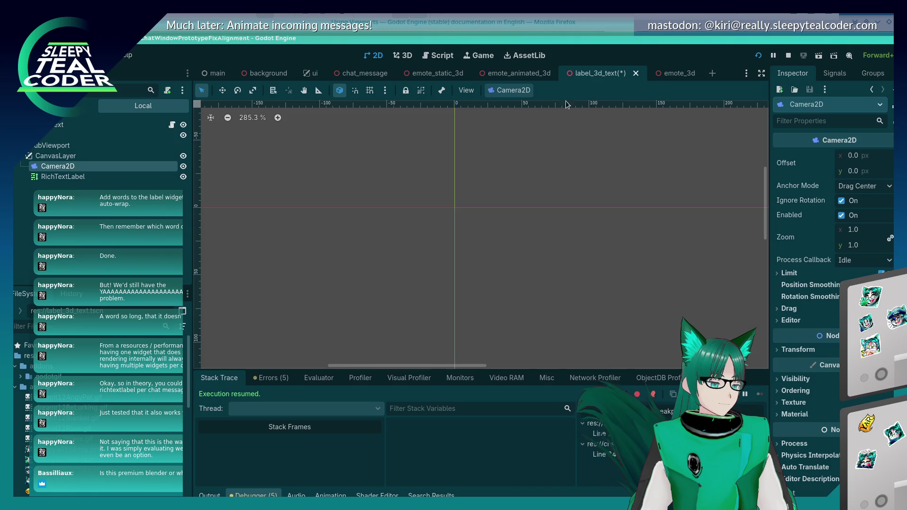
mouse_move(351, 190)
left_mouse_down()
mouse_move(431, 196)
mouse_move(228, 115)
left_mouse_up()
left_click_drag(387, 226, 478, 270)
left_click(376, 184)
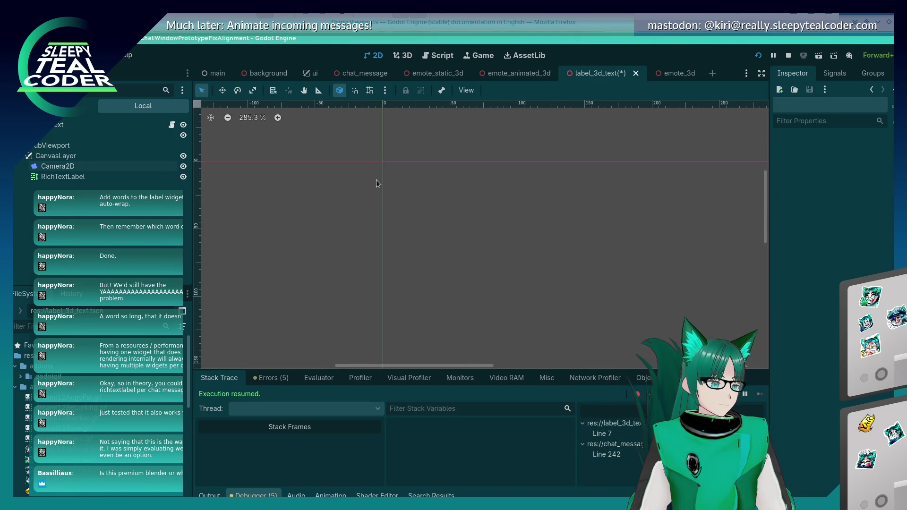
scroll(386, 161, "up", 1)
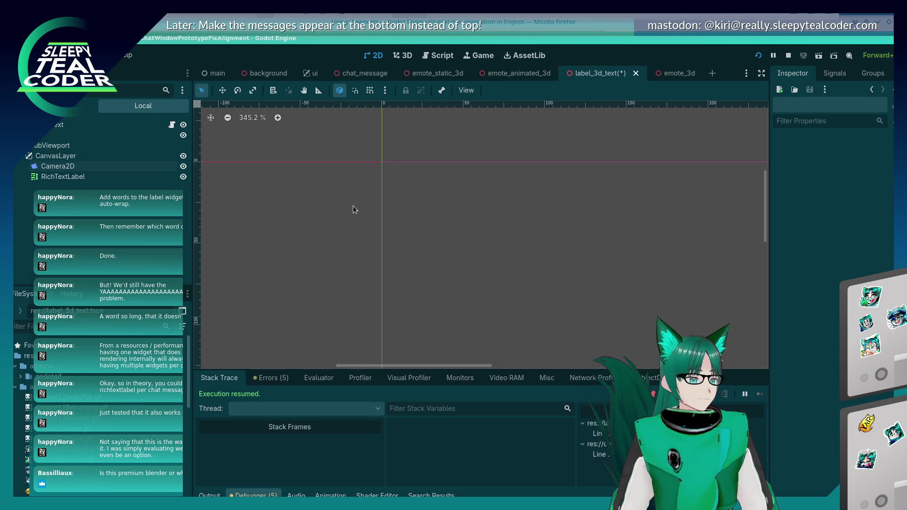
scroll(351, 206, "left", 1)
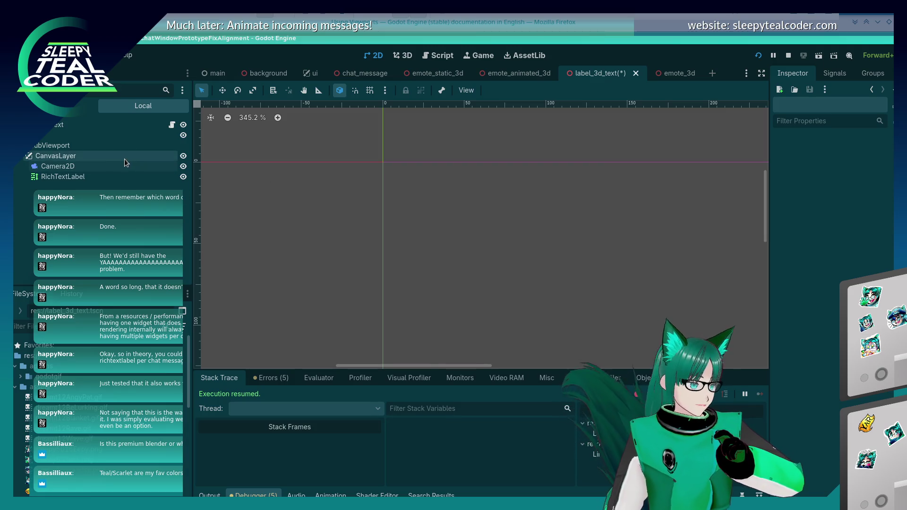
left_click(95, 146)
Step: Delete the SubViewport with its children and open label_3d_text.gd at line 8
right_click(95, 146)
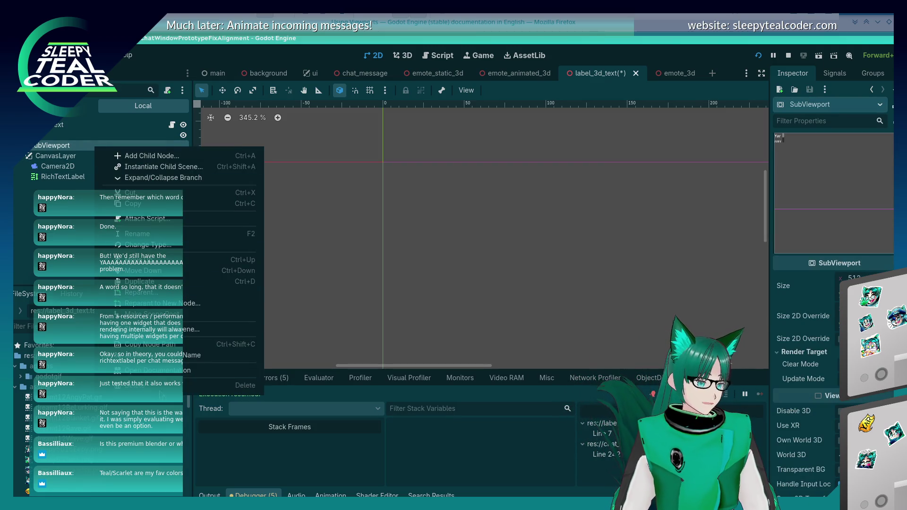
left_click(162, 385)
left_click(475, 278)
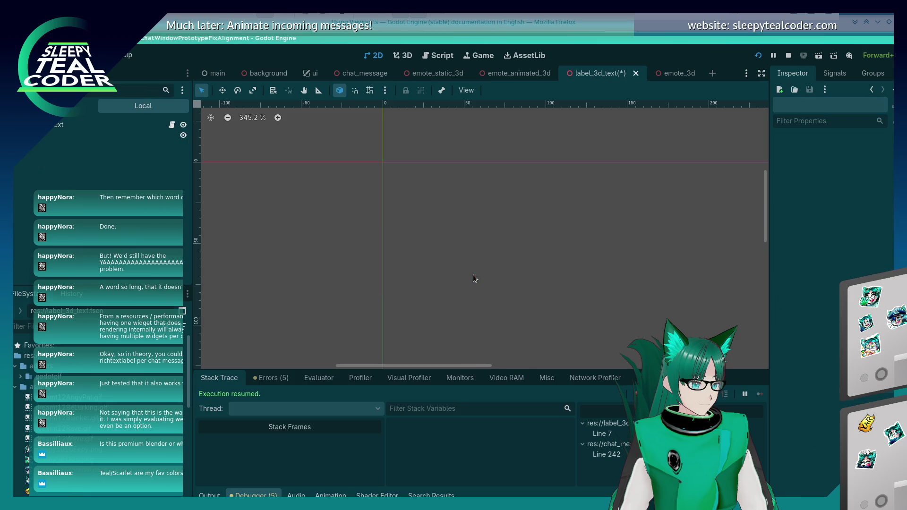
left_click(433, 51)
left_click(446, 190)
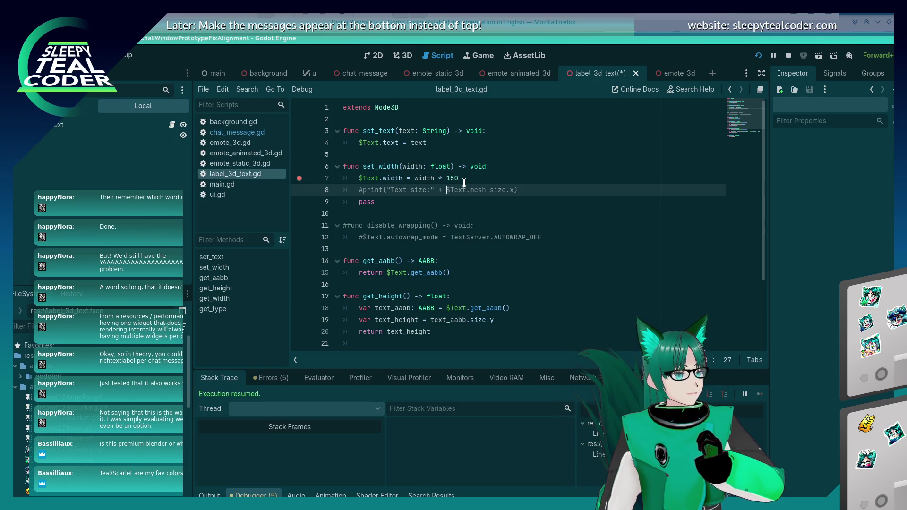
Step: View the running chat test game, press F8, and return to the script's disable_wrapping line
key("alt+Tab")
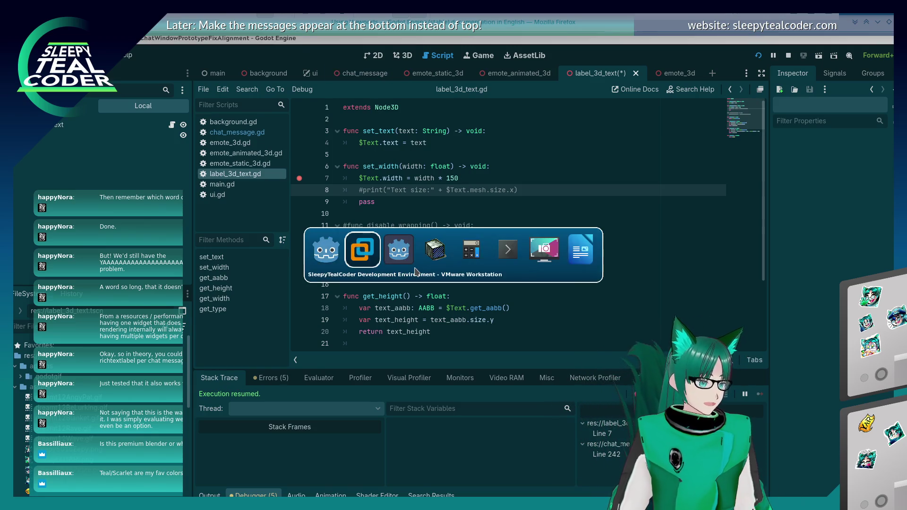
key("alt+Tab")
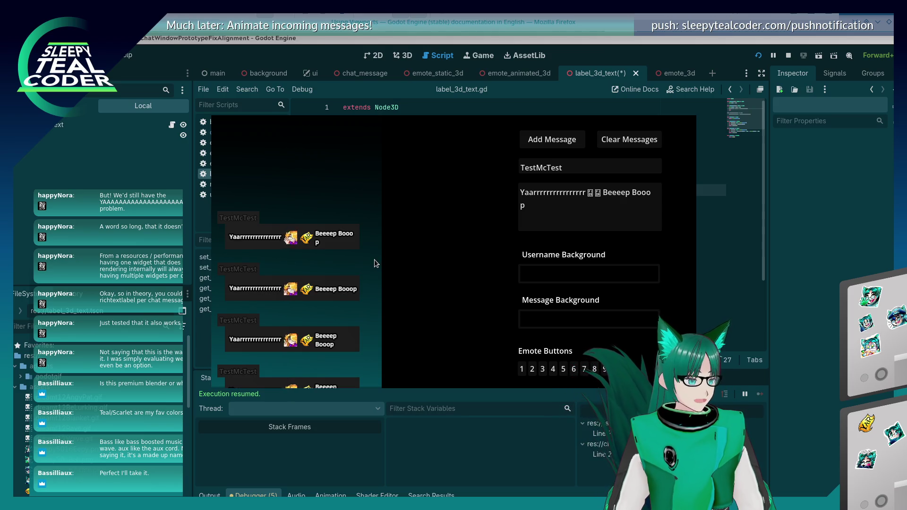
key("F8")
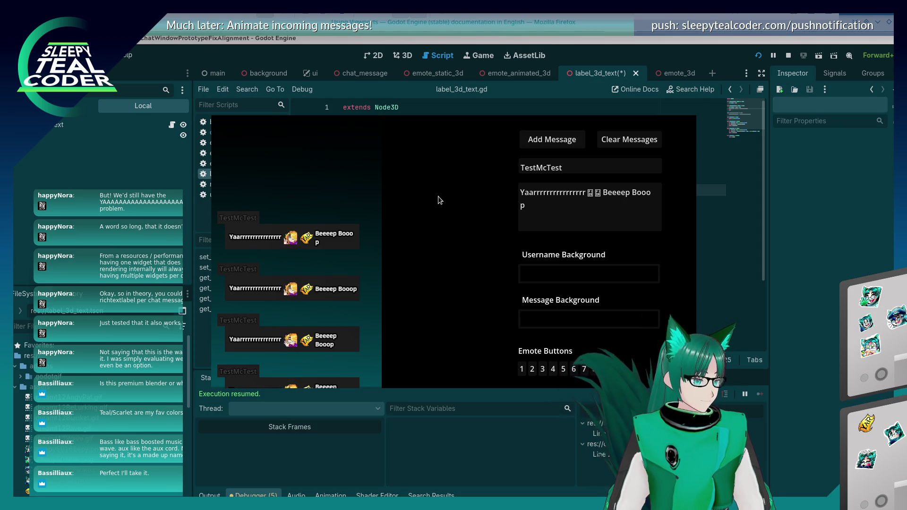
left_click(784, 261)
left_click(426, 226)
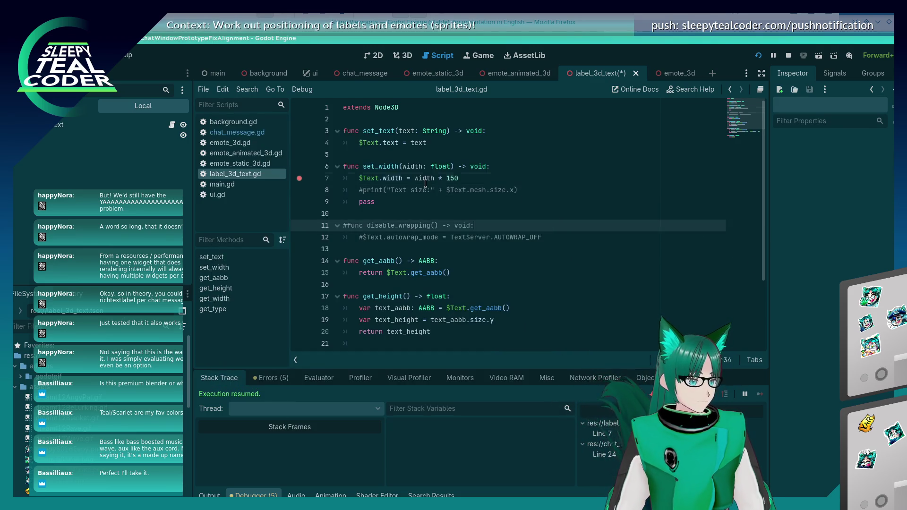
Step: Open chat_message.gd and scroll to its text-wrapping code near line 242
left_click(426, 178)
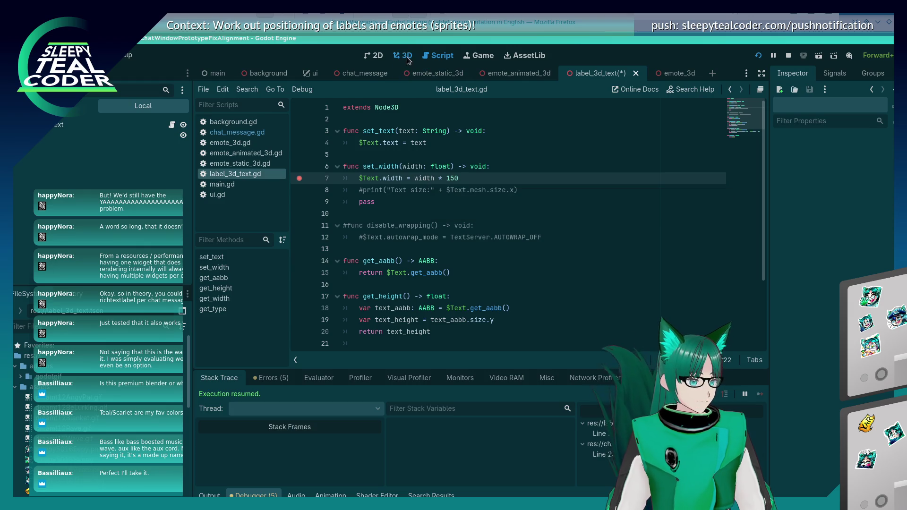
key("ctrl+F2")
left_click(438, 55)
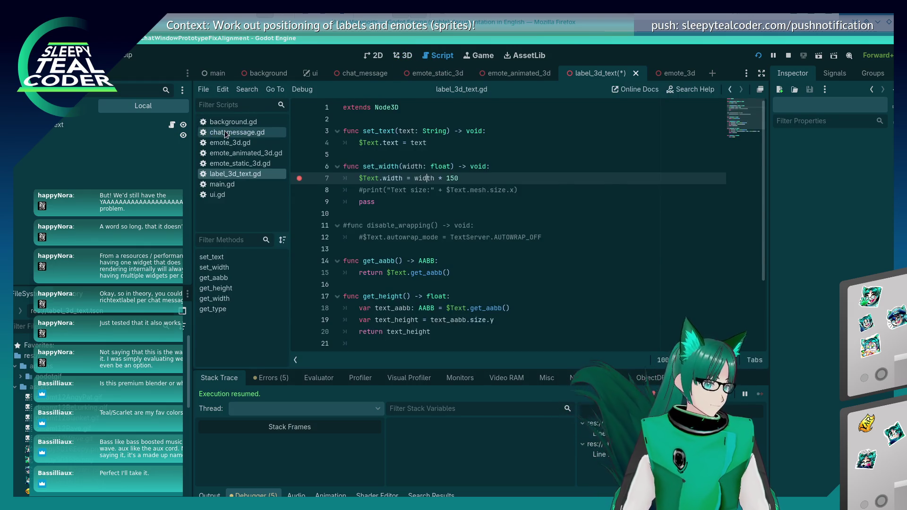
left_click(344, 226)
scroll(528, 270, "down", 1)
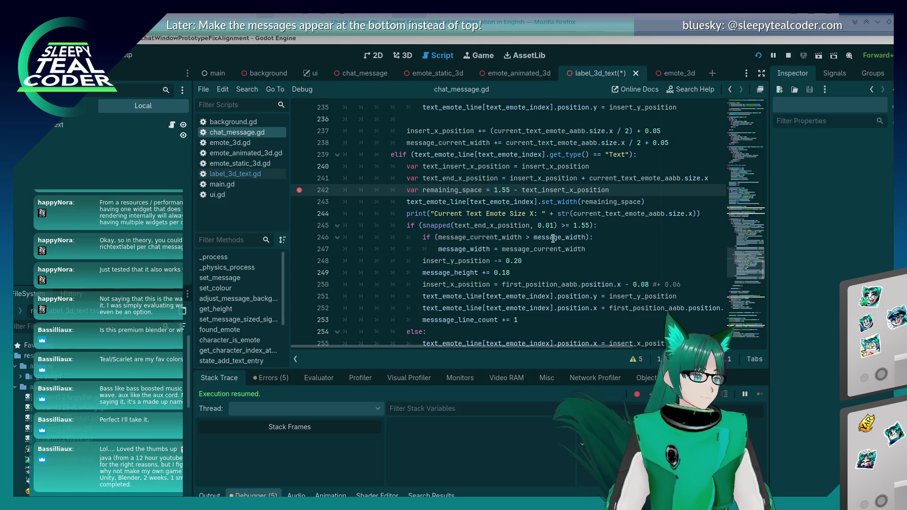
mouse_move(555, 240)
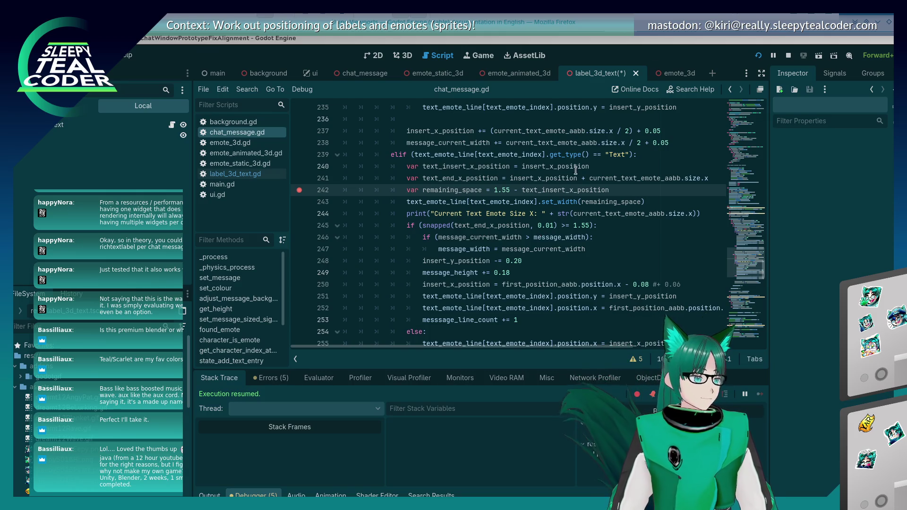
key("alt+Tab")
key("alt+Tab")
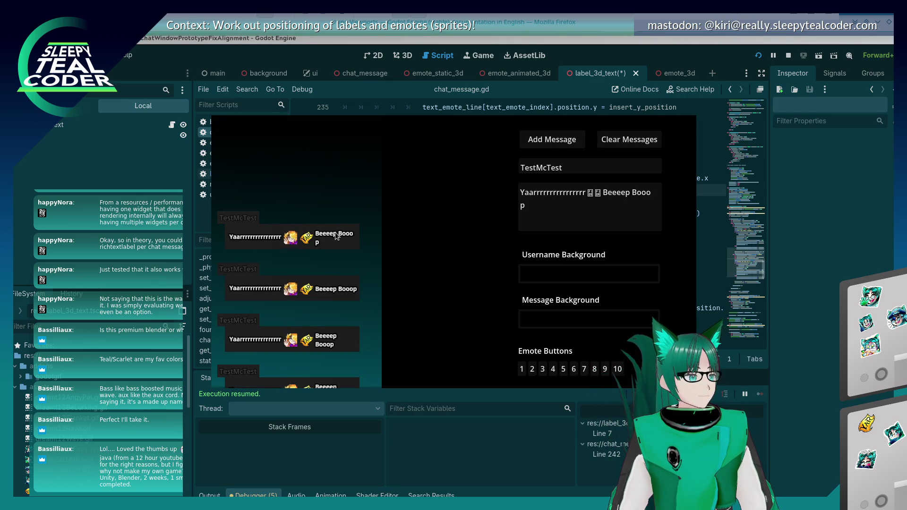
Step: Show the debugger's Video RAM list while switching between the editor and the running game
key("alt+Tab")
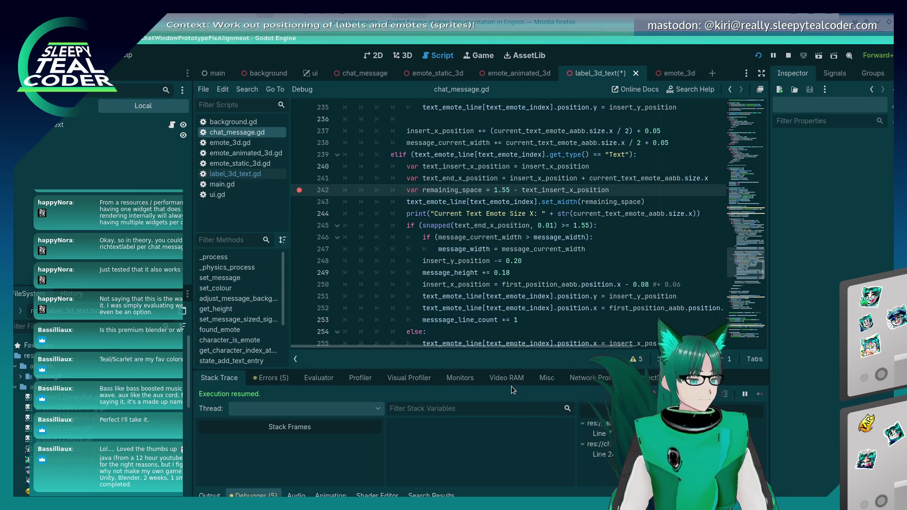
left_click(499, 377)
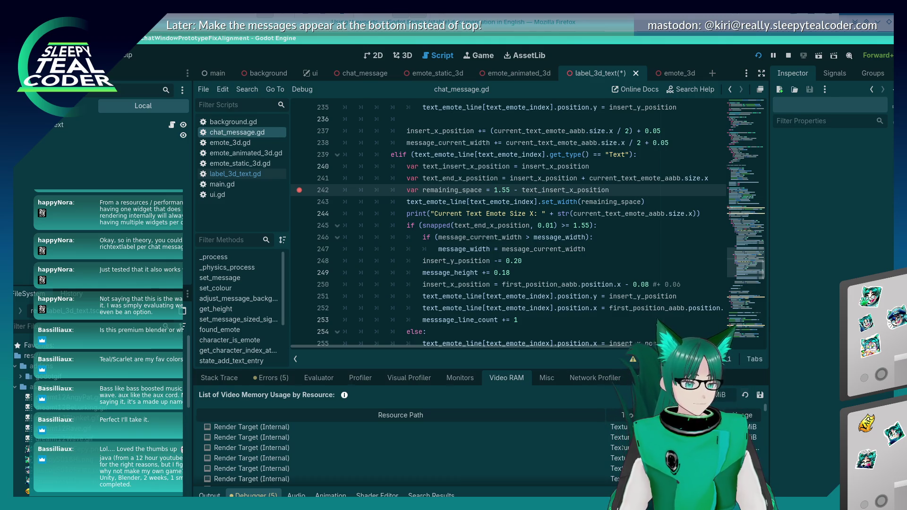
key("alt+Tab")
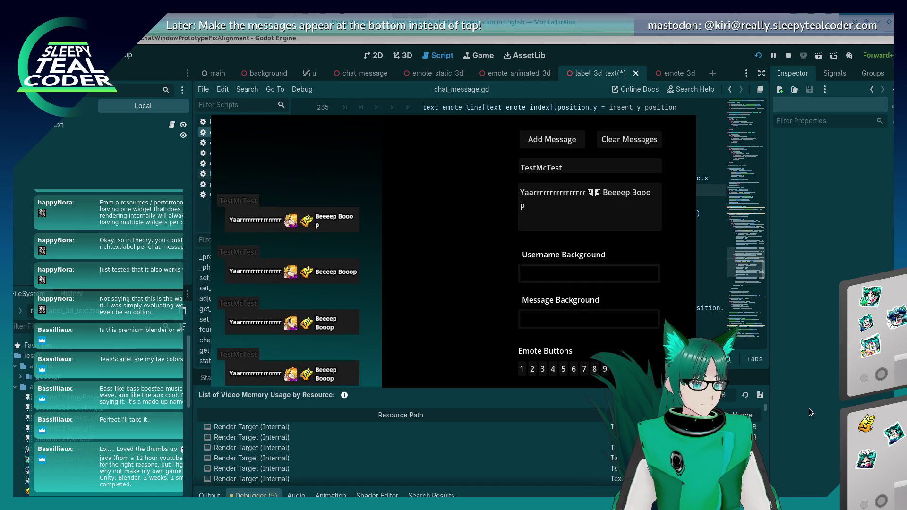
left_click(803, 437)
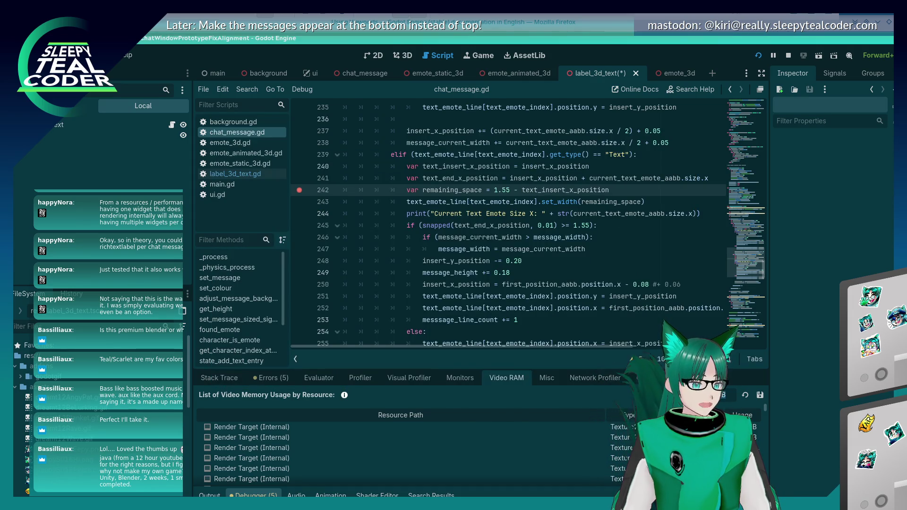
key("alt+Tab")
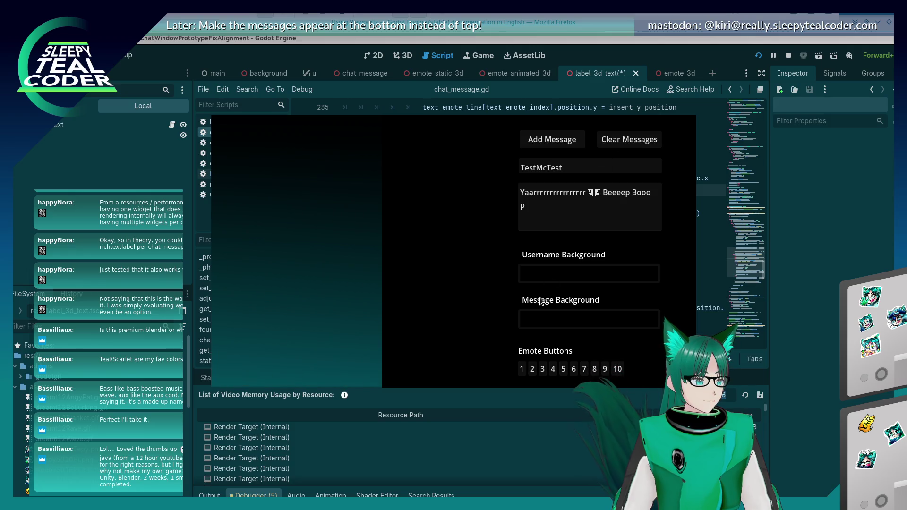
left_click(784, 404)
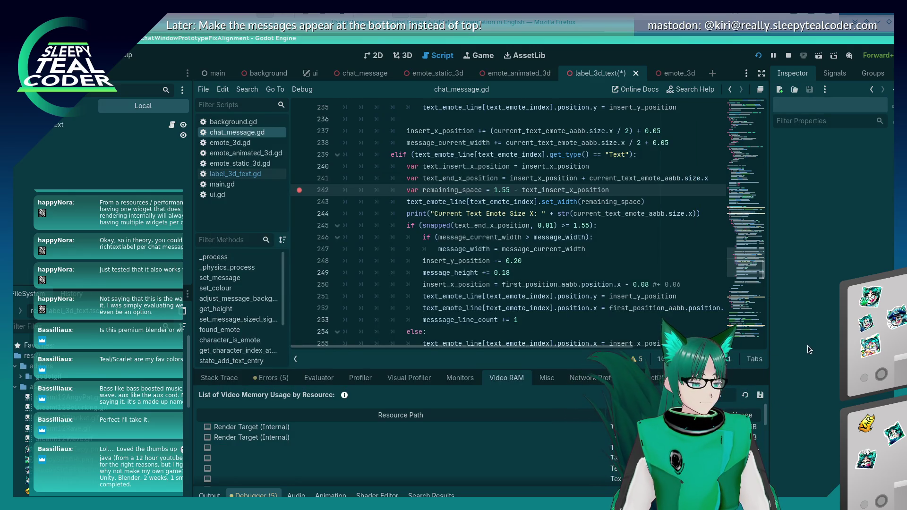
key("alt+Tab")
Step: Add a test message to hit the breakpoint, continue, and bring back the Video RAM list and debugger
left_click(568, 146)
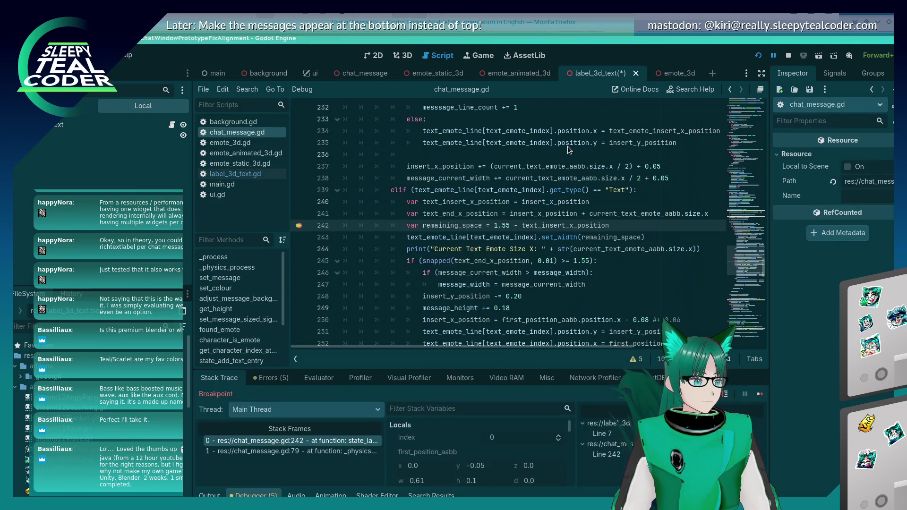
left_click(759, 396)
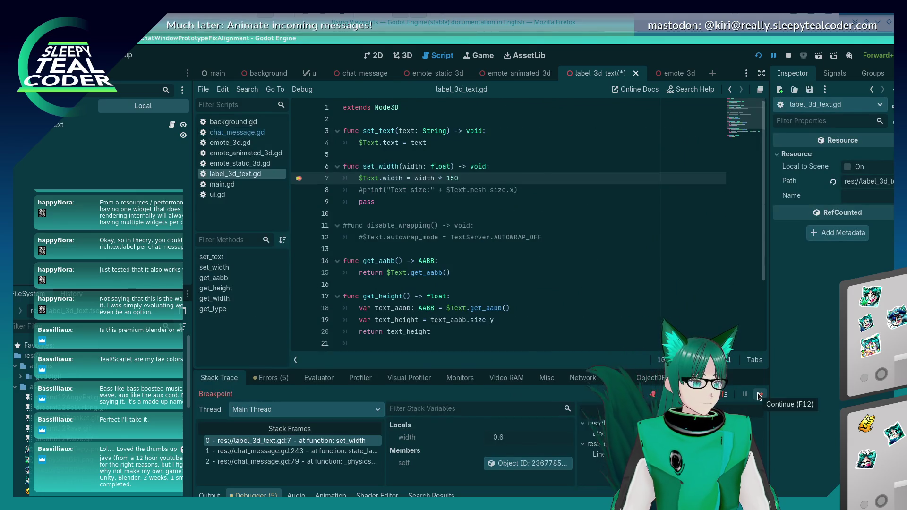
left_click(521, 376)
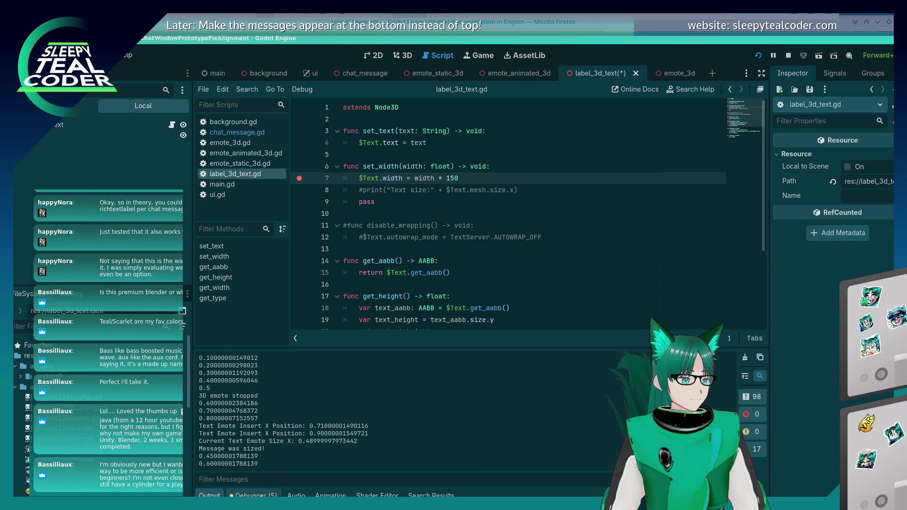
left_click(255, 495)
left_click(210, 495)
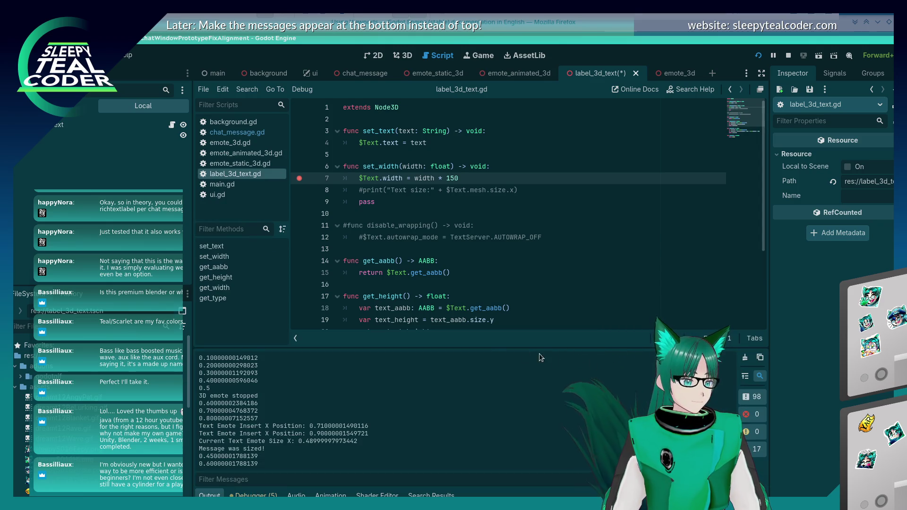
key("alt+d")
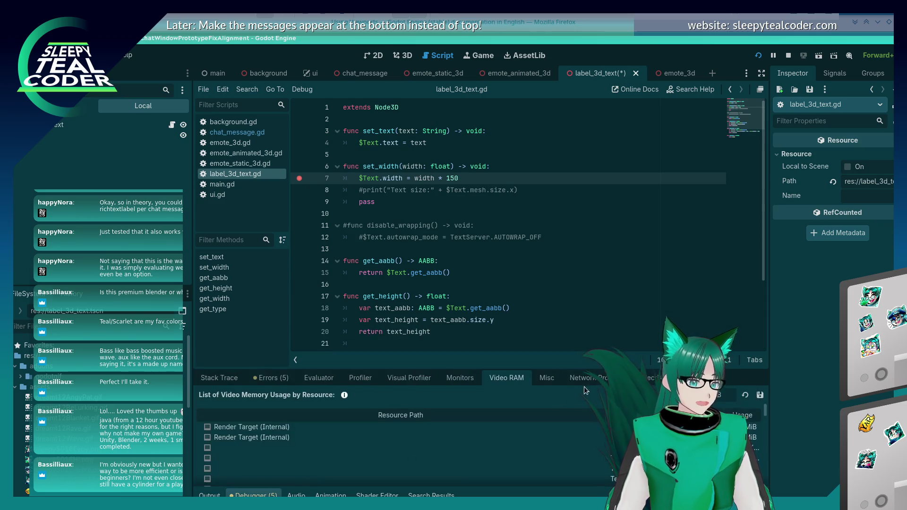
Step: Add another message to hit set_width, resume, and return to label_3d_text.gd line 16
key("alt+Tab")
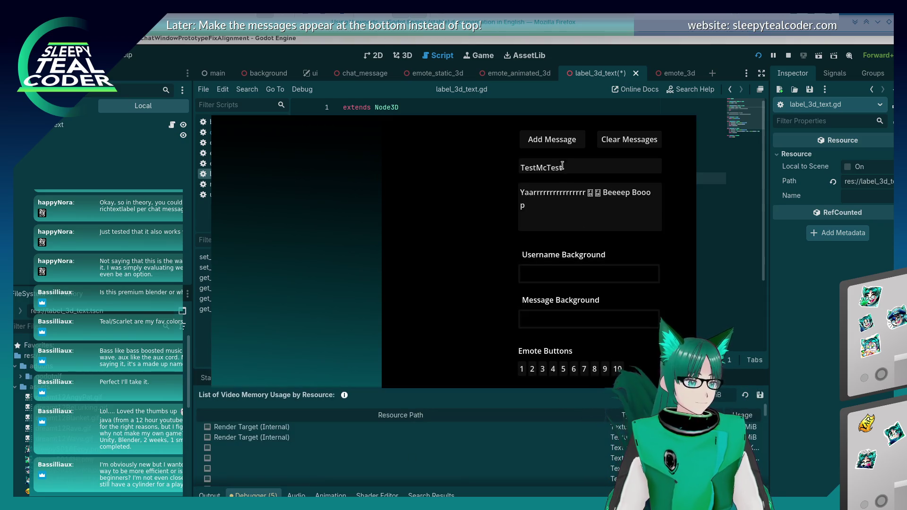
left_click(552, 143)
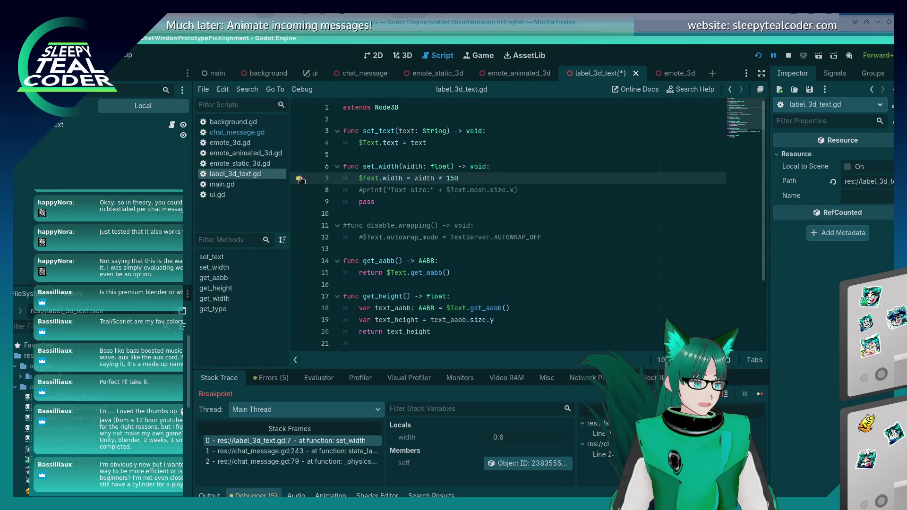
left_click(760, 394)
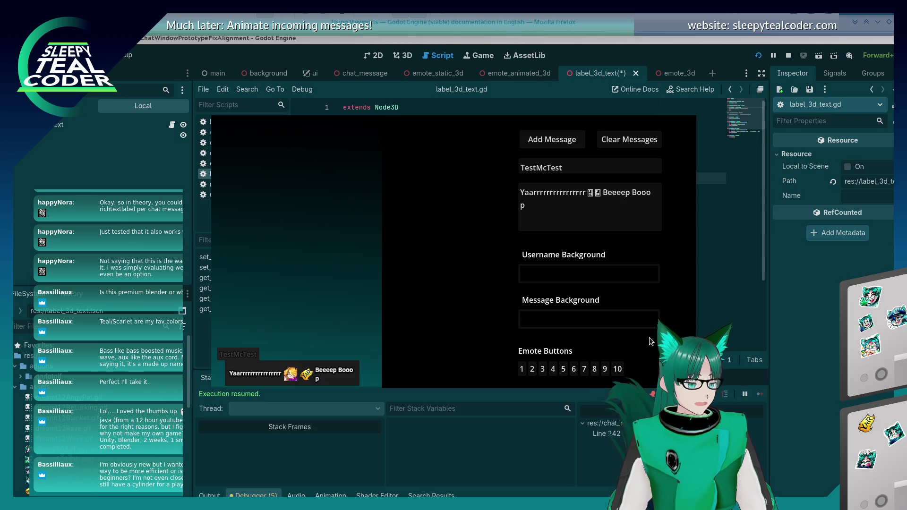
left_click(783, 407)
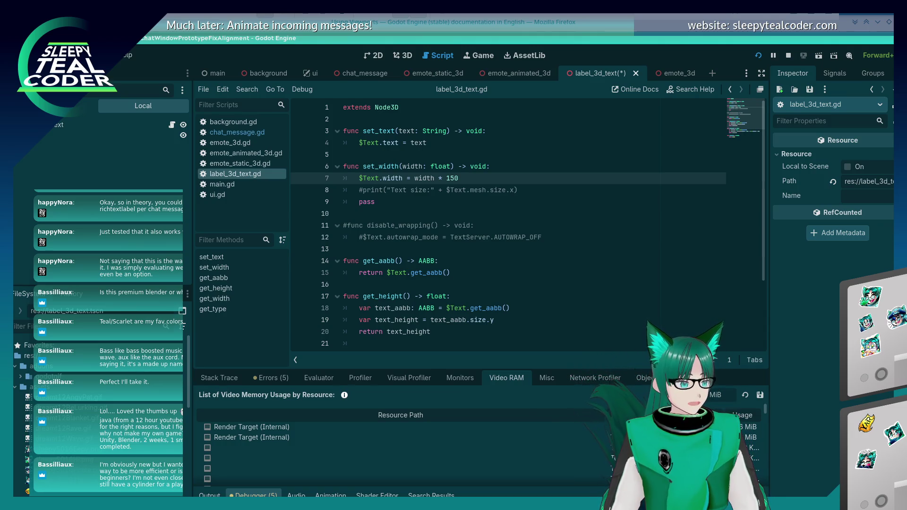
left_click(501, 288)
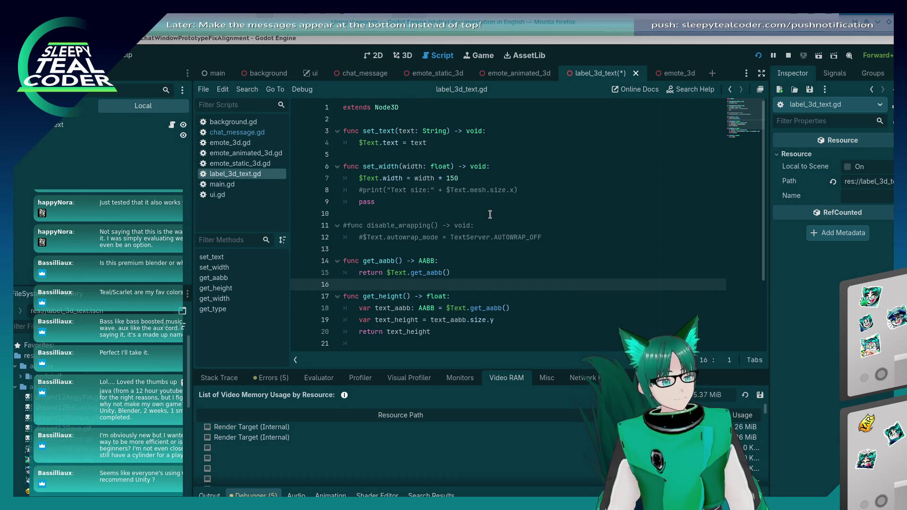
left_click(488, 217)
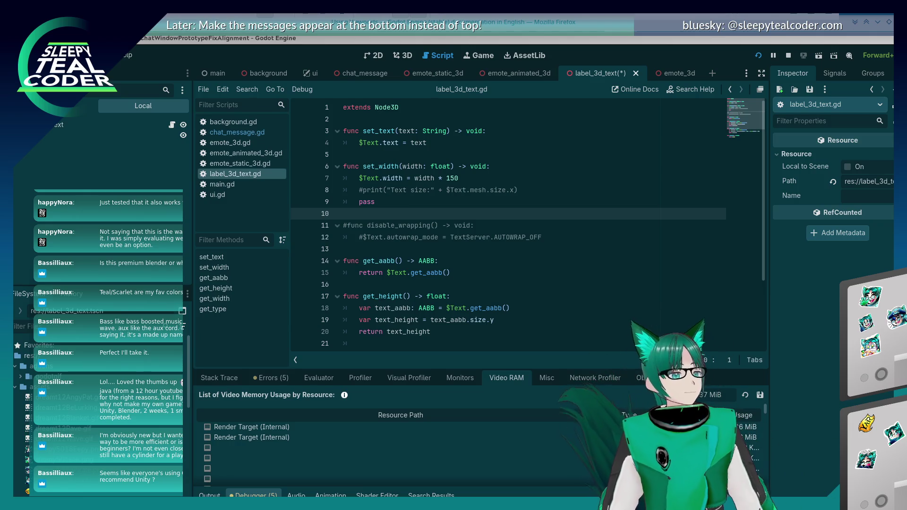
left_click(440, 201)
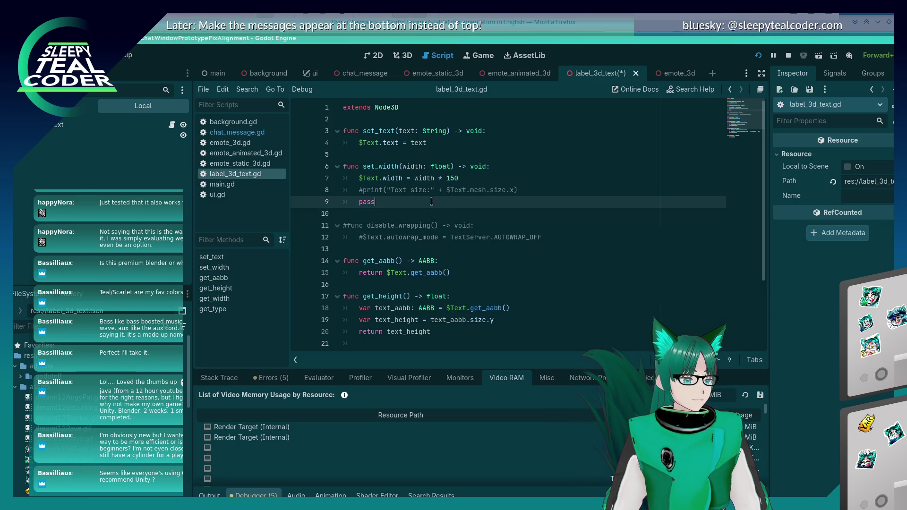
Step: Save the label_3d_text script after positioning the caret on line 7
left_click(439, 178)
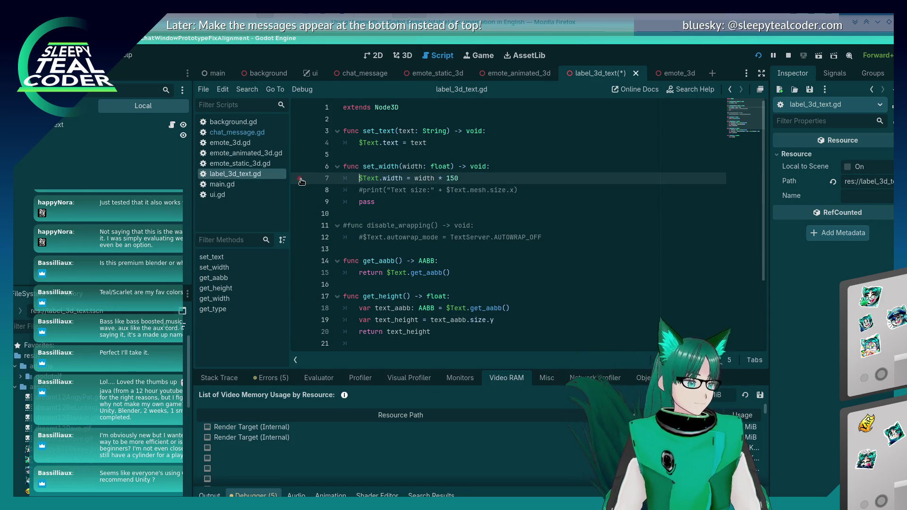
left_click(414, 179)
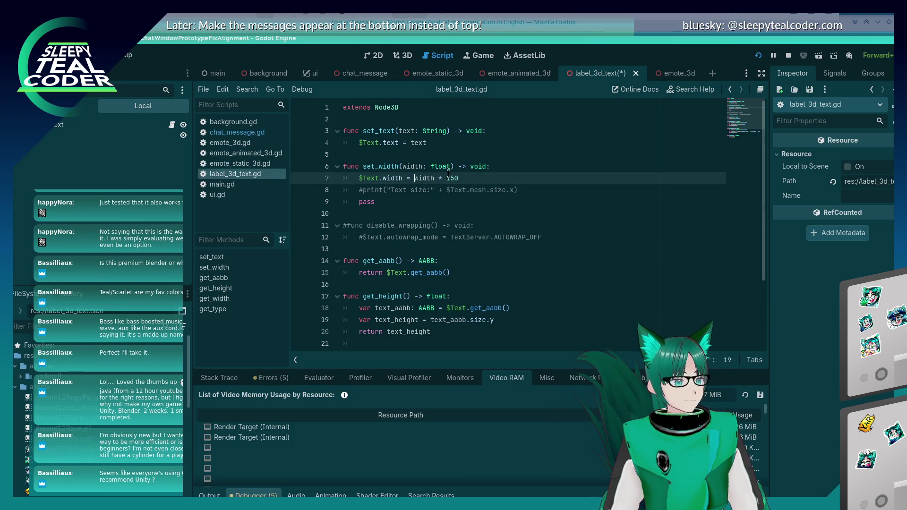
key("ctrl+s")
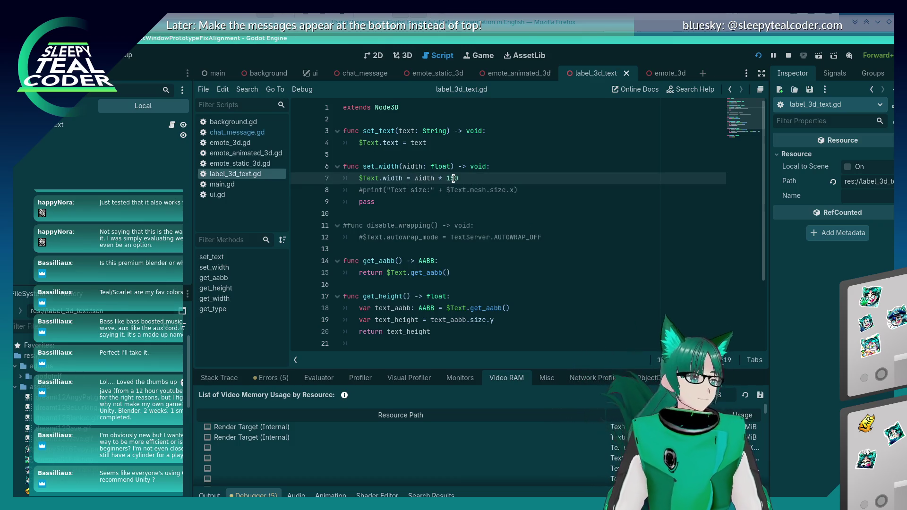
Step: In the running game, add a test message past the line 242 breakpoint and review its wrapping
key("alt+Tab")
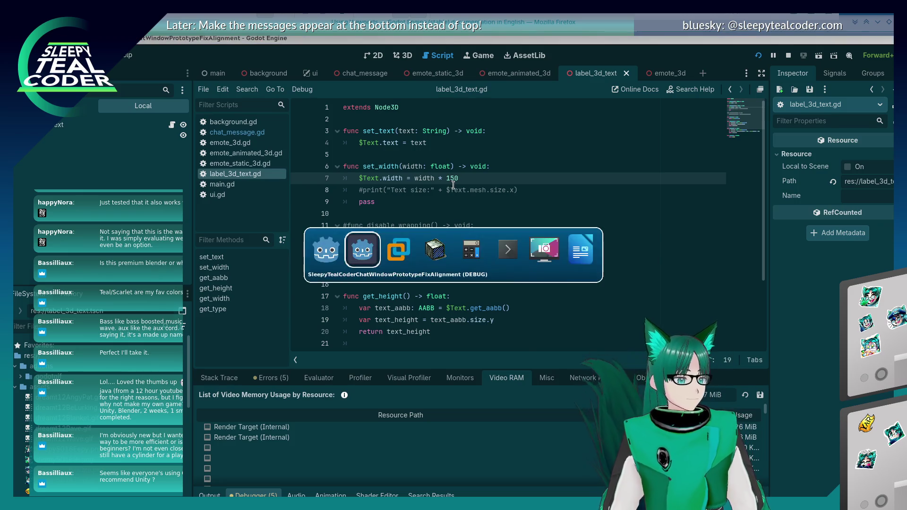
left_click(535, 142)
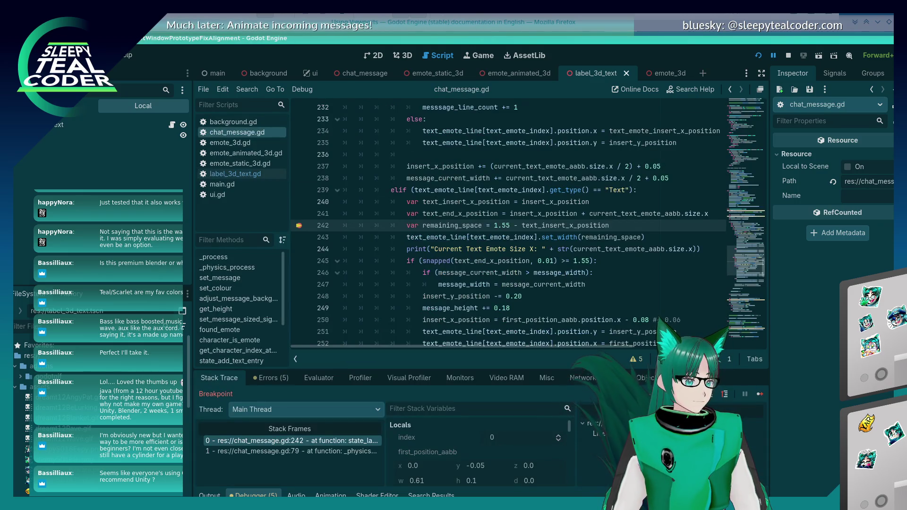
left_click(760, 394)
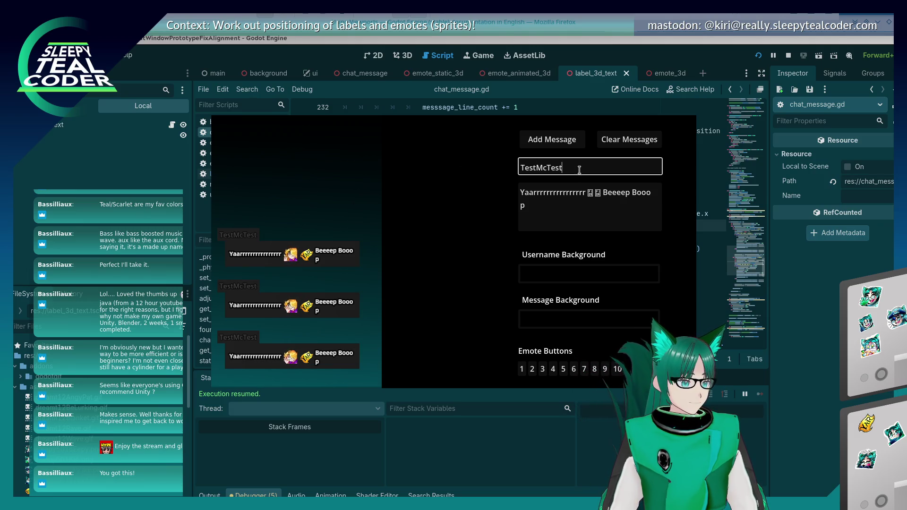
left_click(552, 219)
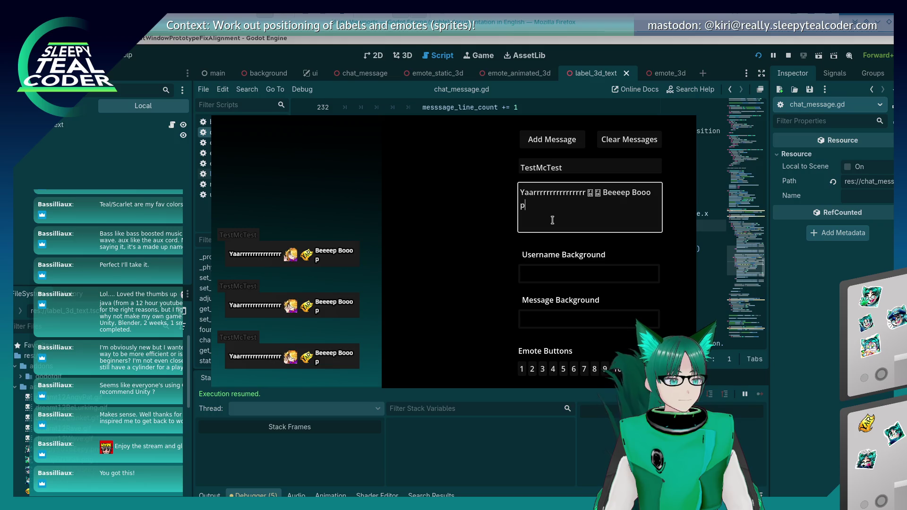
key("alt+Tab")
key("Tab")
key("Tab")
key("Tab")
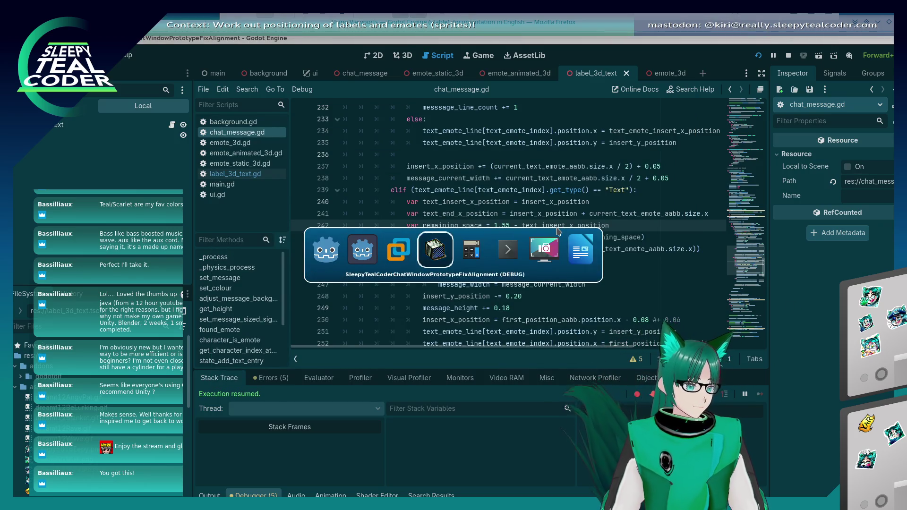
Step: Add a top-level note 'Methods of laying out text that require multiple lines:'
scroll(433, 275, "down", 2)
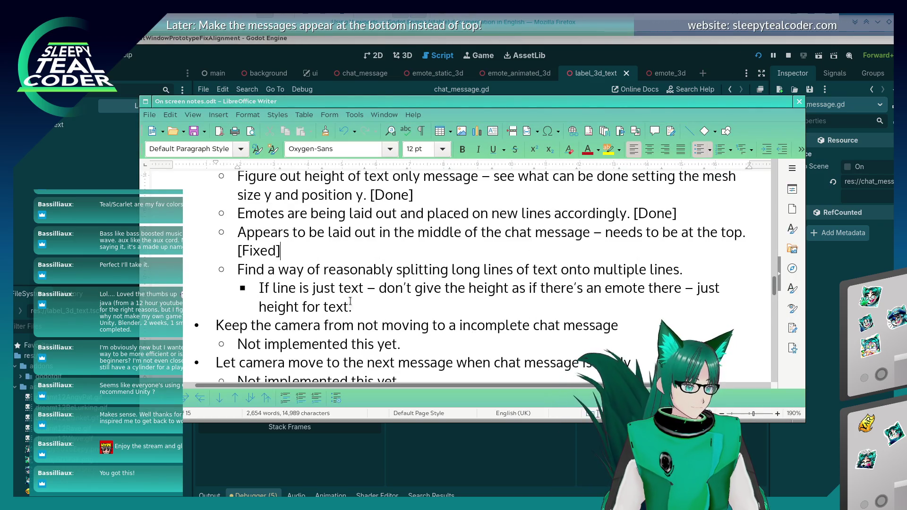
left_click(418, 301)
key("Return")
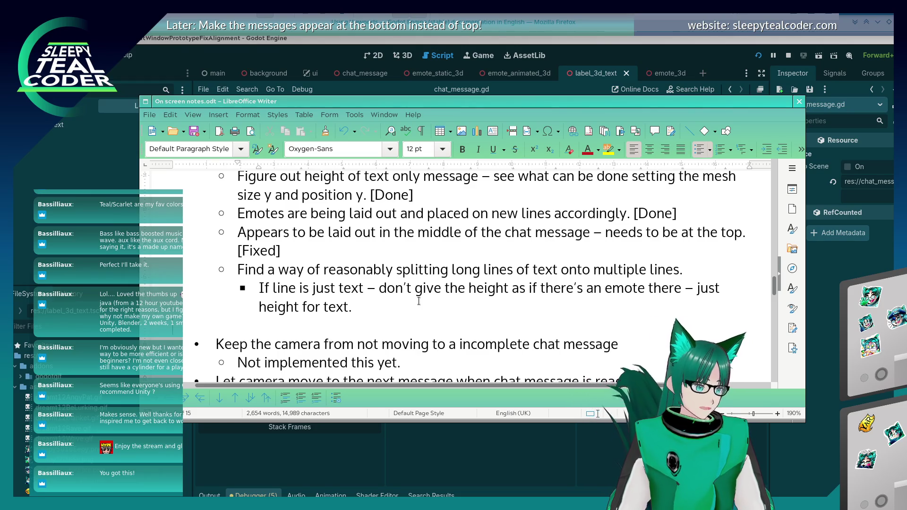
key("BackSpace")
key("Return")
key("shift+Tab")
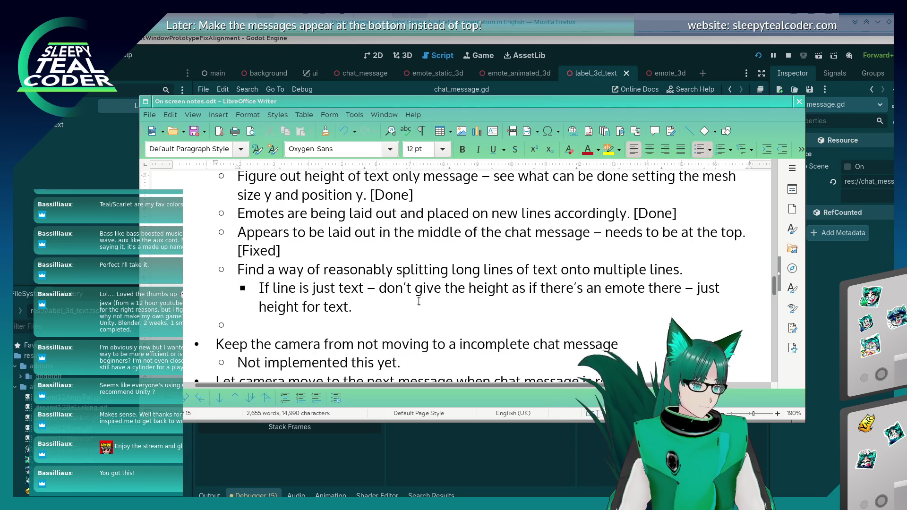
type("Methods of")
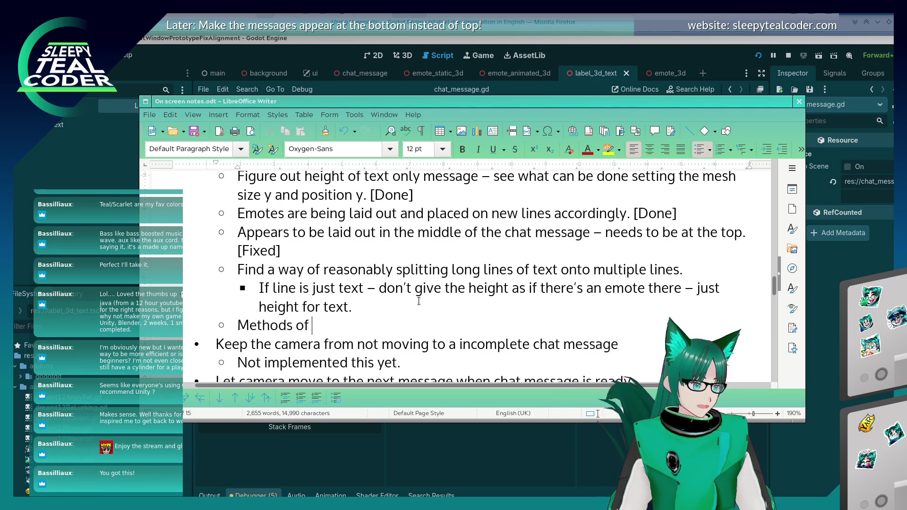
type("laying o")
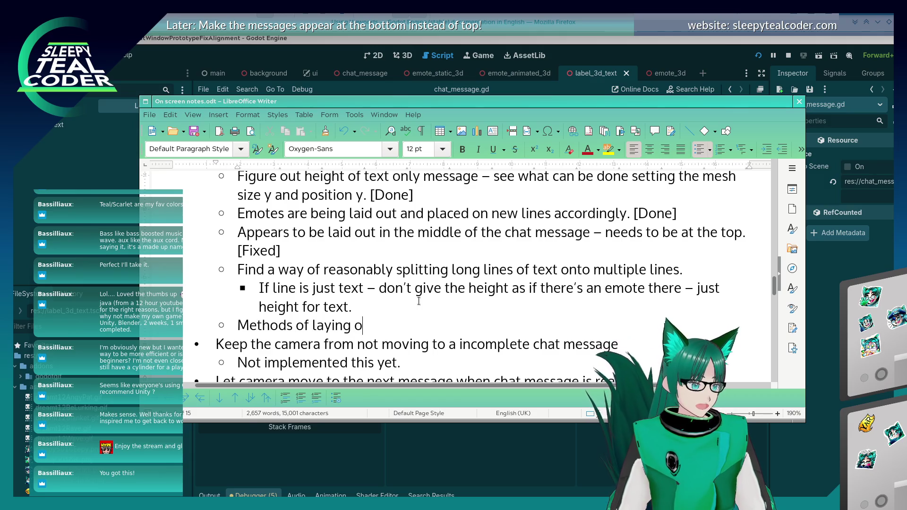
type("ut tewx")
key("BackSpace")
type("xt ")
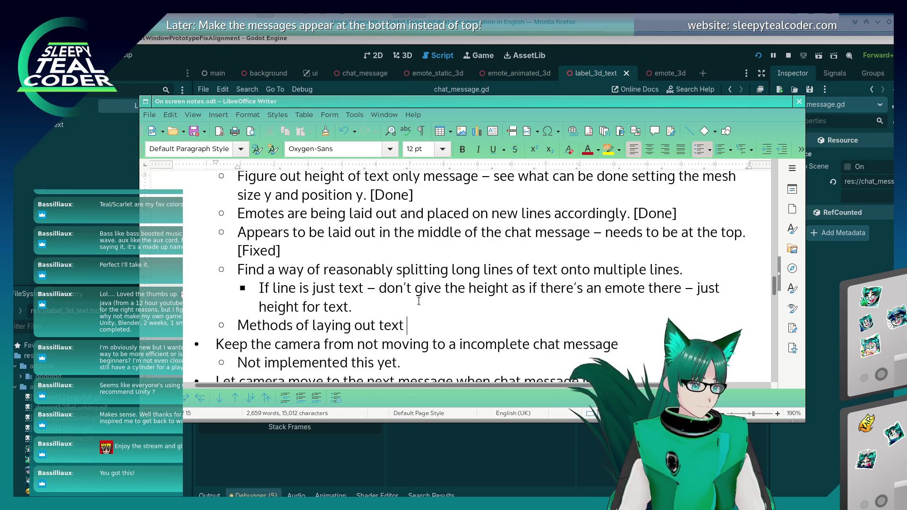
type("that require multiple l")
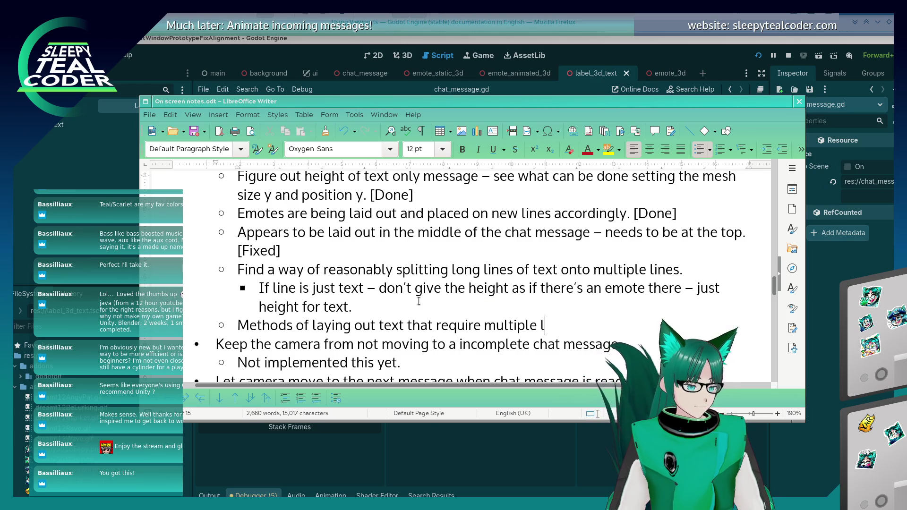
type("ines:")
Step: Add an indented method: use auto wrap and detect which text is on the first line
key("Return")
key("Tab")
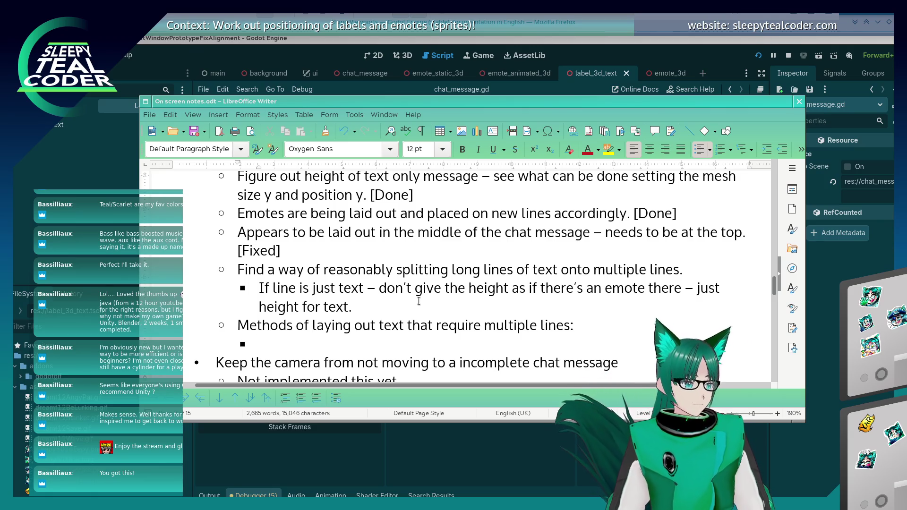
type("Using th")
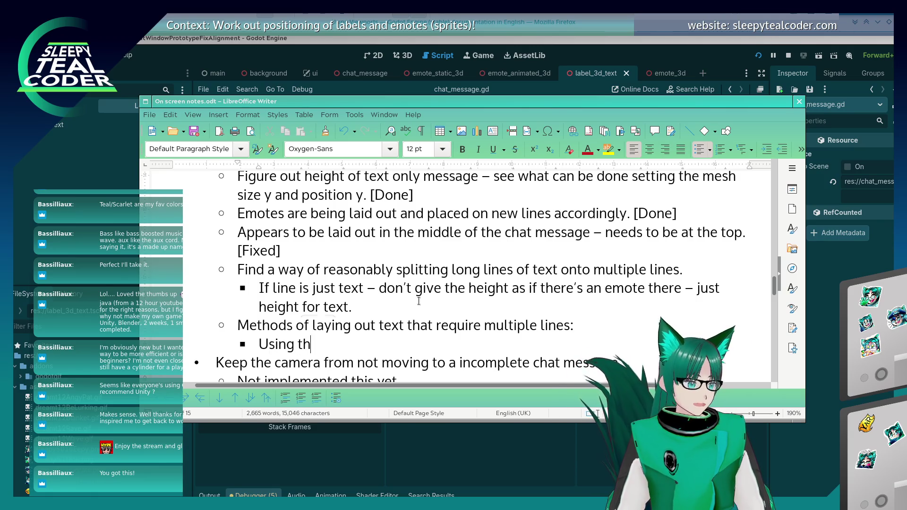
type("e auto wrap an")
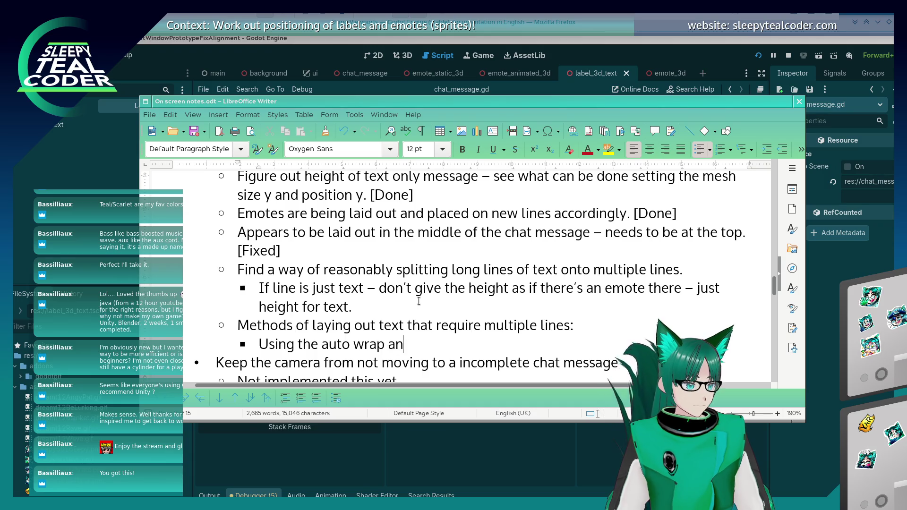
type("d detecting it ")
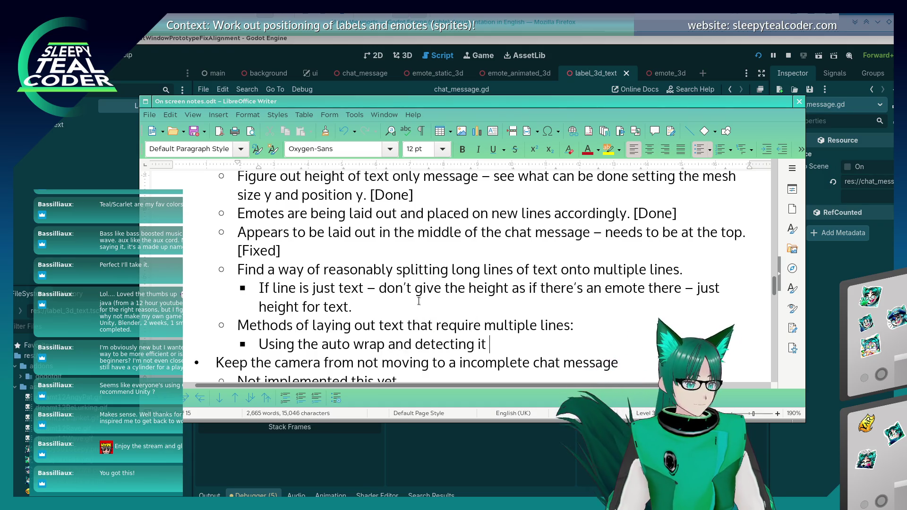
type("via the he")
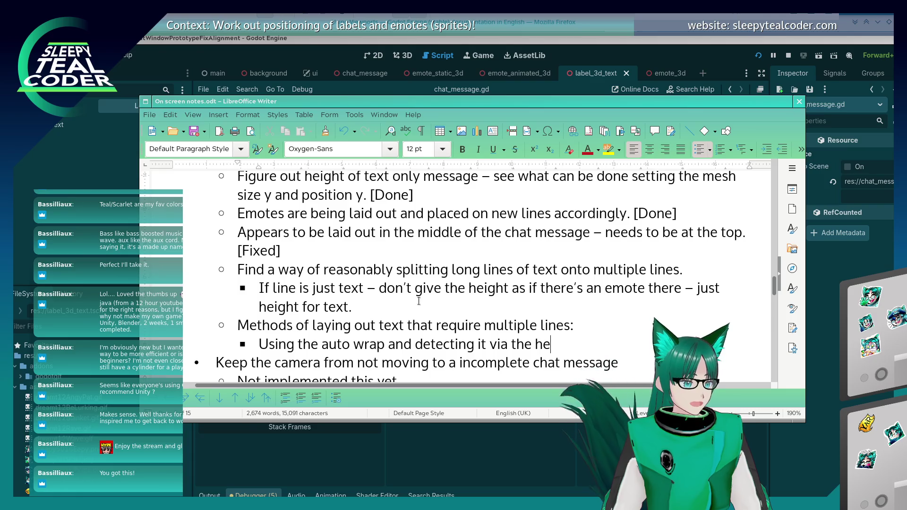
type("ight (how do we")
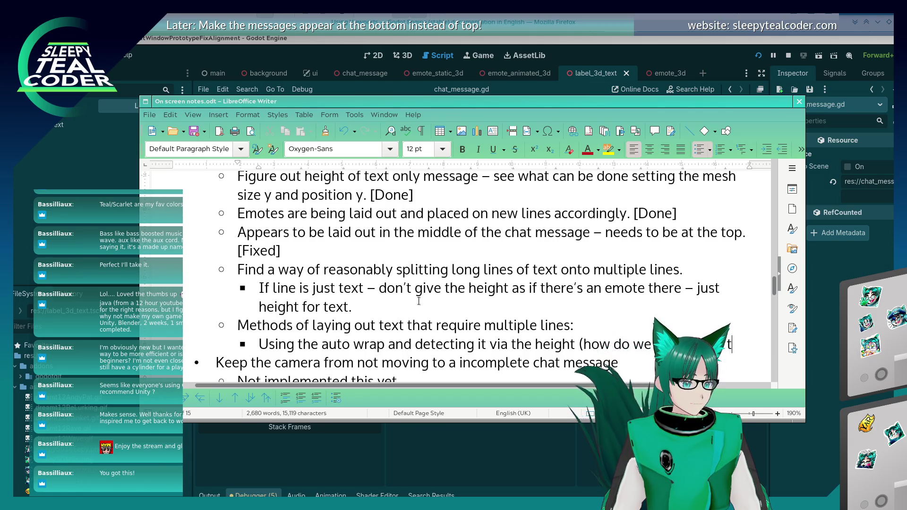
type("xt is ")
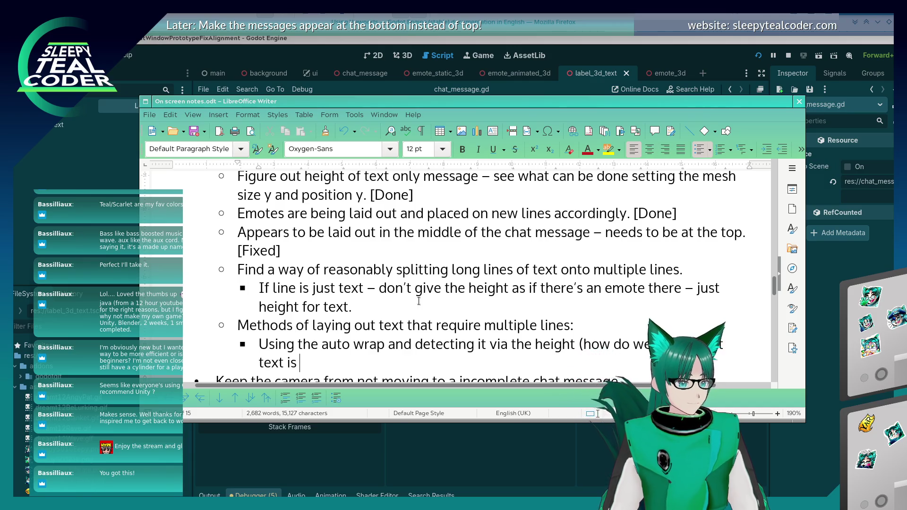
type("used")
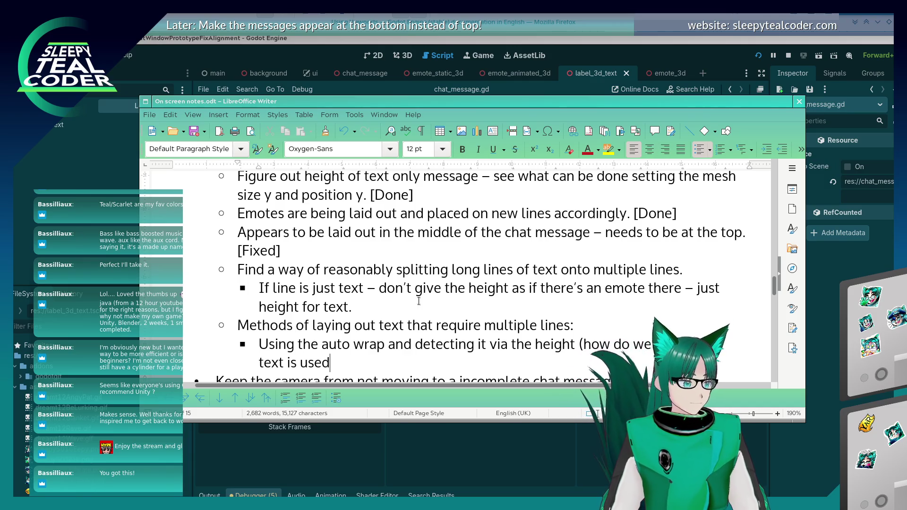
key("BackSpace")
key("BackSpace")
key("BackSpace")
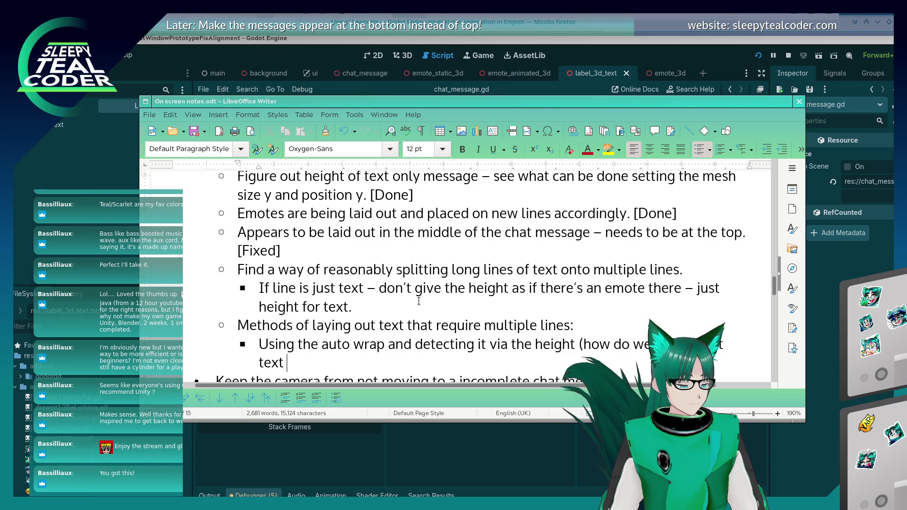
type("in")
key("BackSpace")
key("BackSpace")
type("s on the f")
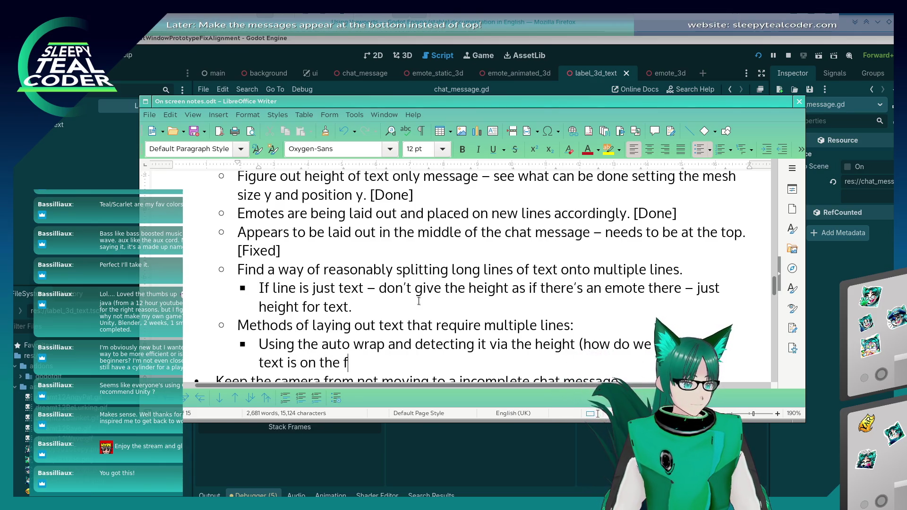
type("irst line?)")
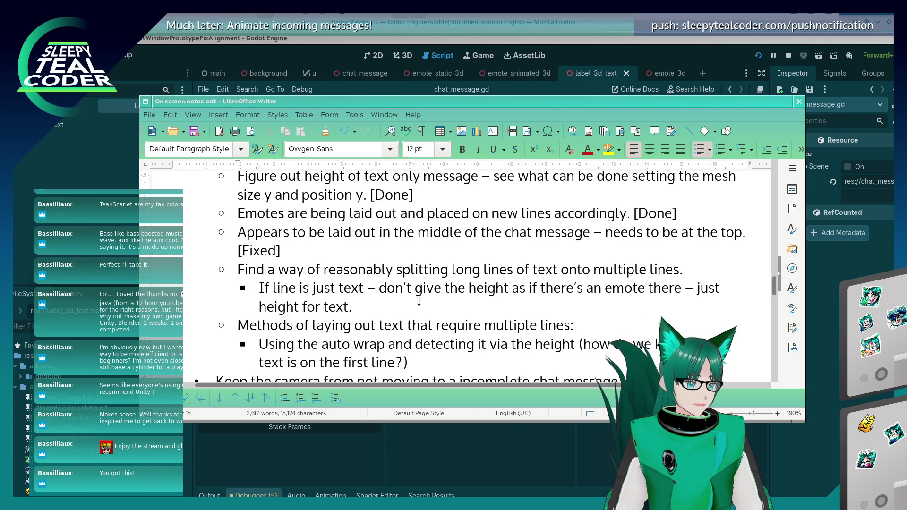
Step: Add a method bullet: hack Godot to stop rendering at auto wrap and return the last rendered character's index
key("Return")
type("Hack Godot ")
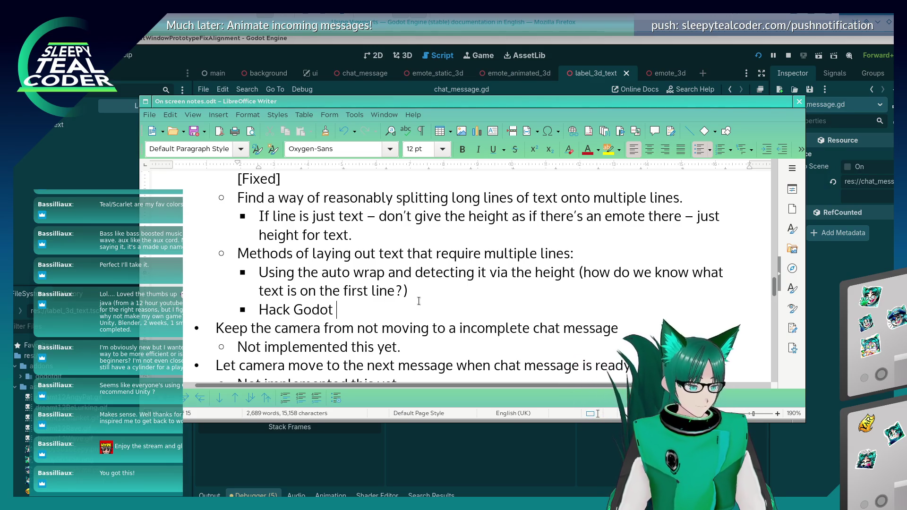
type("sotha")
key("BackSpace")
key("BackSpace")
key("BackSpace")
type("that it")
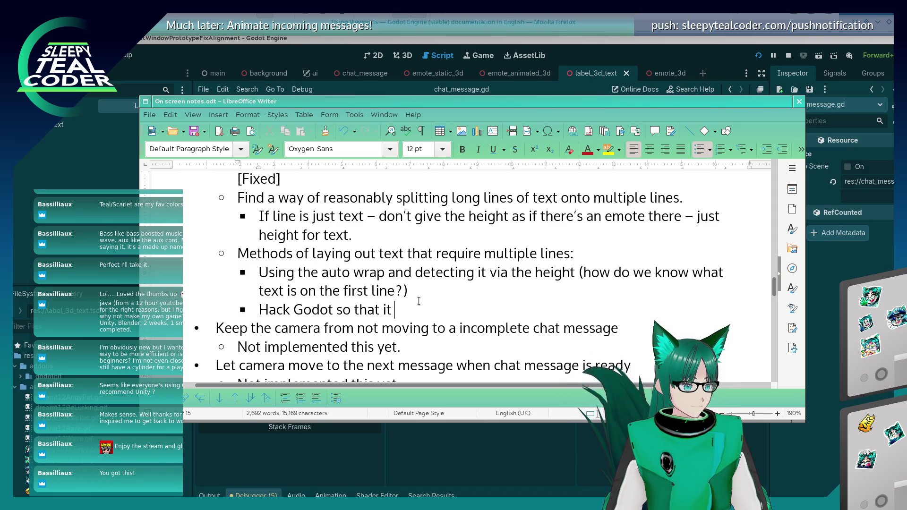
key("BackSpace")
key("BackSpace")
type("an opt")
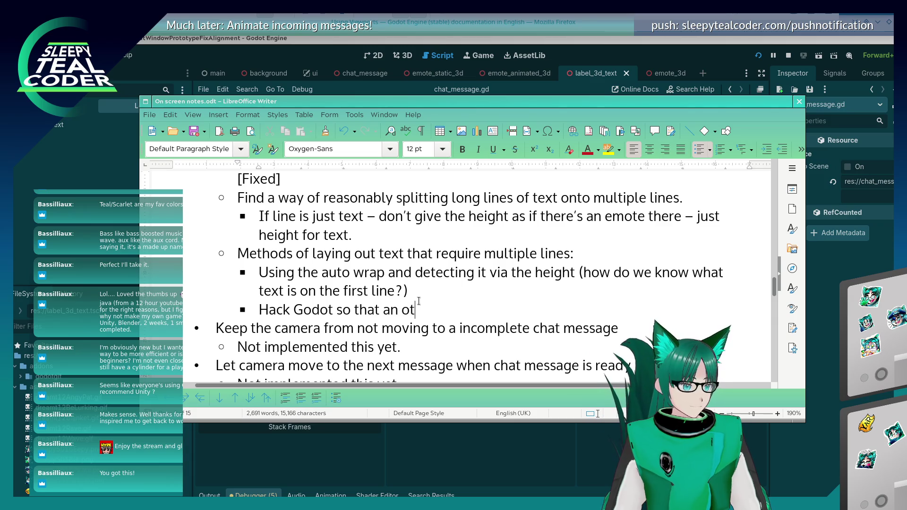
type("ion is added ")
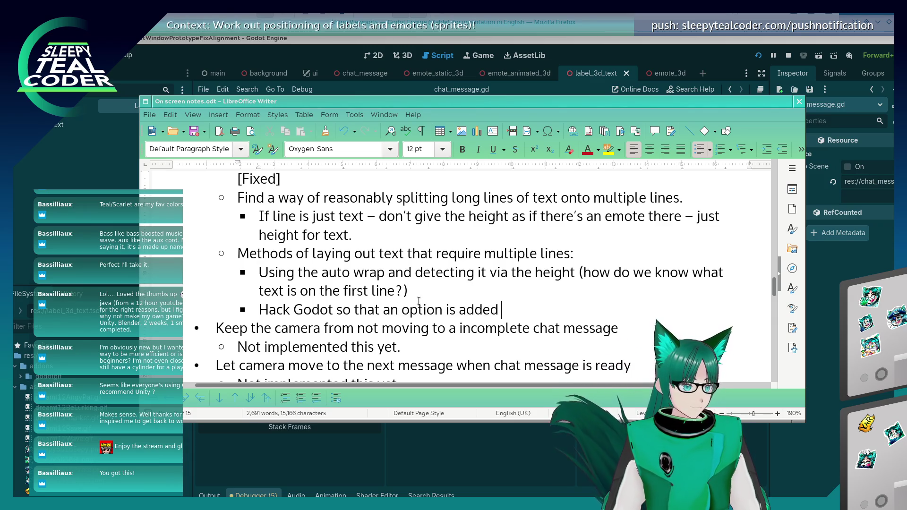
type("to stop it ren")
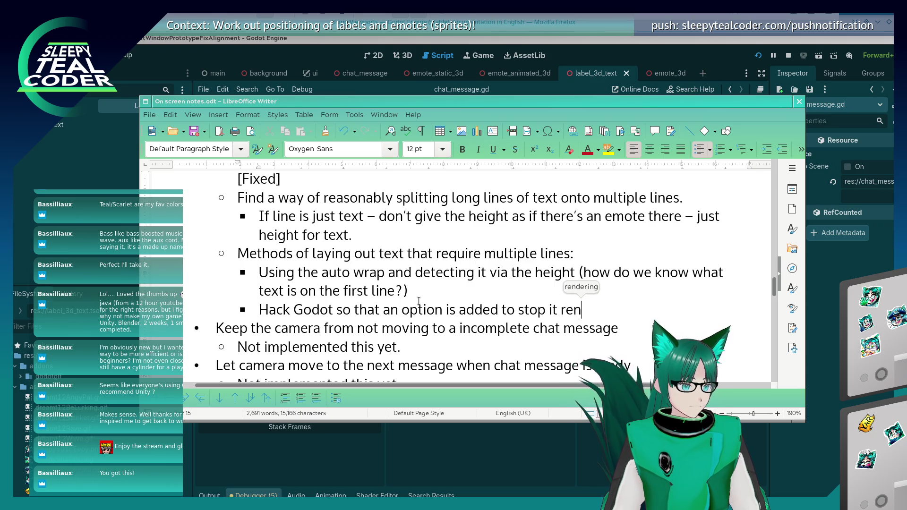
type("dering any furthe")
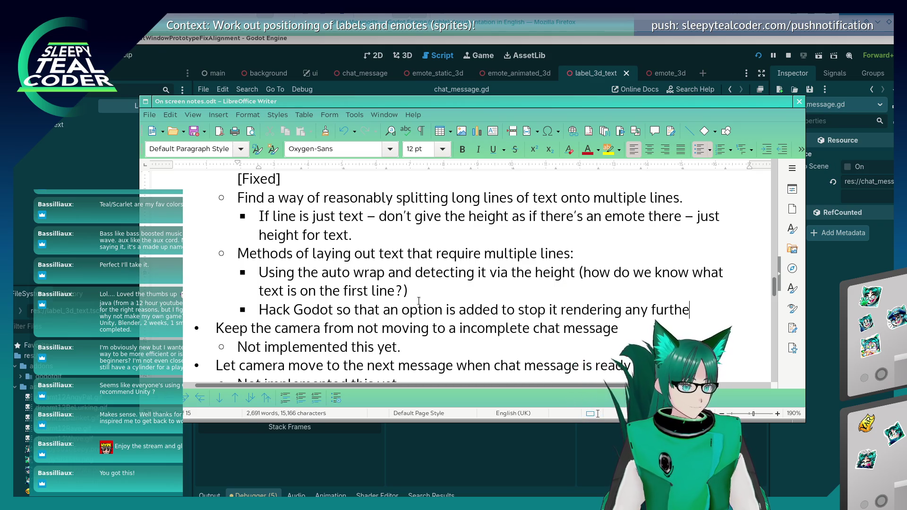
type("r text when the w")
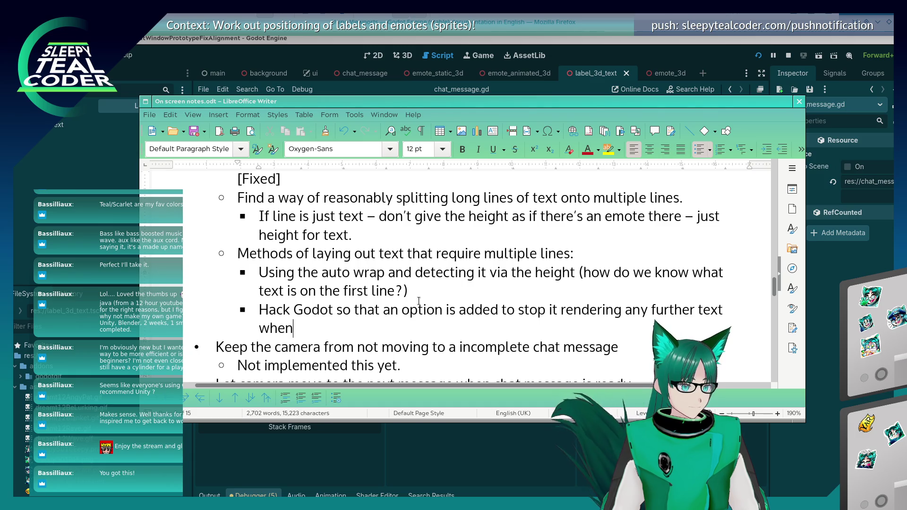
key("BackSpace")
type("auto")
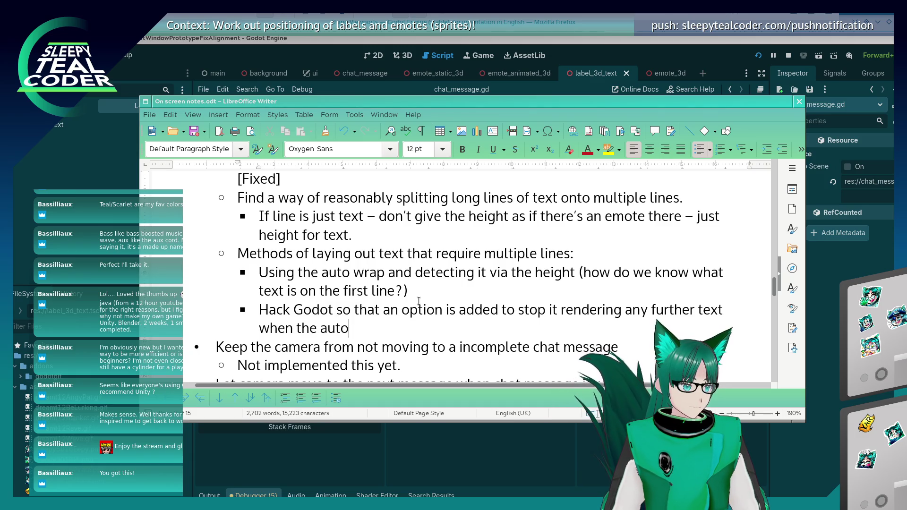
type(" wrap happen")
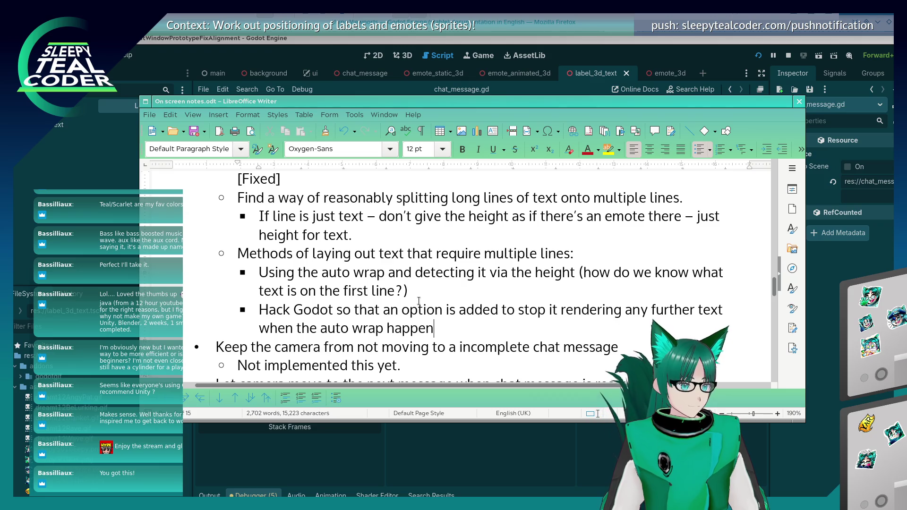
type("s and a")
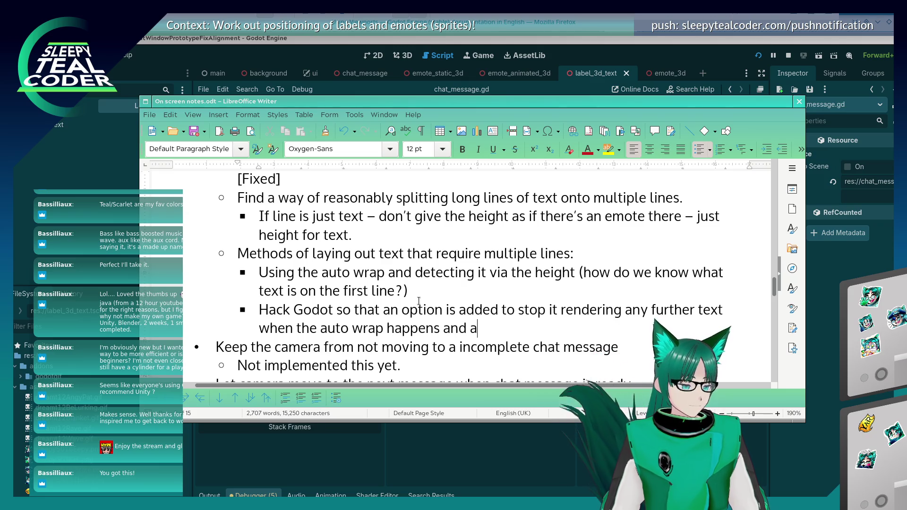
type("dd function to get the index")
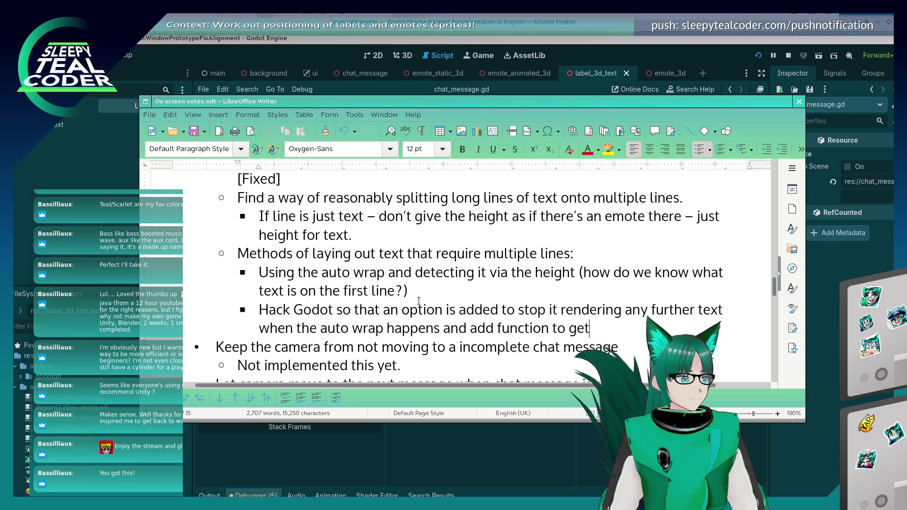
key("BackSpace")
key("BackSpace")
type("the string index of the l")
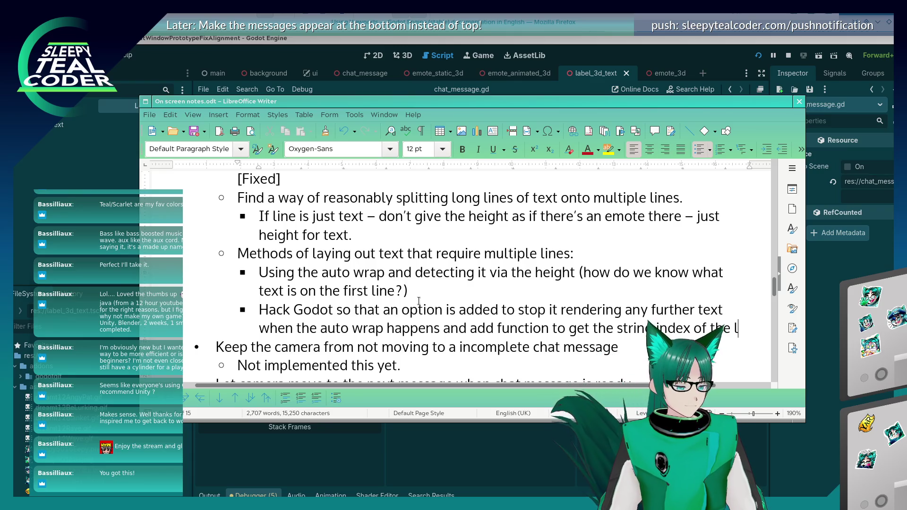
type("astr ")
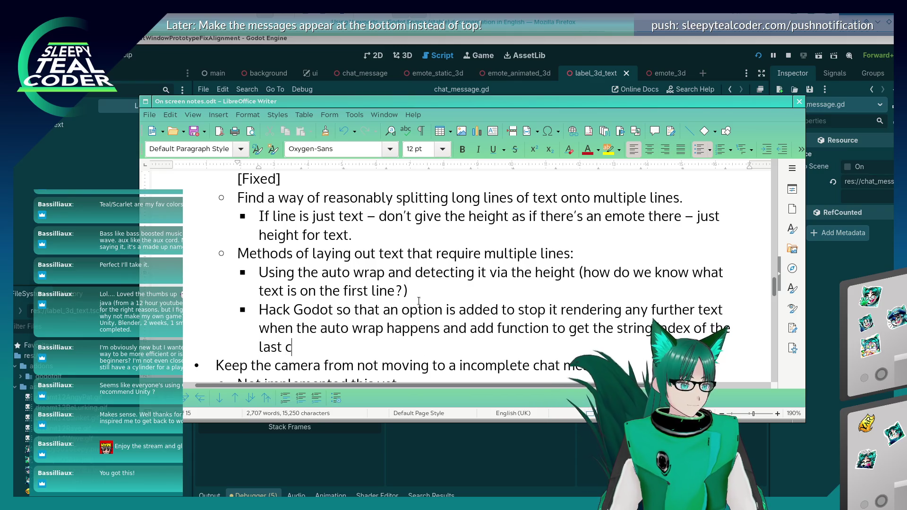
type("haracter")
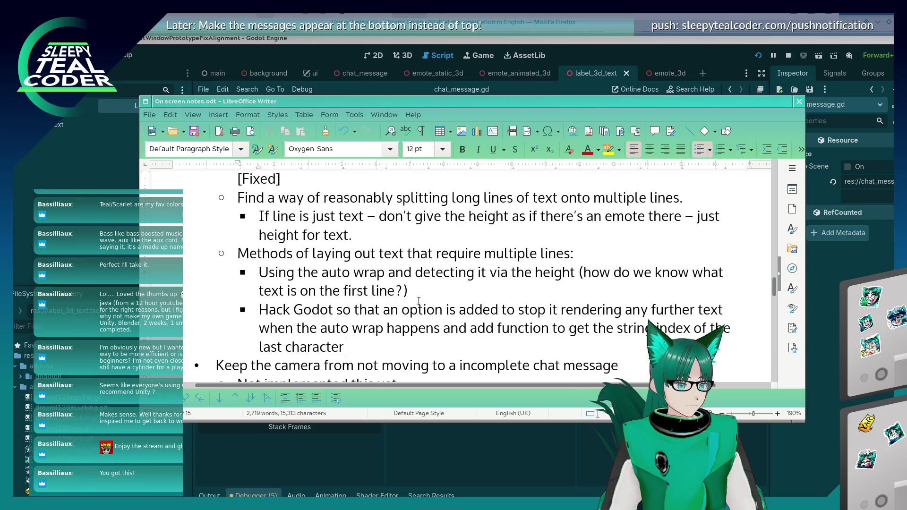
type("endered.")
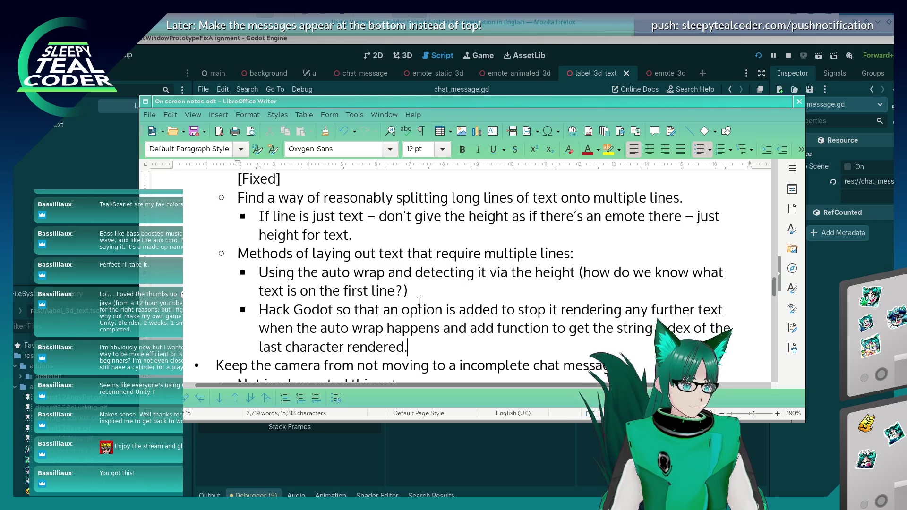
Step: Insert an empty bullet above the auto-wrap method
key("Home")
key("Return")
key("Up")
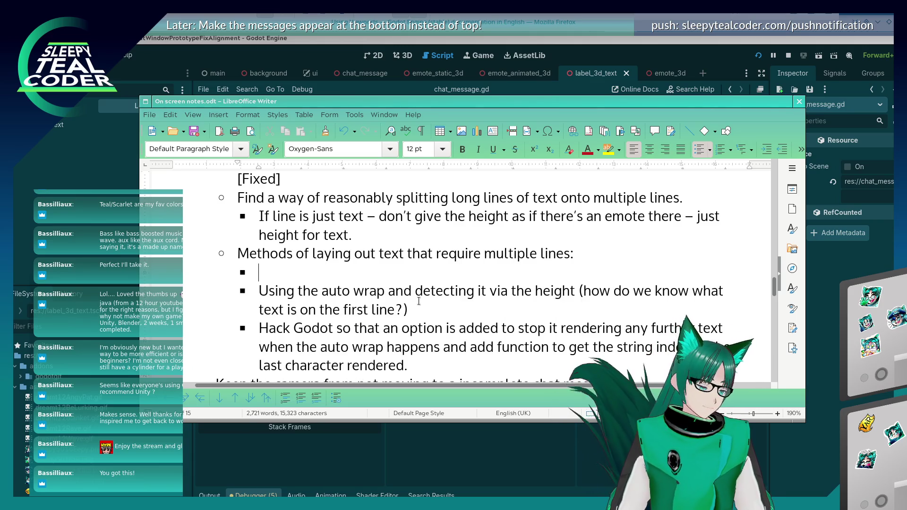
Step: Write the bullet 'Use SubViewport and render the emote + text via the 2D views.'
type("Use Subview p")
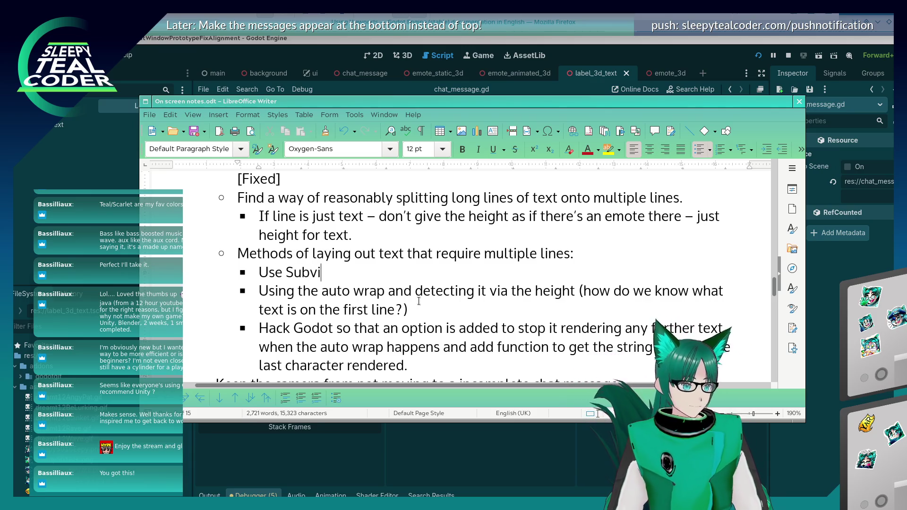
key("BackSpace")
key("BackSpace")
key("BackSpace")
type("ViewPor")
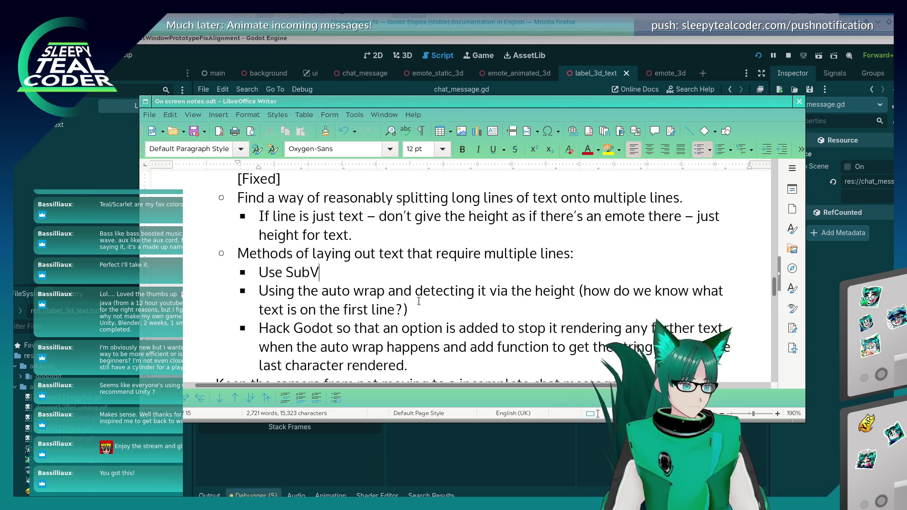
key("BackSpace")
key("BackSpace")
type("po")
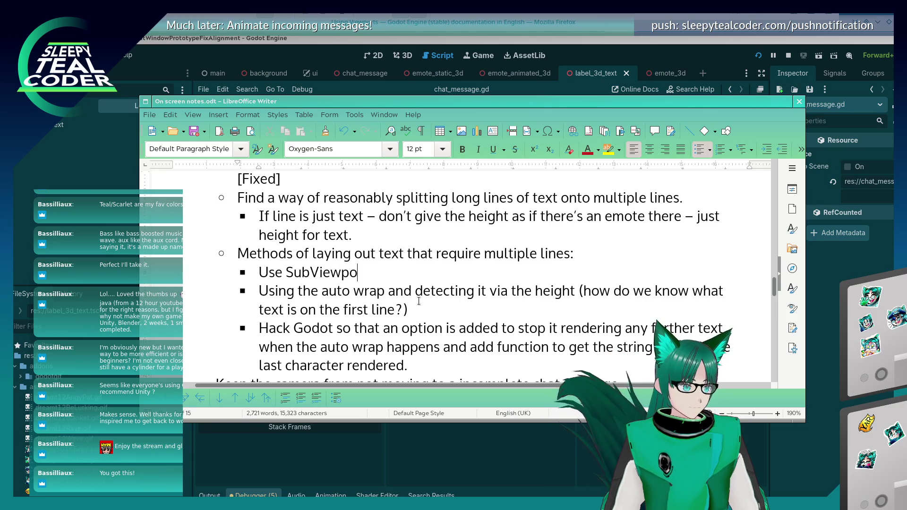
type("rt and render the text + ")
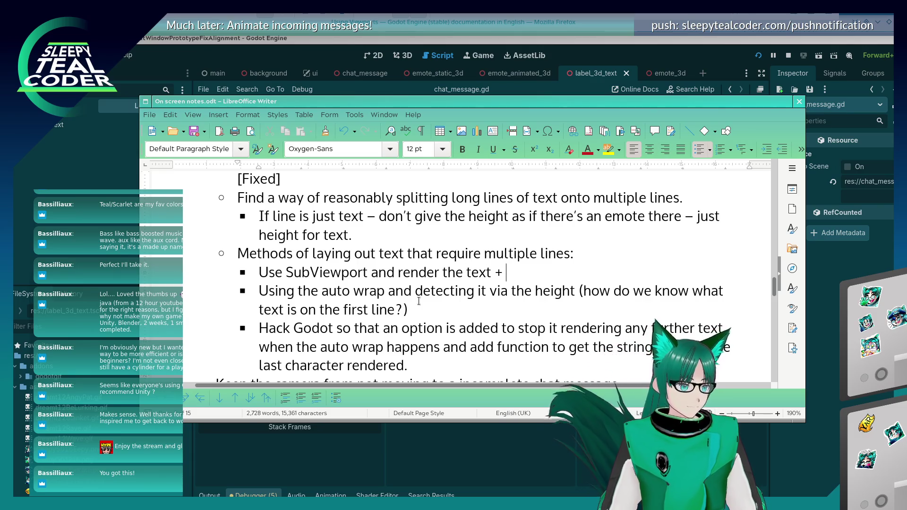
type("2")
key("BackSpace")
key("BackSpace")
key("BackSpace")
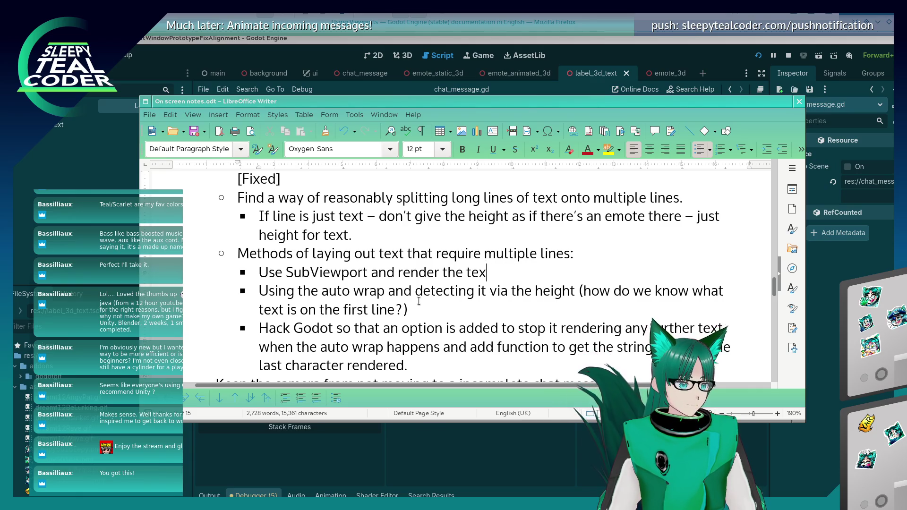
type("emote + te")
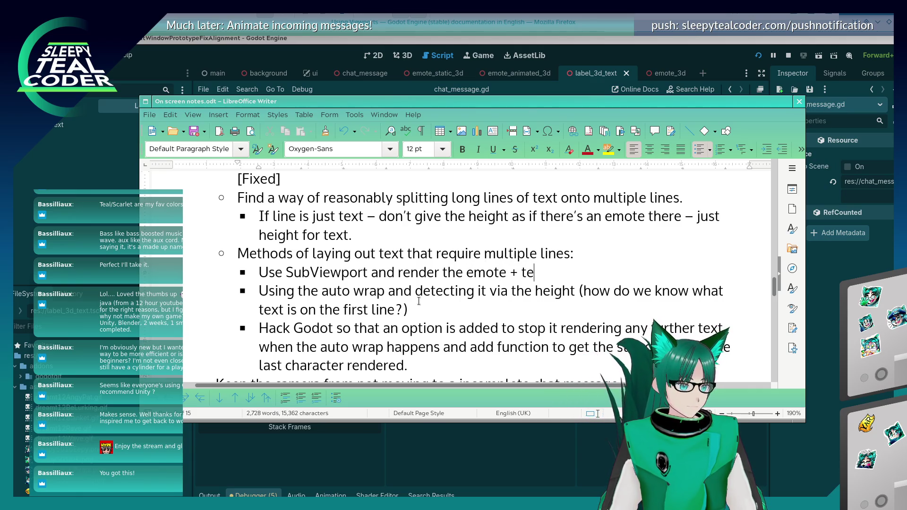
type("xt in 2D.")
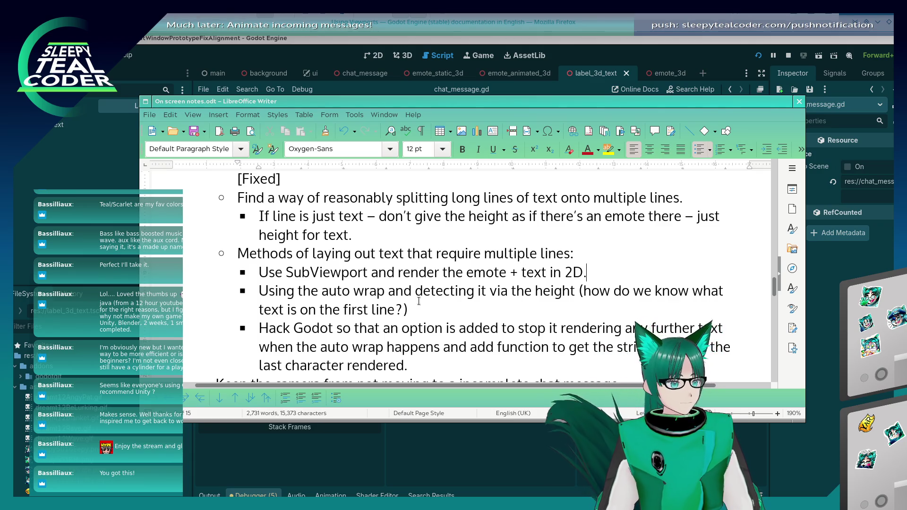
key("BackSpace")
key("BackSpace")
key("BackSpace")
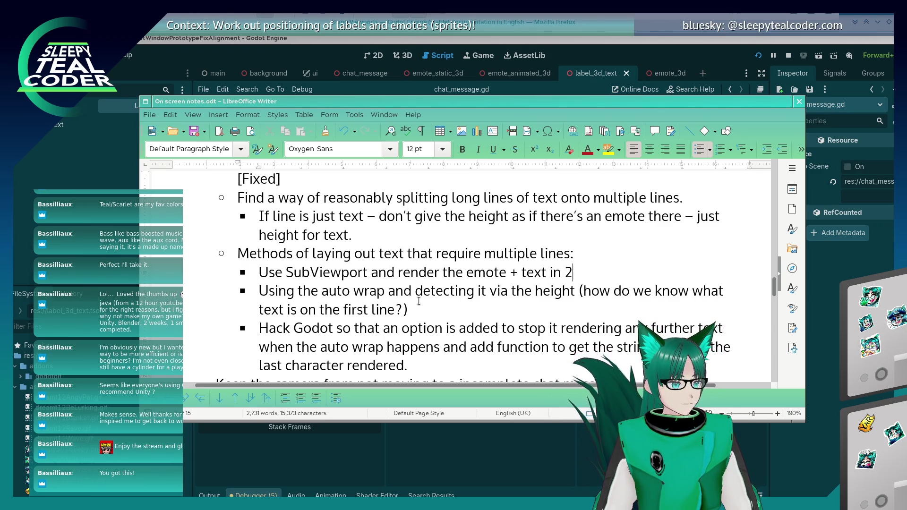
key("BackSpace")
type("via t")
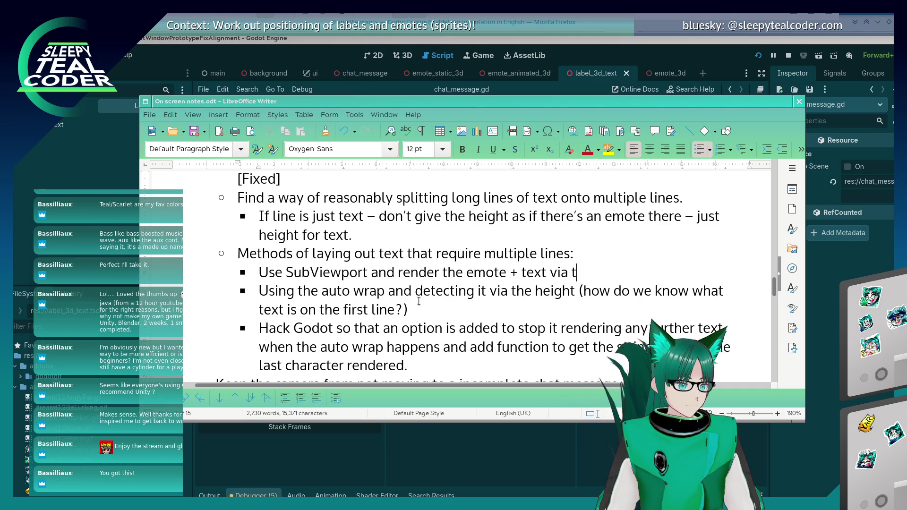
type("he 2D views.")
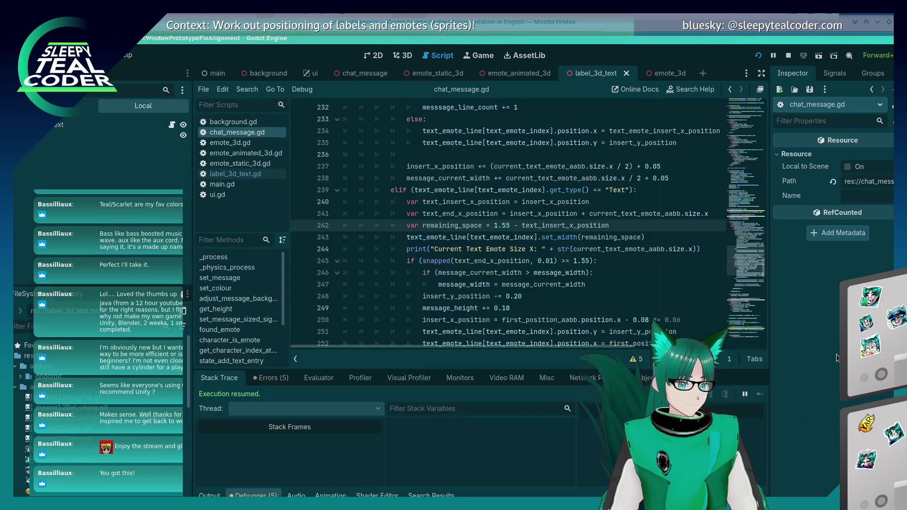
Step: Back in Godot, check video memory and the remote tree, then add a SubViewport node
key("alt+Tab")
left_click(495, 377)
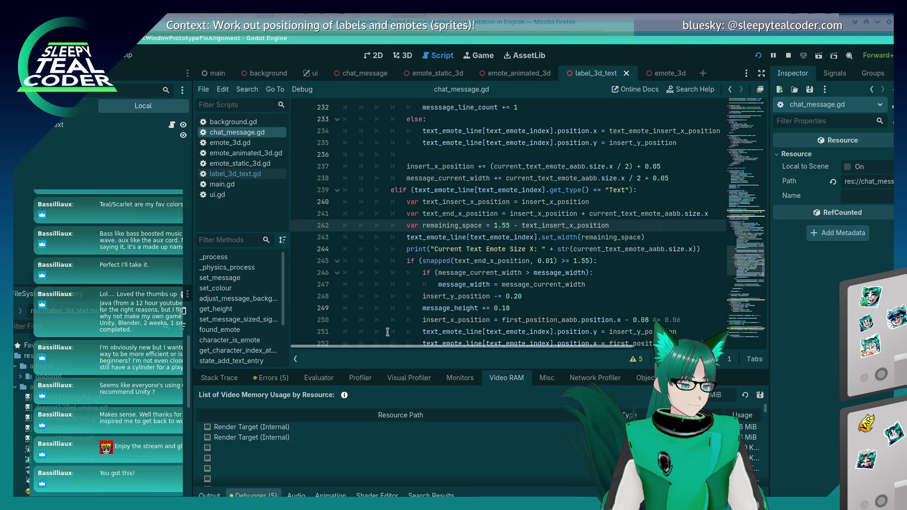
key("alt+Tab")
key("alt+Tab")
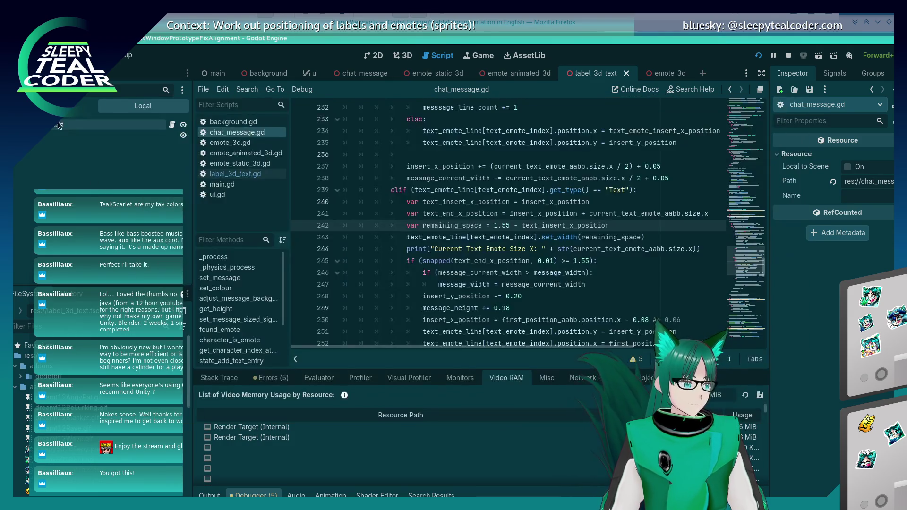
left_click(81, 105)
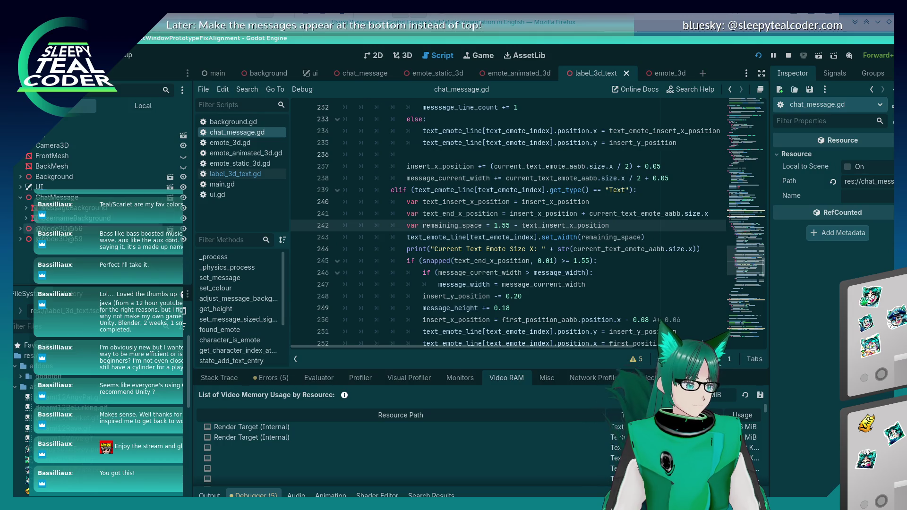
right_click(54, 199)
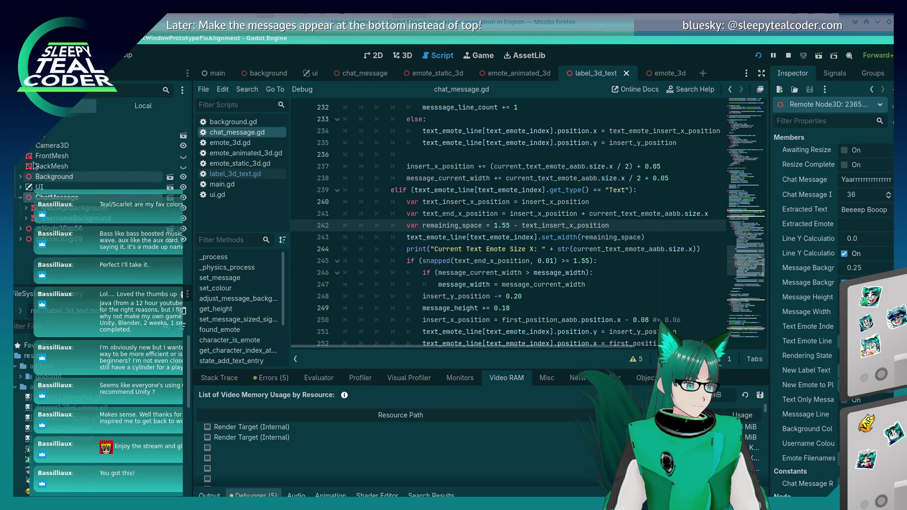
key("ctrl+a")
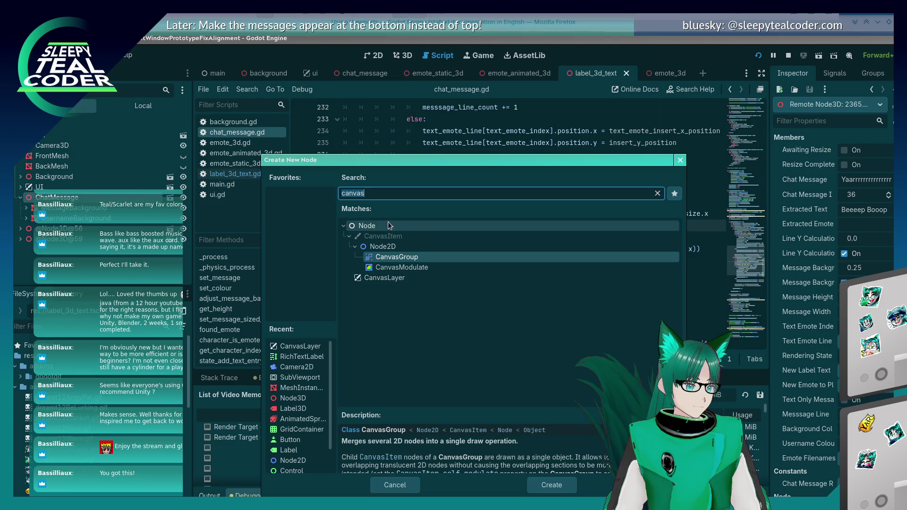
type("viewport")
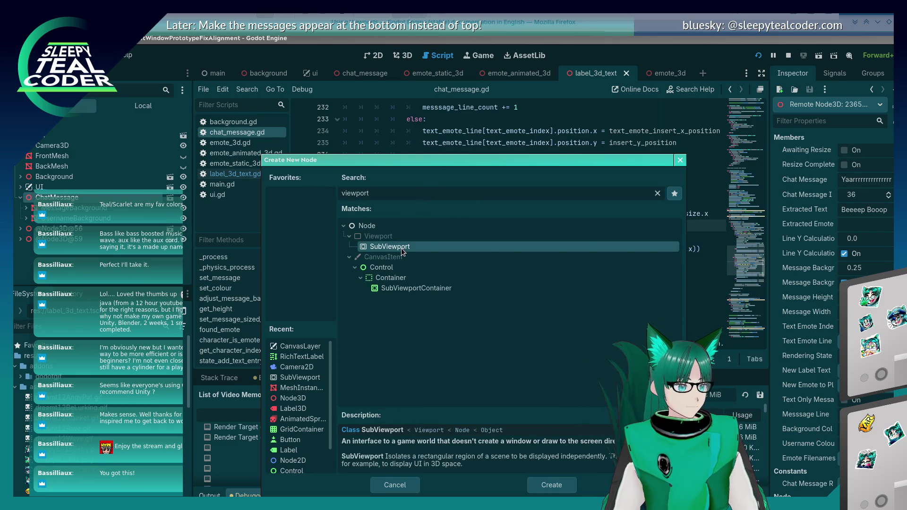
double_click(404, 249)
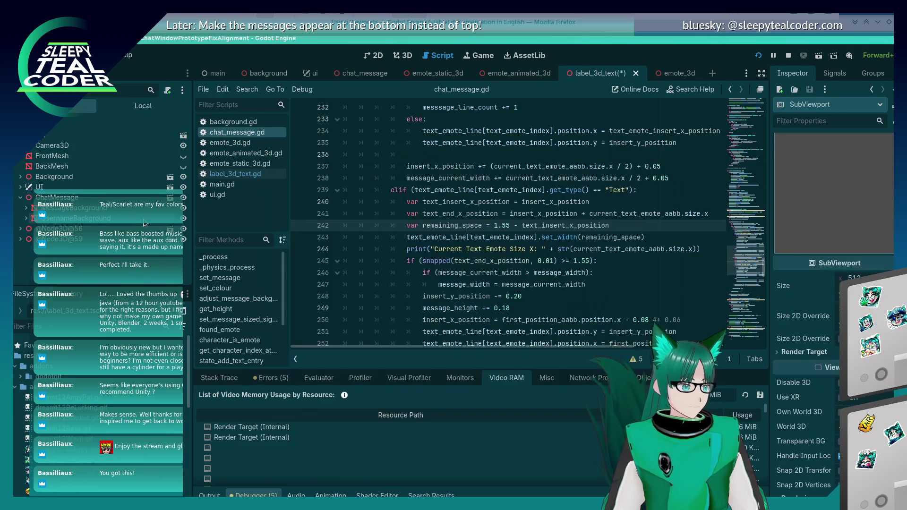
Step: Add a Camera2D as a child of the SubViewport in the local scene tree
left_click(124, 105)
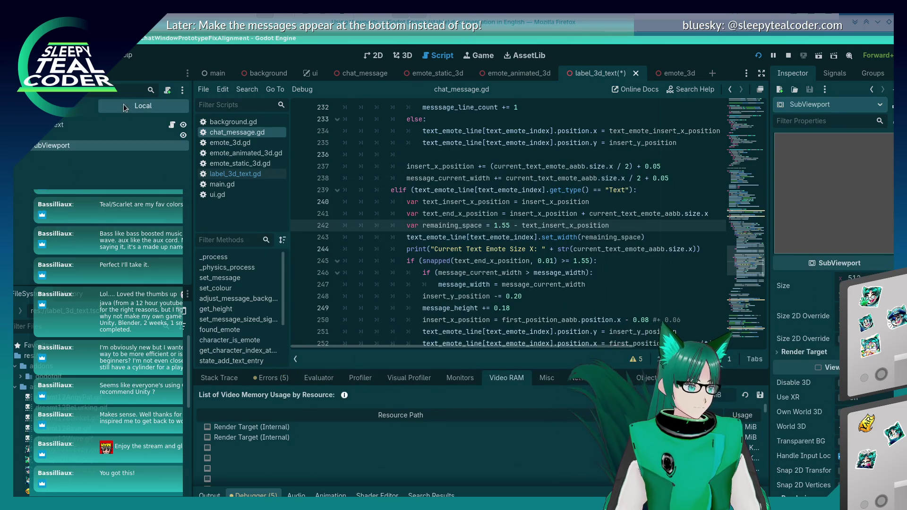
right_click(38, 149)
left_click(26, 179)
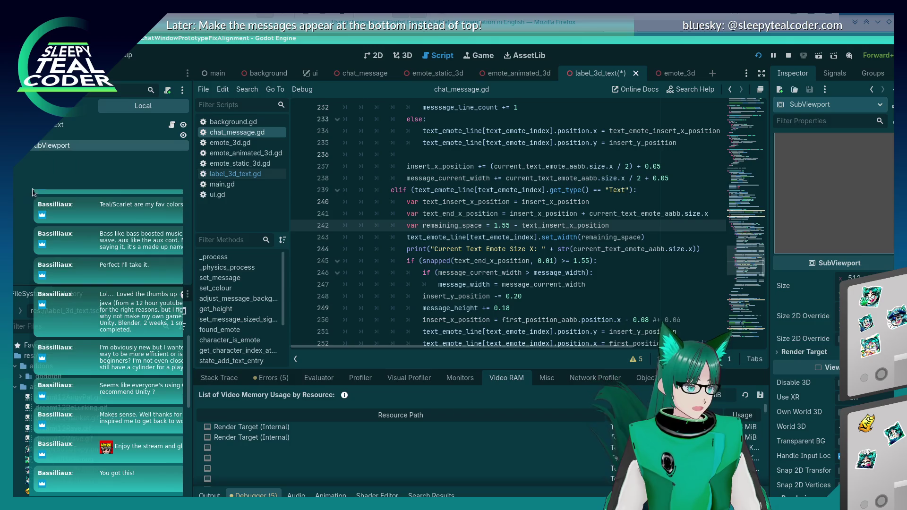
right_click(65, 146)
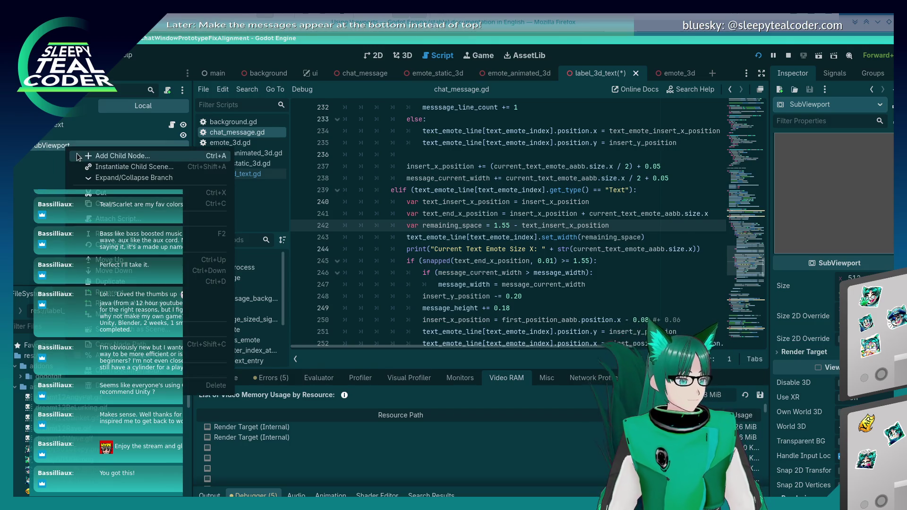
left_click(109, 156)
type("camera2")
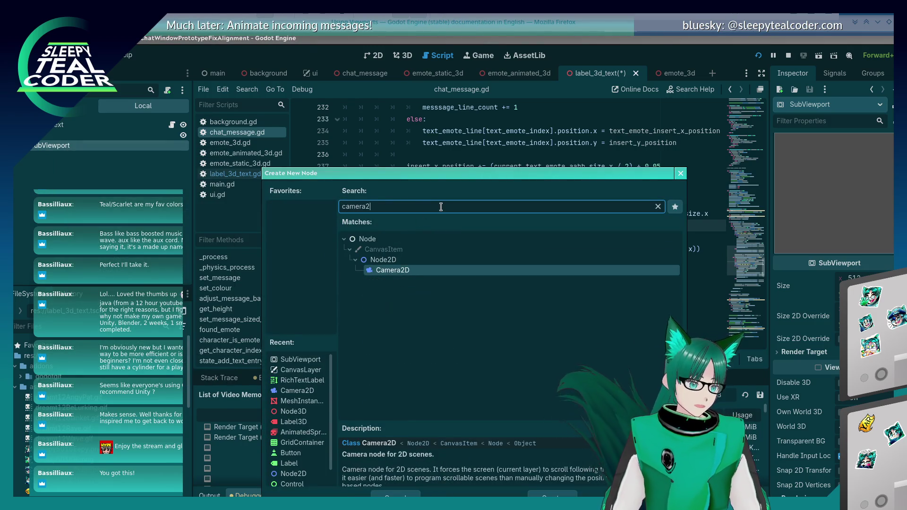
double_click(416, 274)
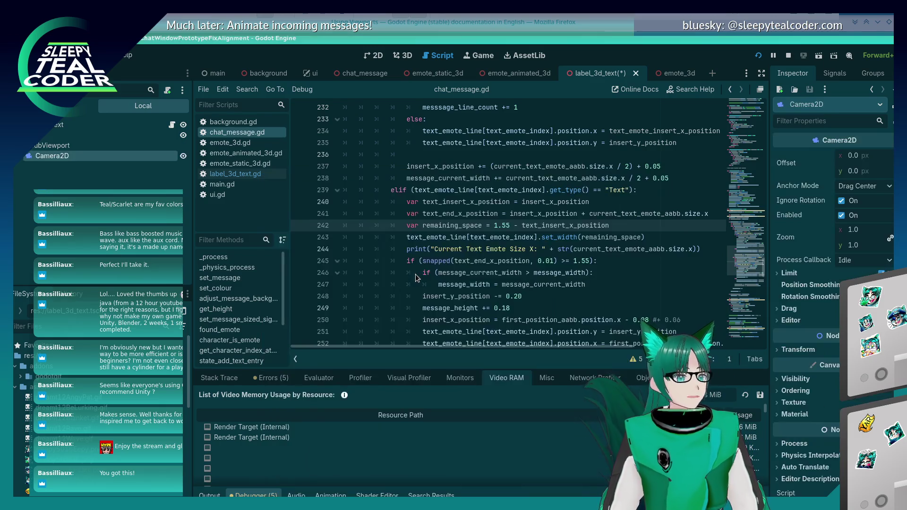
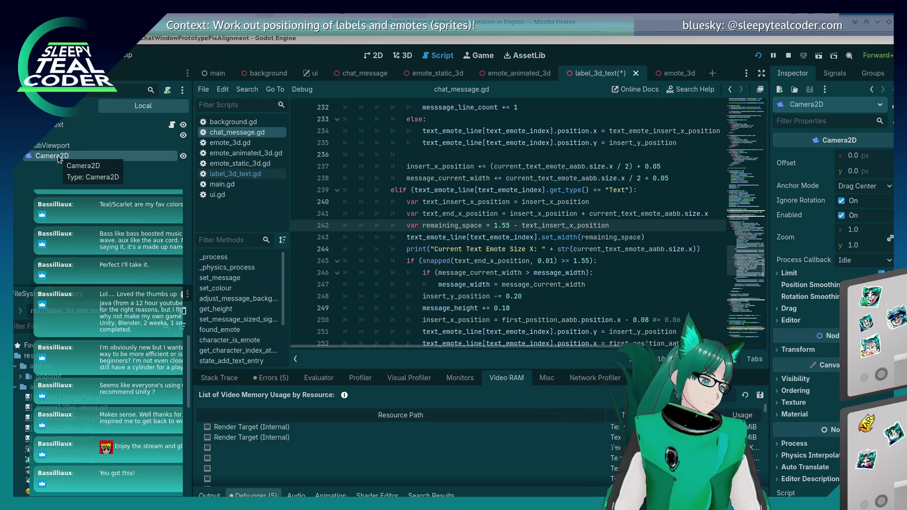
Step: In the 3D view, inspect the SubViewport's properties, filtering the list for 'position'
left_click(405, 60)
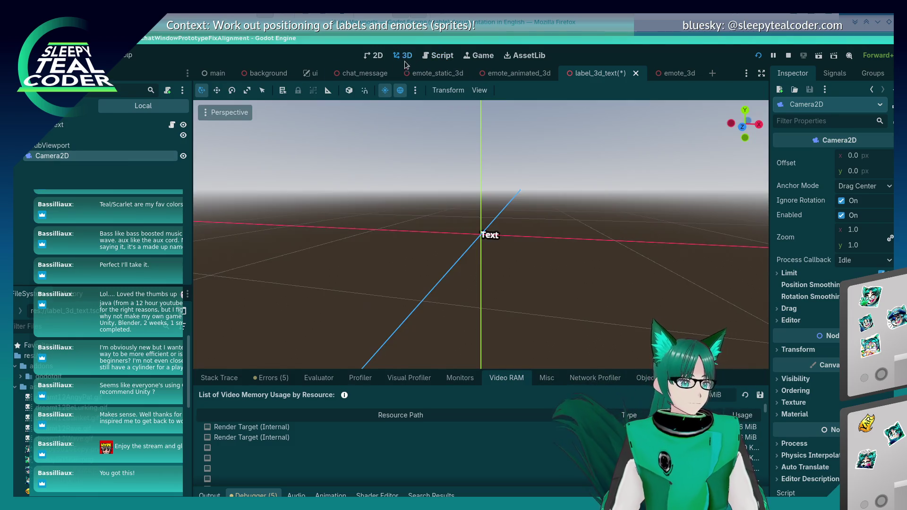
left_click(52, 145)
scroll(539, 227, "up", 3)
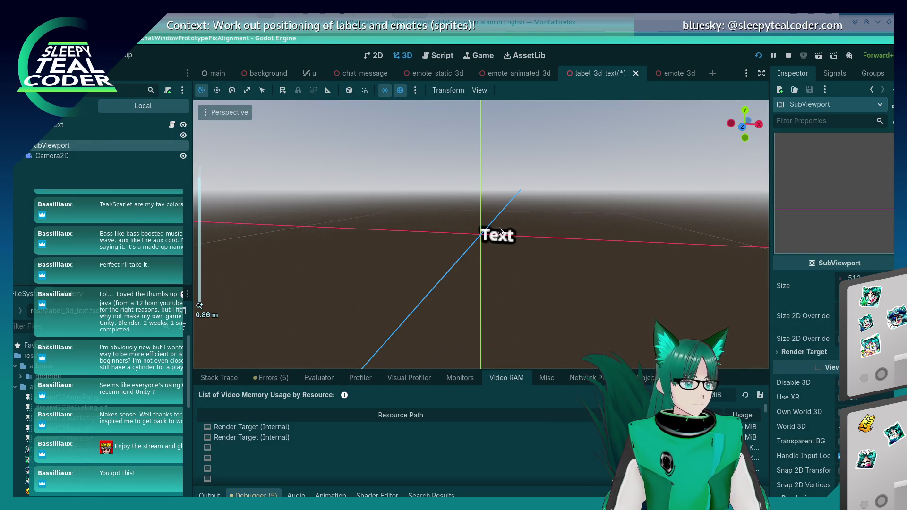
scroll(499, 227, "up", 4)
scroll(499, 228, "down", 2)
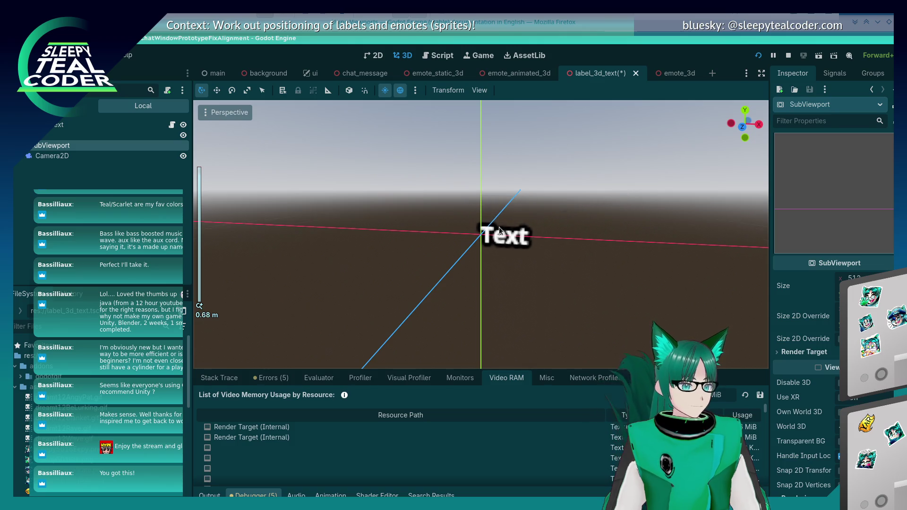
scroll(506, 226, "down", 2)
scroll(799, 437, "down", 5)
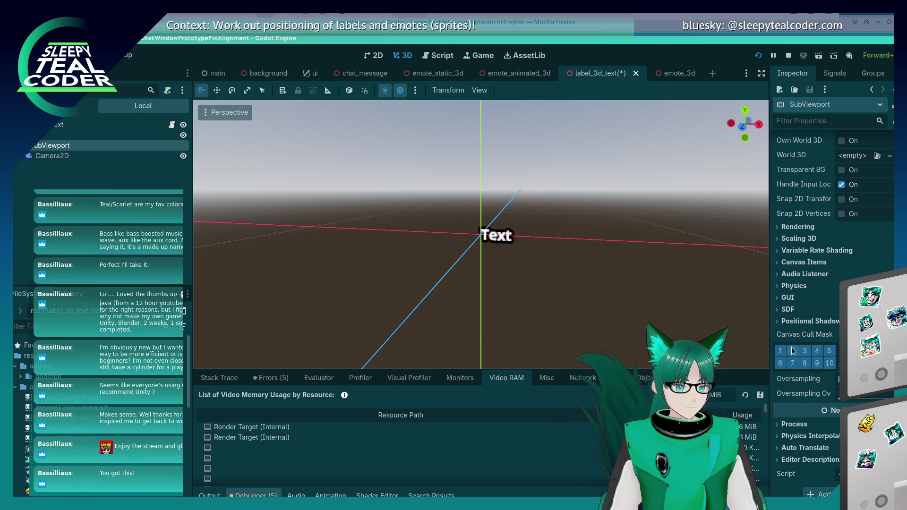
scroll(811, 396, "up", 4)
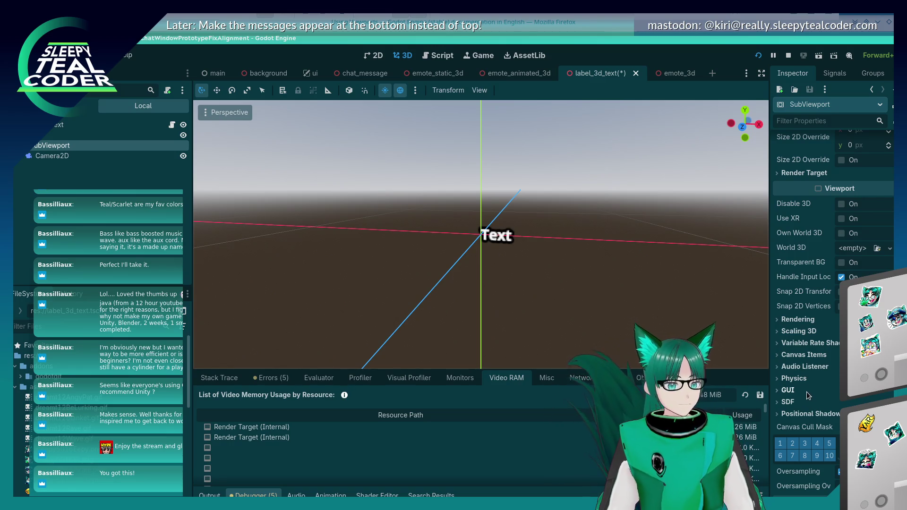
scroll(789, 274, "up", 6)
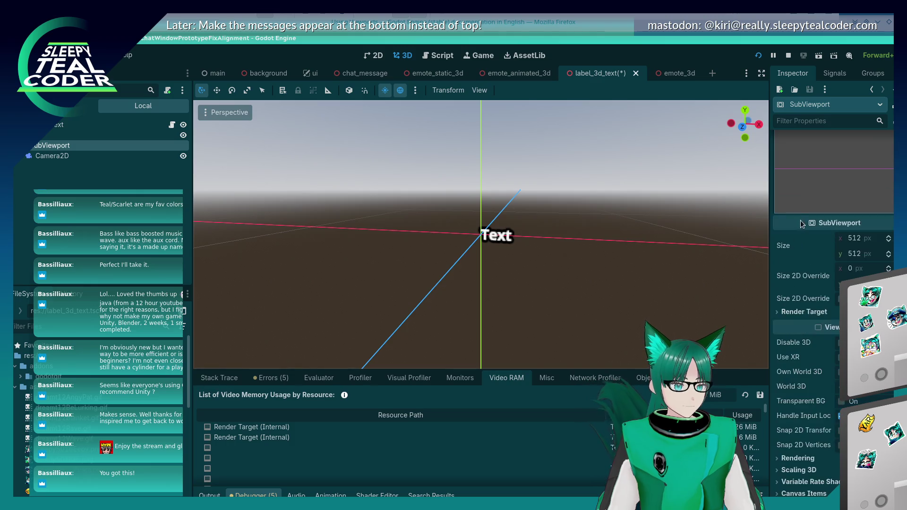
left_click(806, 122)
type("po")
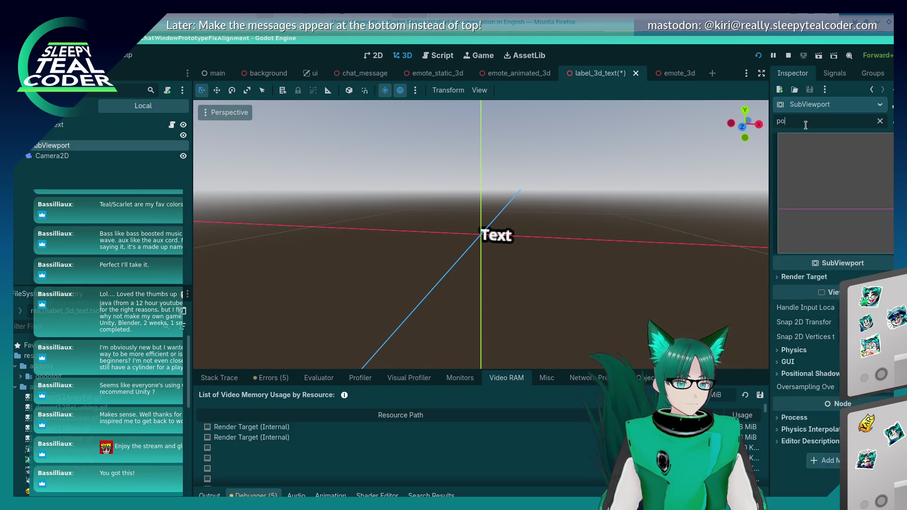
type("sition")
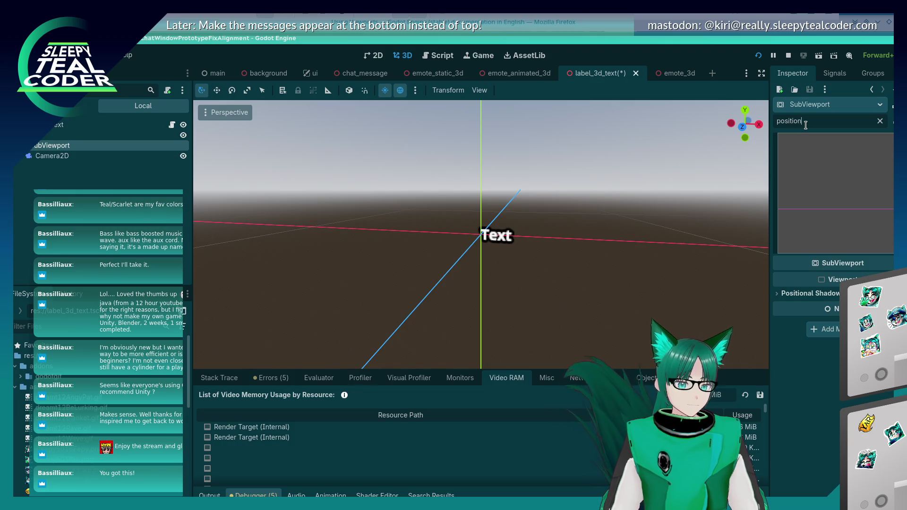
left_click(784, 294)
left_click(784, 293)
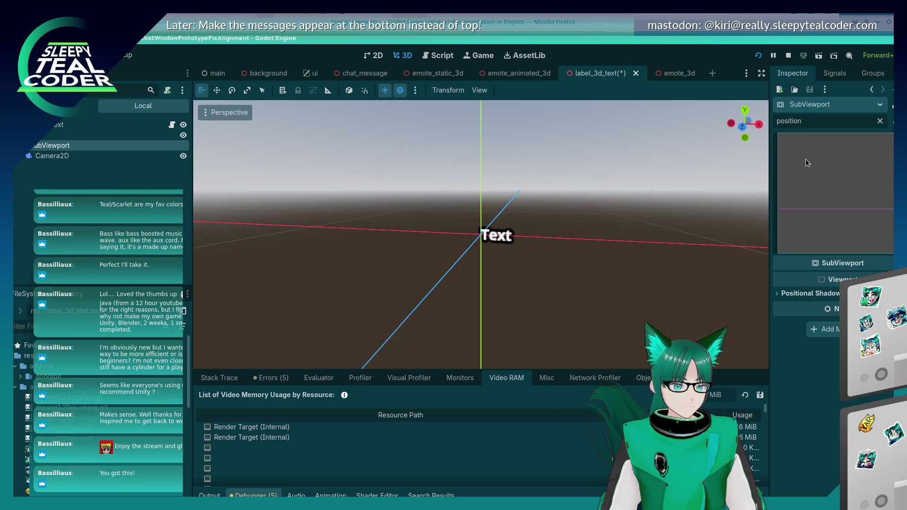
left_click(880, 121)
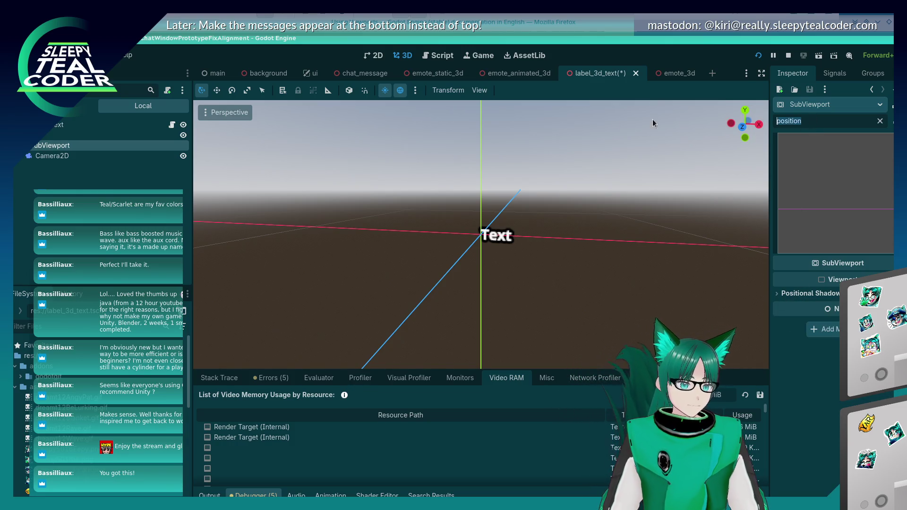
Step: Delete the SubViewport node and its Camera2D, confirming the removal
right_click(42, 147)
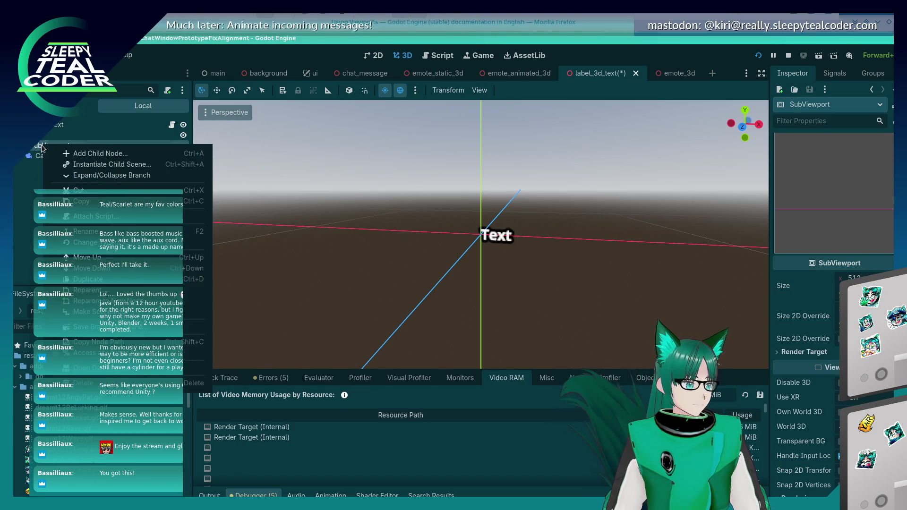
left_click(83, 383)
left_click(495, 282)
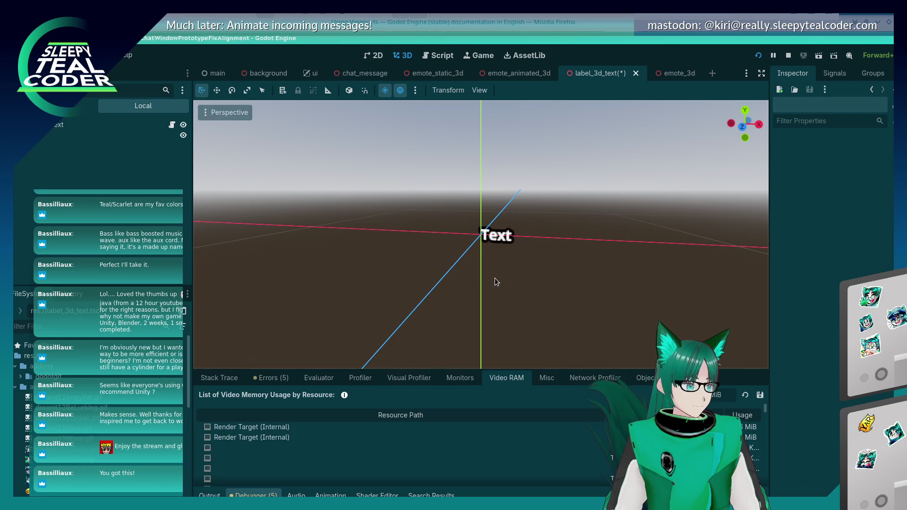
key("alt+Tab")
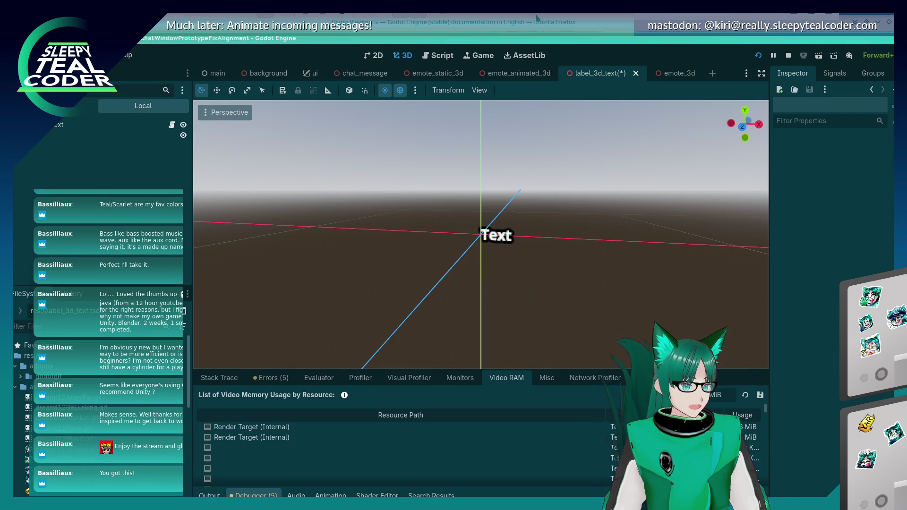
left_click(537, 19)
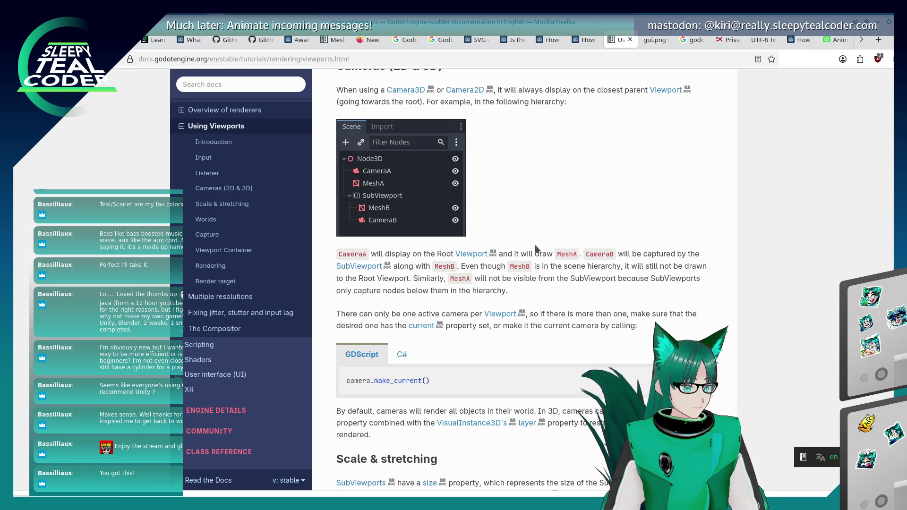
Step: Read the Using Viewports docs sections on Cameras, Scale & stretching and Worlds
scroll(535, 249, "down", 2)
scroll(535, 245, "down", 3)
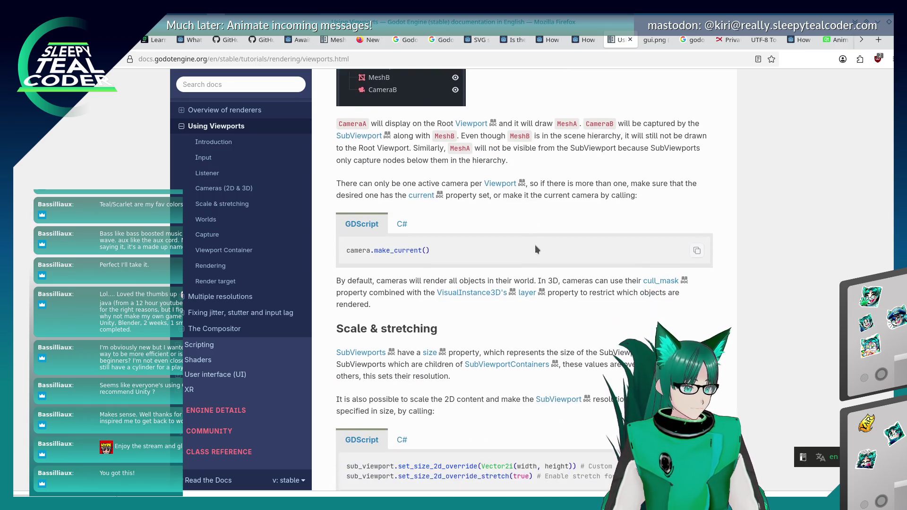
scroll(535, 244, "up", 3)
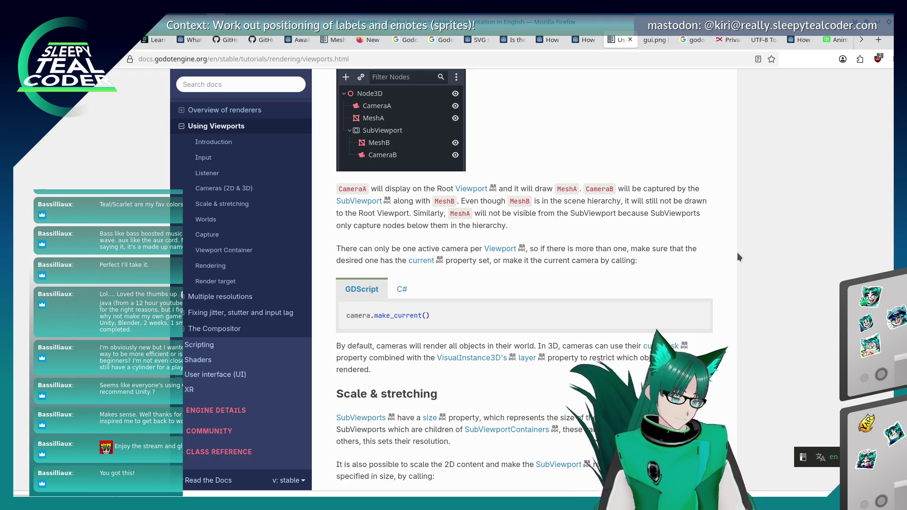
scroll(511, 405, "down", 5)
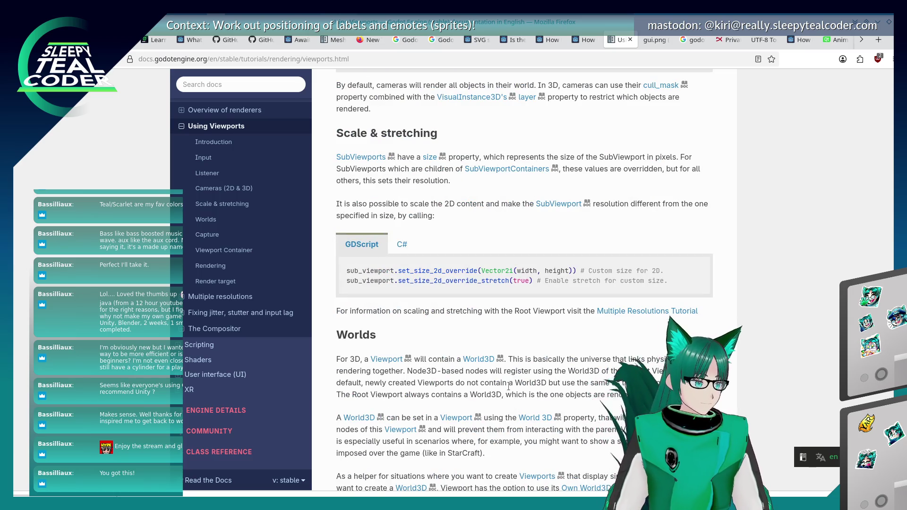
Step: Switch from the documentation back to the Godot editor window
key("alt+Tab")
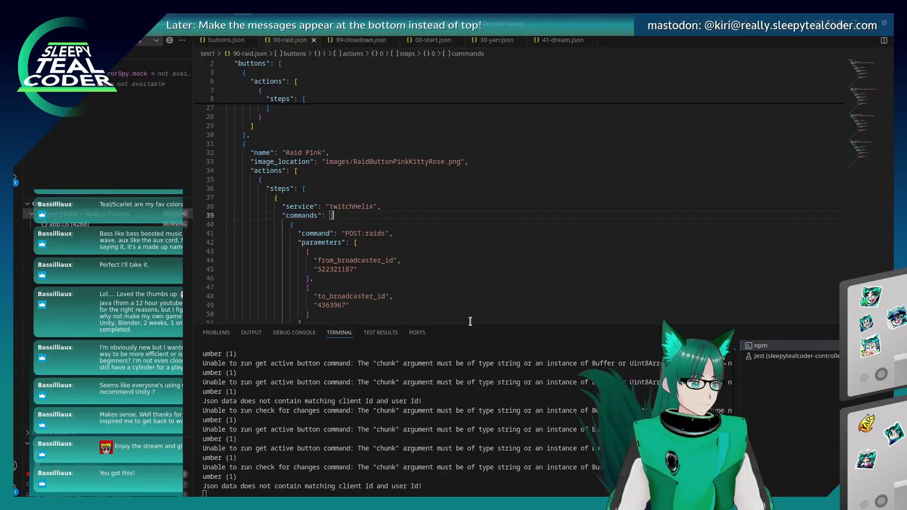
key("alt+Tab")
key("Tab")
key("Tab")
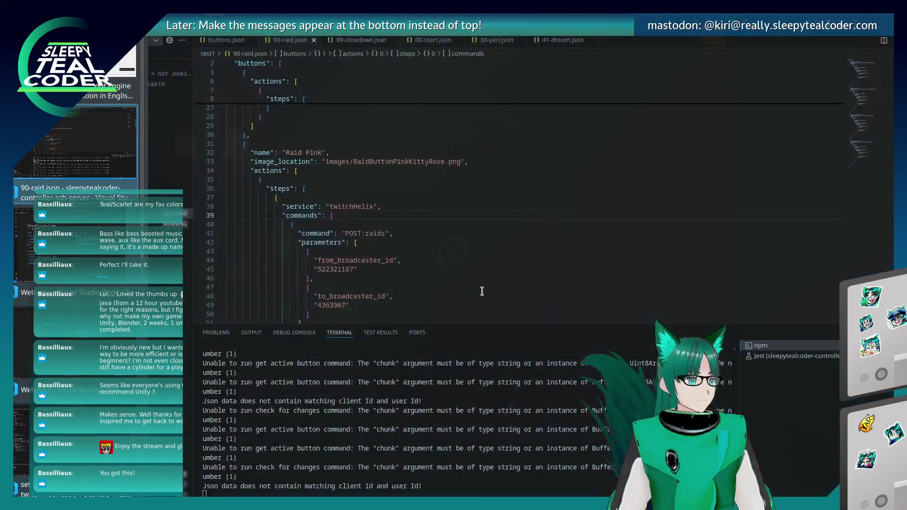
key("alt+Tab")
key("alt+Tab")
key("Tab")
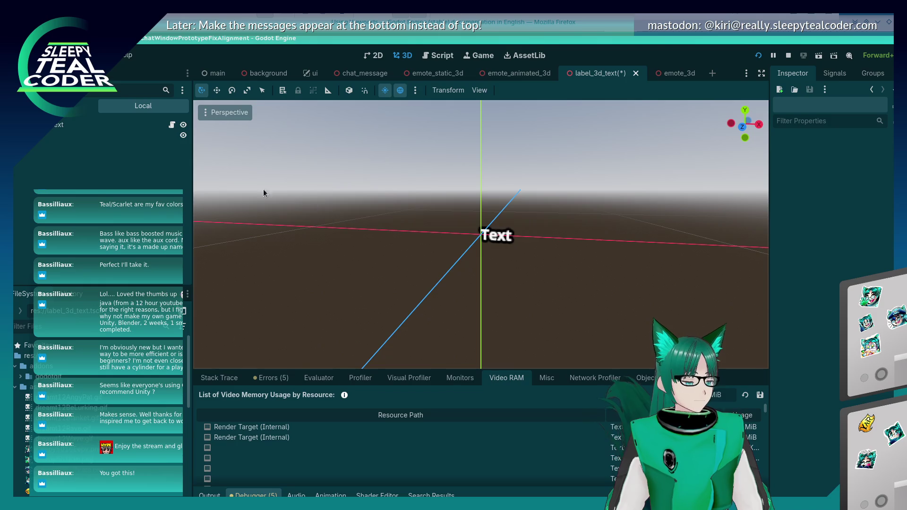
Step: Add a SubViewport as a child of the Label3DText node
right_click(52, 125)
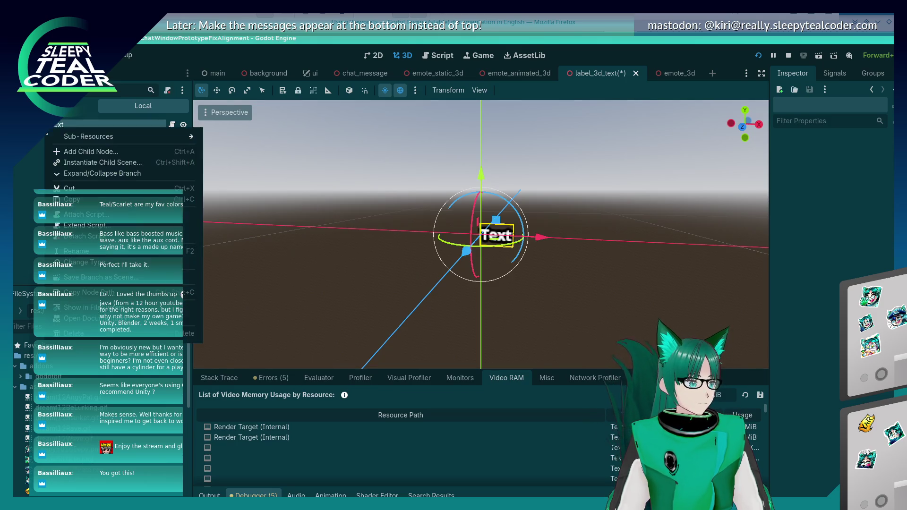
left_click(86, 152)
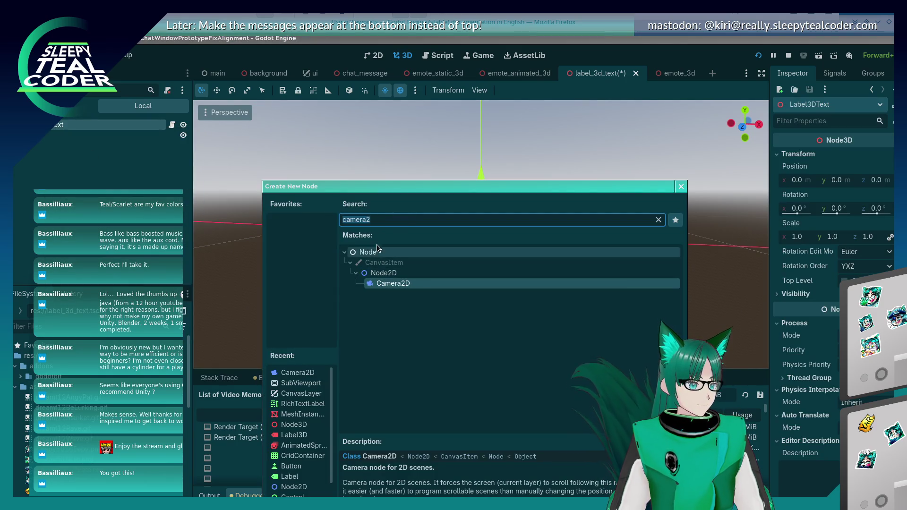
type("sub")
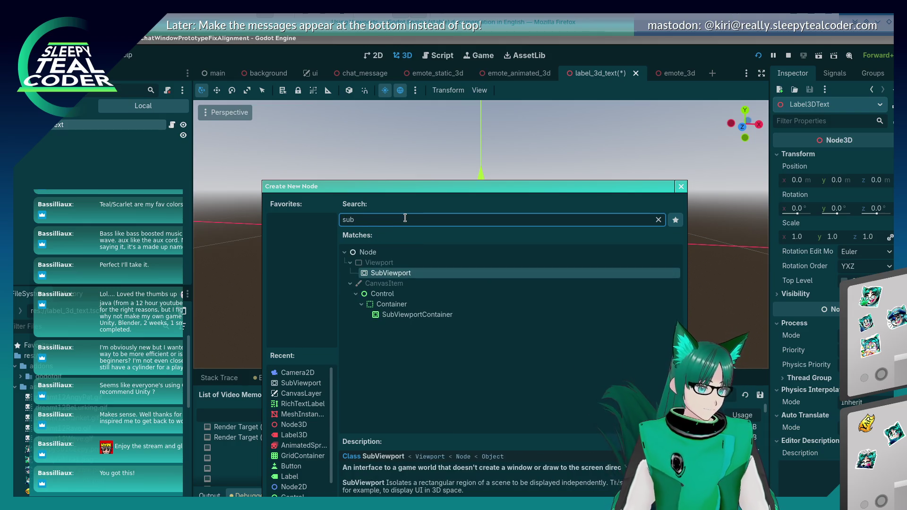
double_click(379, 271)
Step: Add a Camera2D inside the new SubViewport
right_click(58, 146)
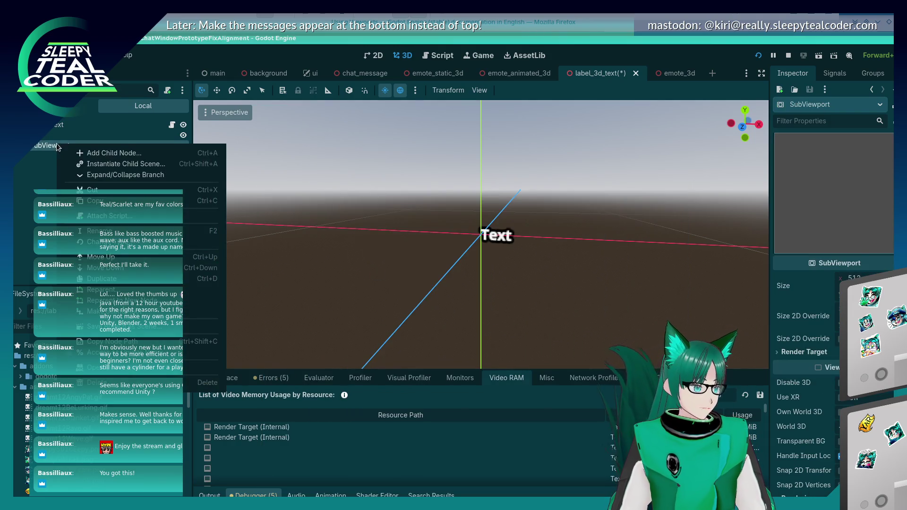
left_click(80, 153)
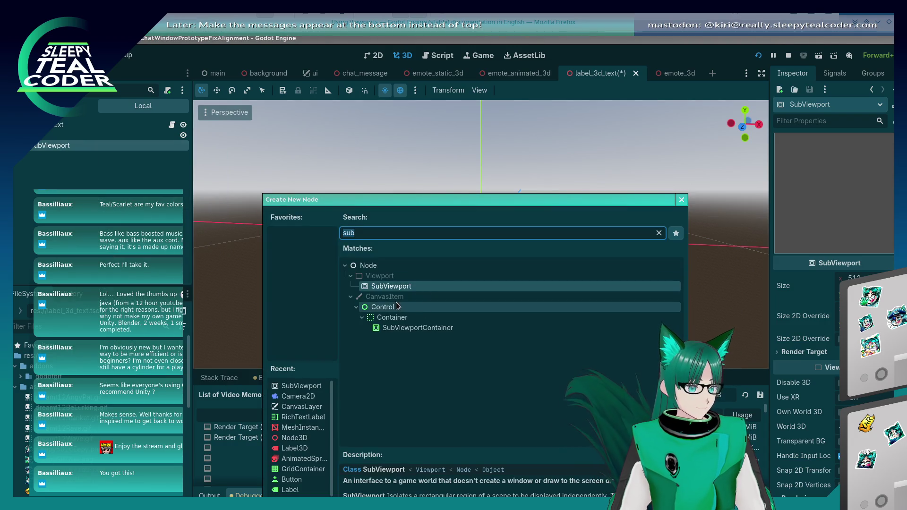
type("cam")
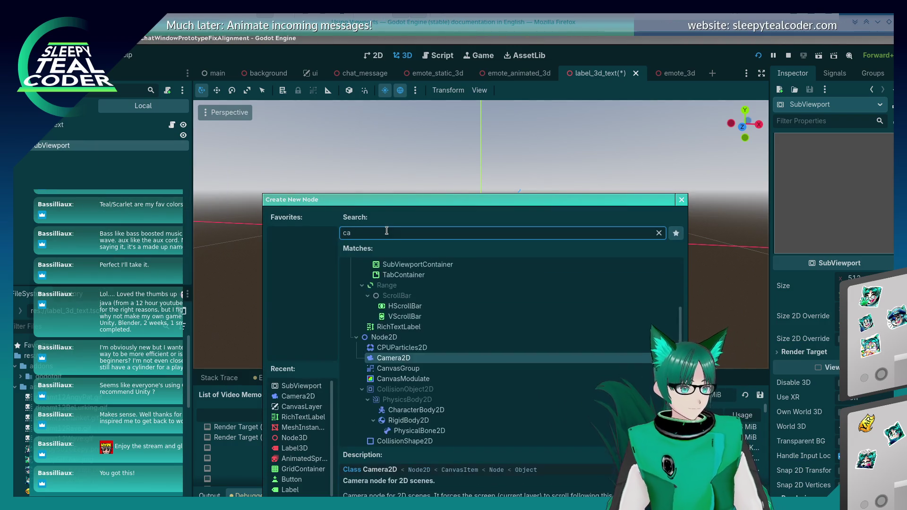
double_click(392, 297)
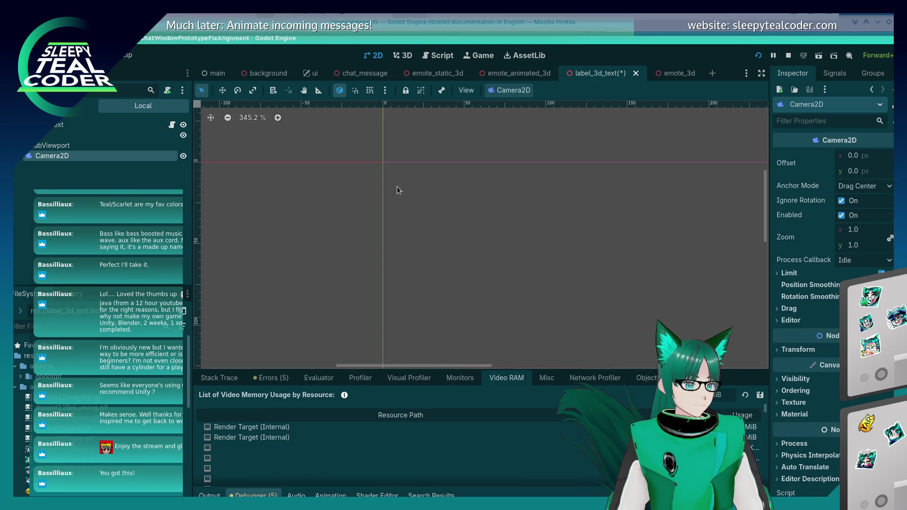
Step: Review the SubViewport and Camera2D, save the scene, and check the Text label in 3D
left_click(95, 148)
left_click(93, 156)
key("ctrl+s")
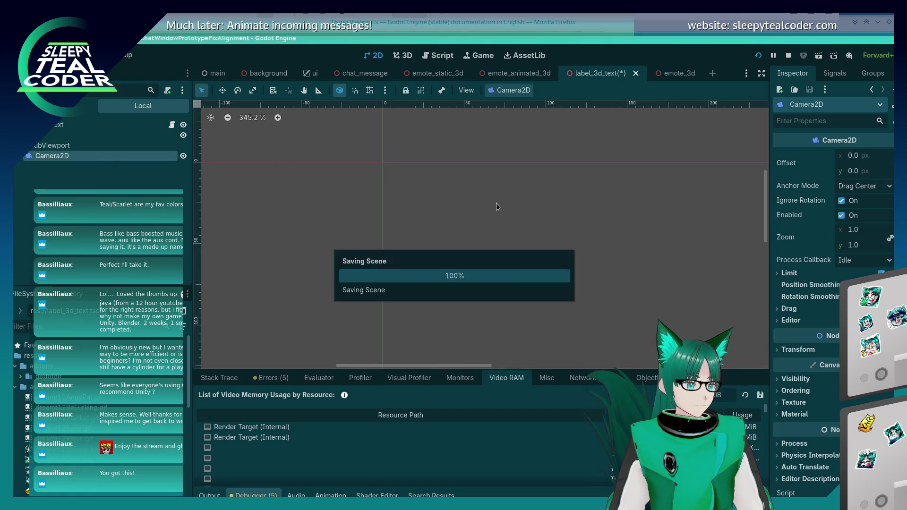
left_click(404, 56)
left_click(374, 56)
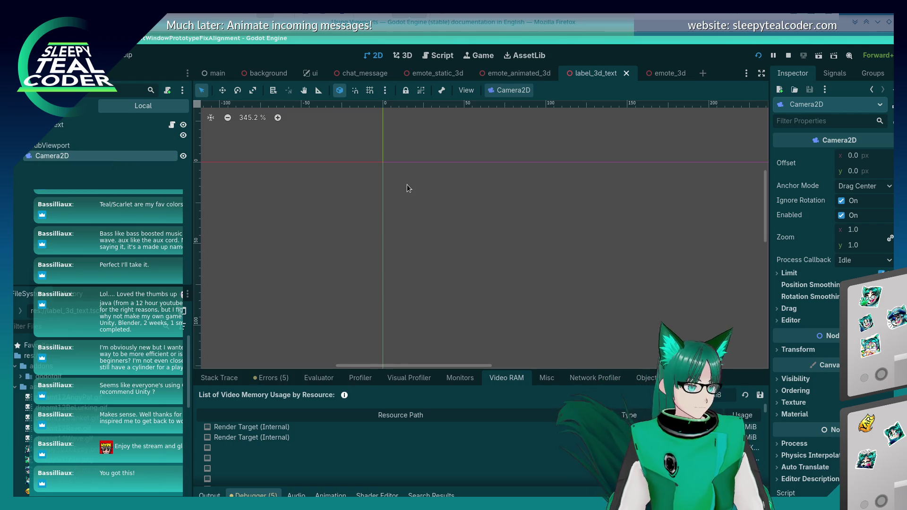
Step: Begin adding another child node to the SubViewport
right_click(64, 151)
right_click(60, 150)
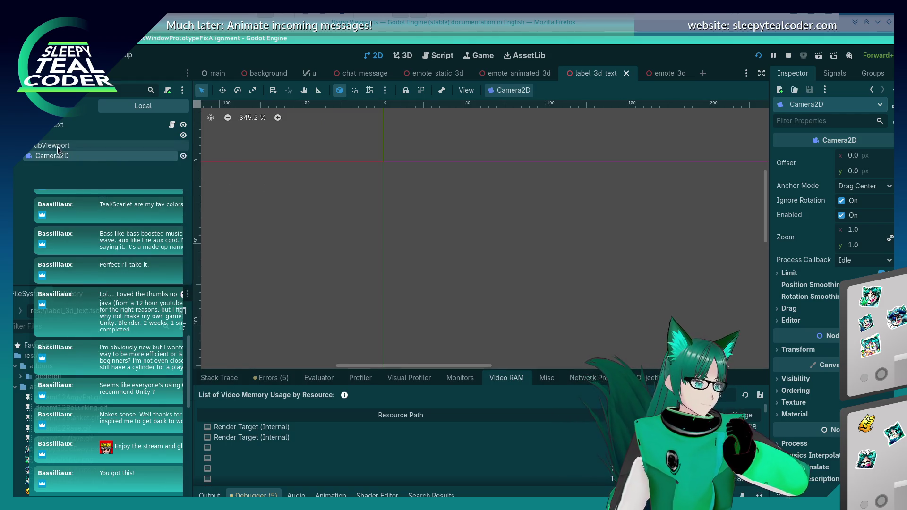
right_click(69, 149)
left_click(71, 155)
Step: Add a Label under the SubViewport and set its text to 'Test test test test'
type("label")
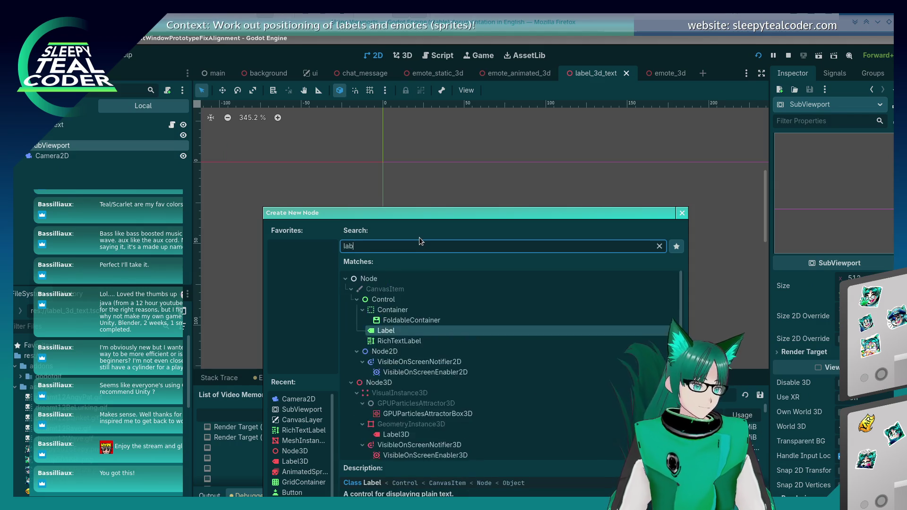
left_click(399, 320)
double_click(388, 311)
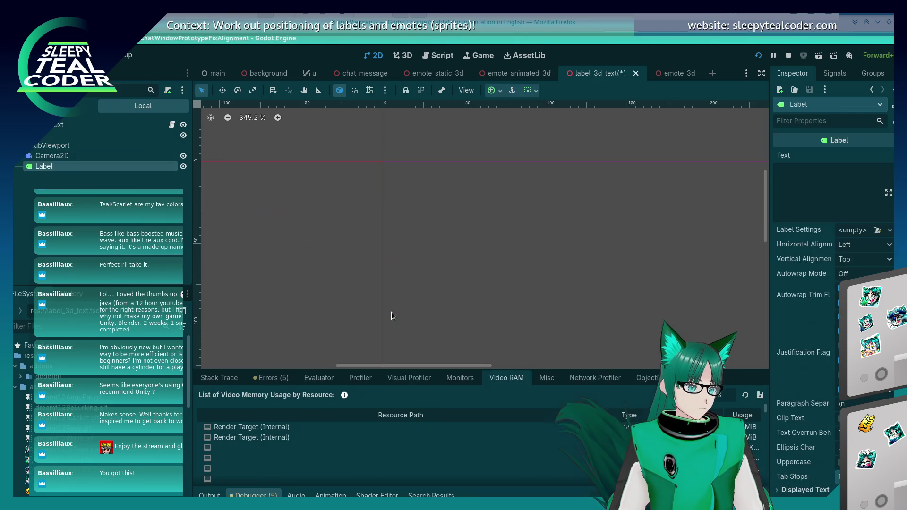
left_click(119, 178)
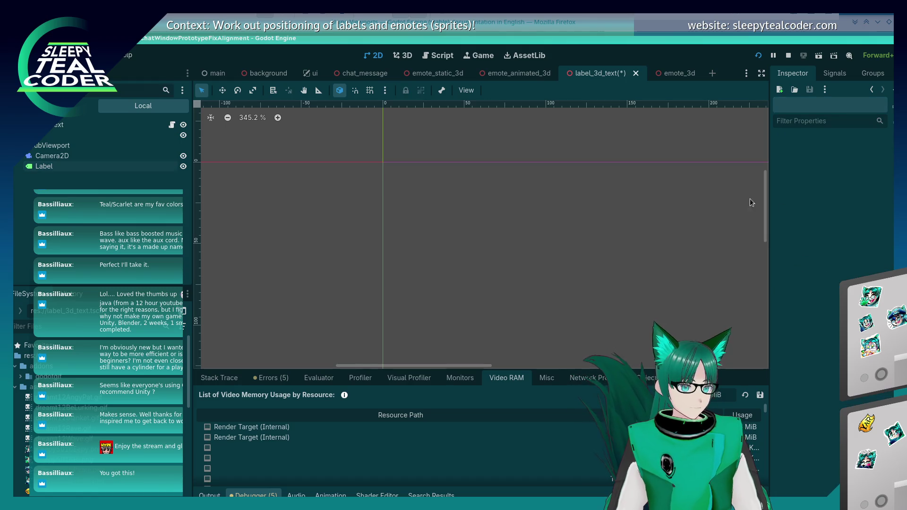
left_click(91, 169)
left_click(837, 204)
type("Test test test t")
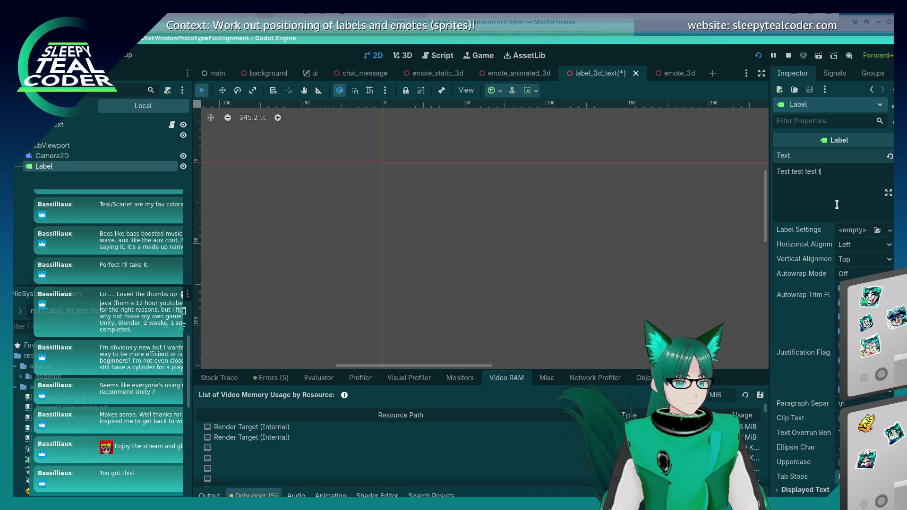
scroll(439, 220, "down", 8)
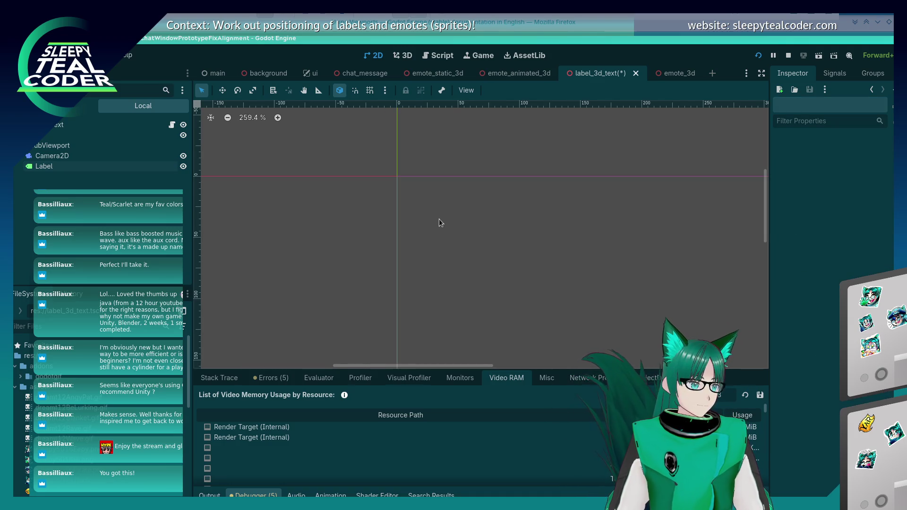
Step: Drag the Label onto Camera2D to nest it, then refresh the video memory list
left_click(51, 156)
left_click(51, 166)
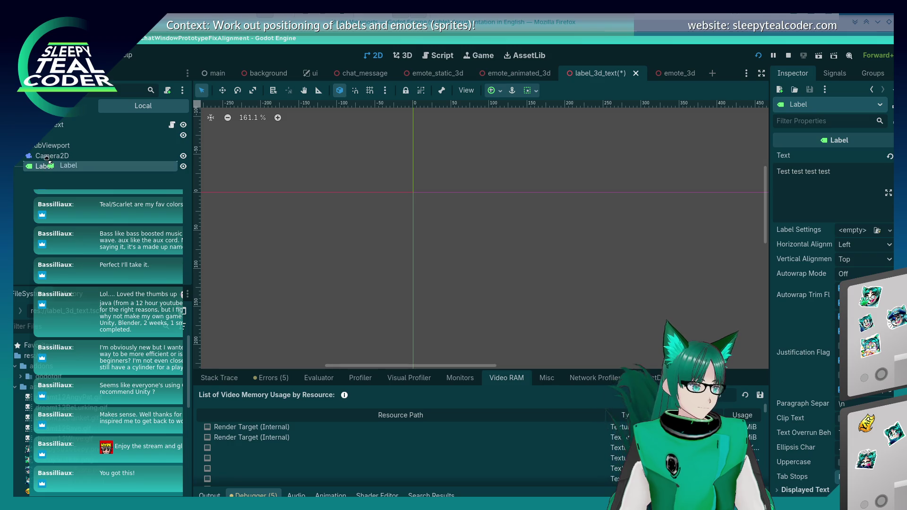
left_click_drag(45, 172, 53, 157)
left_click(424, 208)
scroll(413, 189, "up", 10)
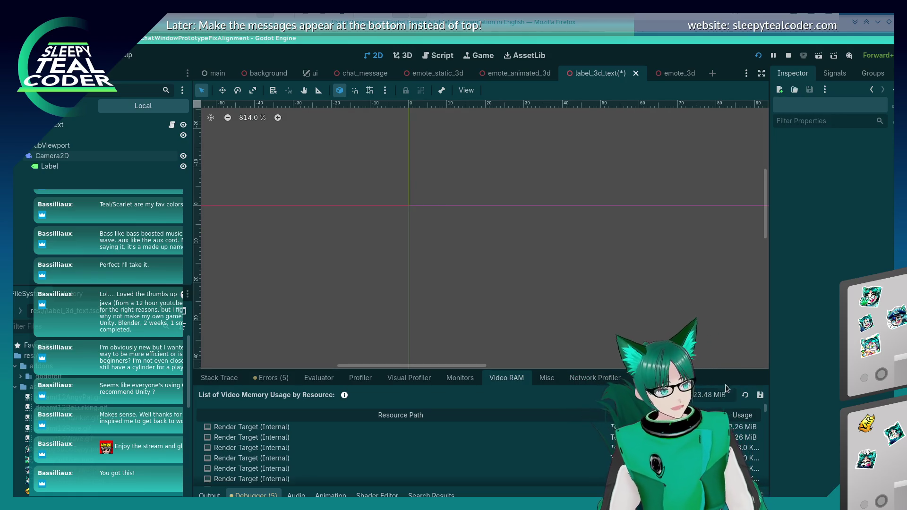
left_click(750, 396)
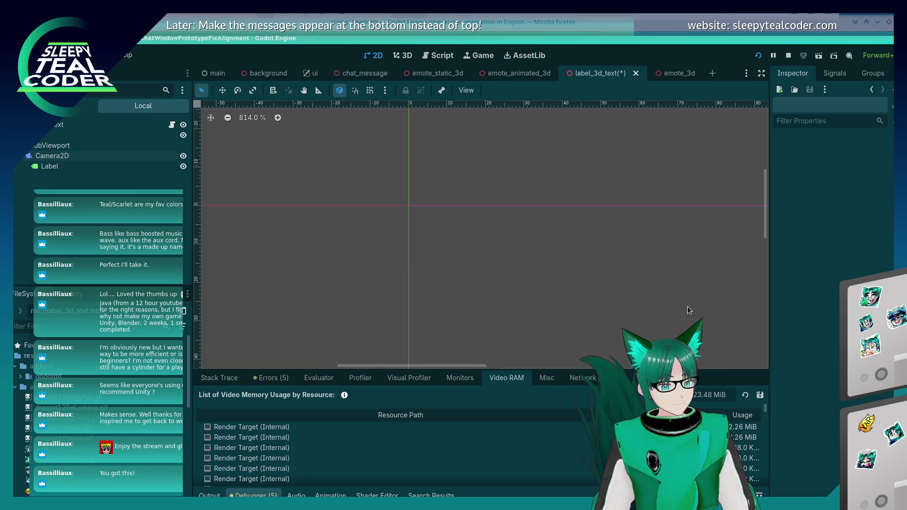
key("alt+Tab")
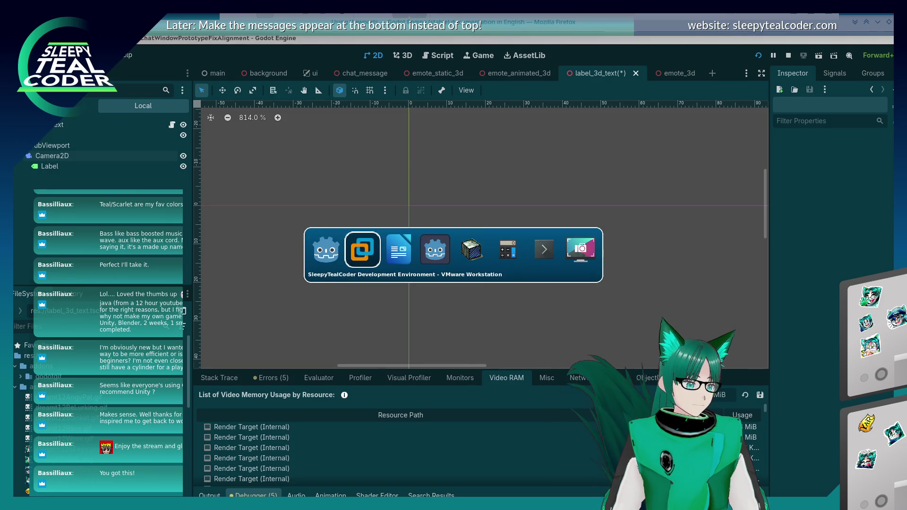
Step: Check the running game, then delete the SubViewport branch with its Camera2D and Label
key("Tab")
key("Tab")
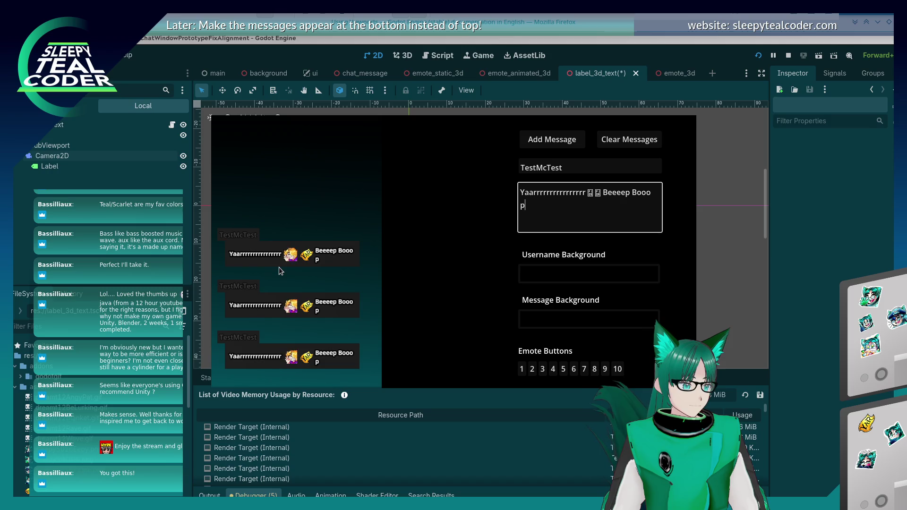
key("alt+Tab")
left_click(53, 146)
right_click(55, 150)
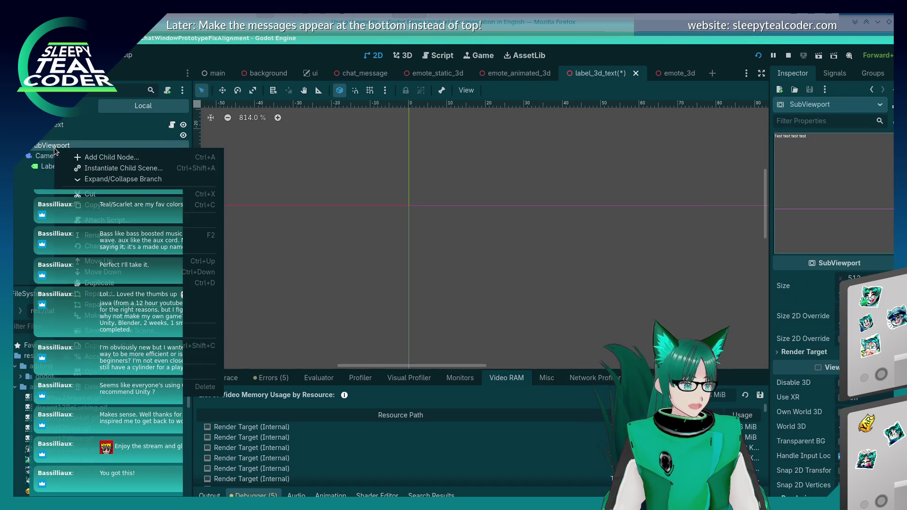
left_click(204, 387)
left_click(474, 278)
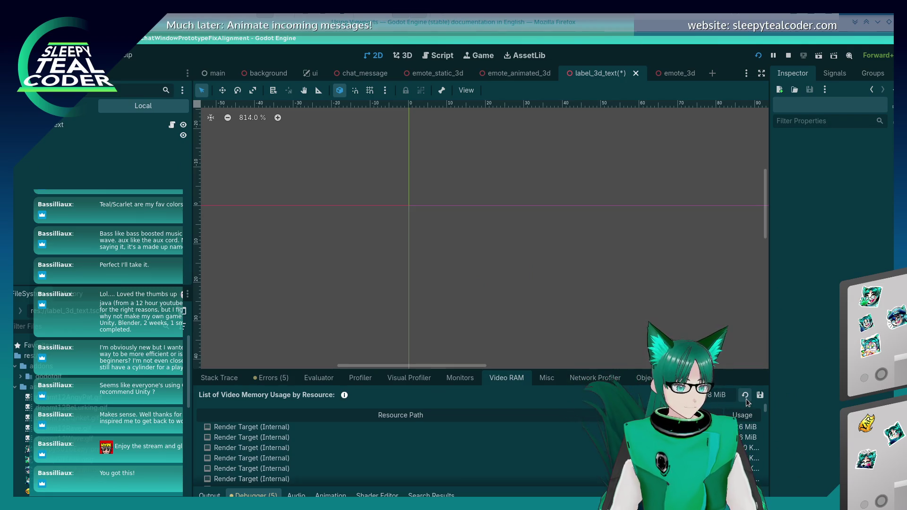
Step: Clear all chat messages in the running game, then view the Text scene in 3D
key("alt+Tab")
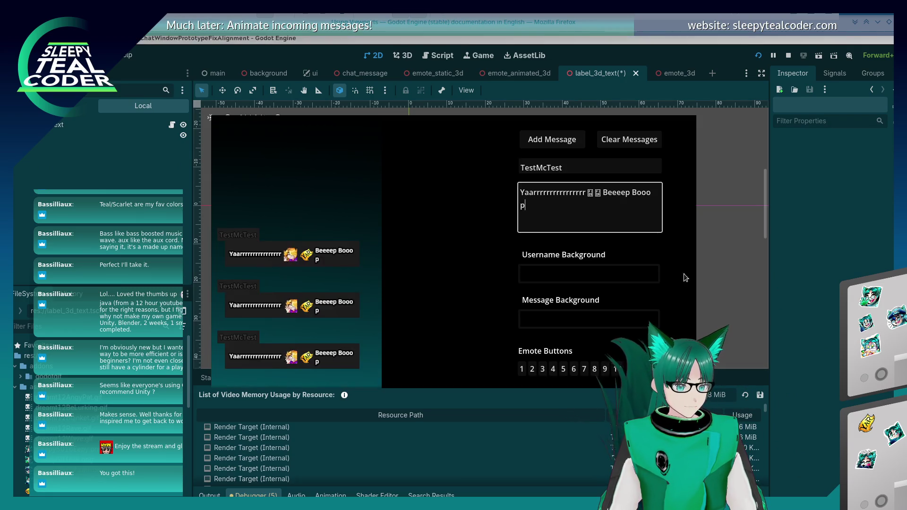
left_click(636, 148)
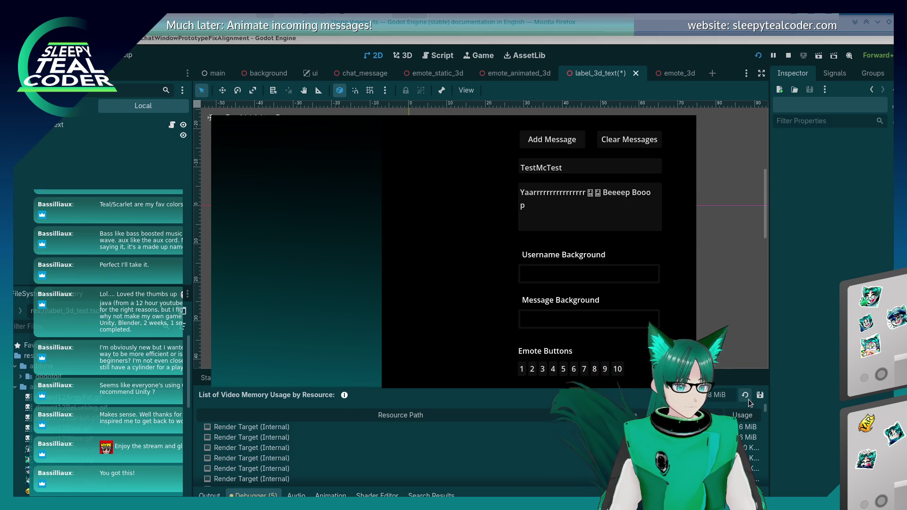
key("alt+Tab")
right_click(48, 135)
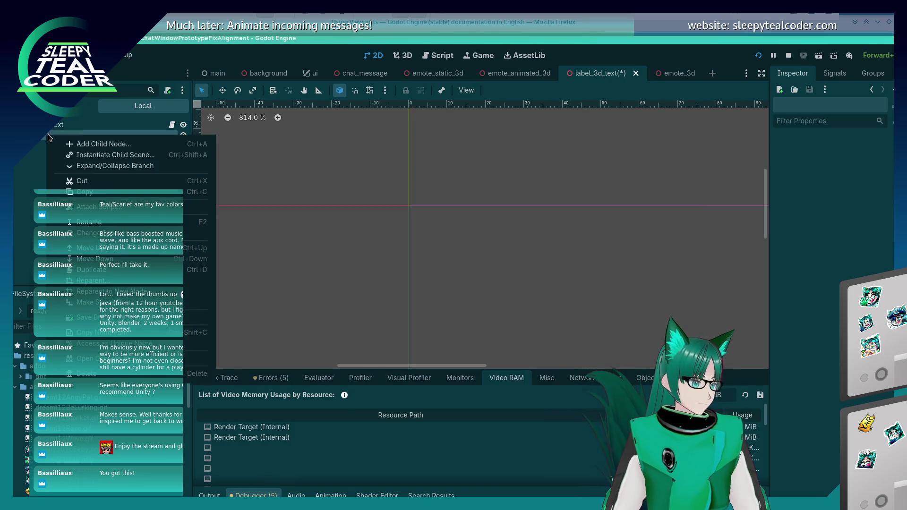
left_click(569, 282)
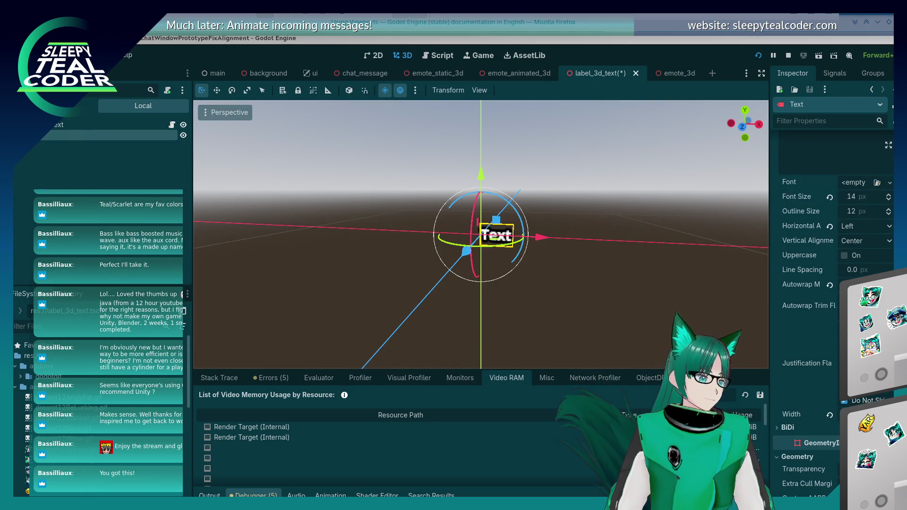
key("alt+Tab")
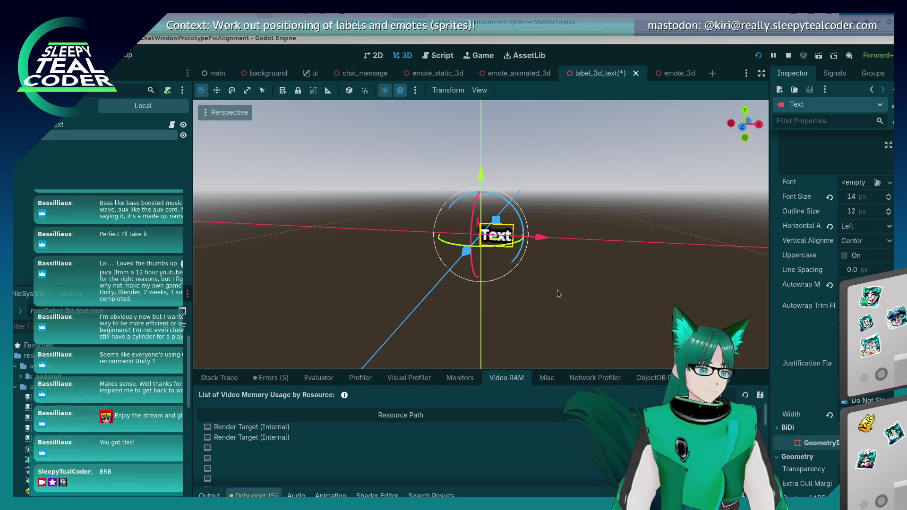
key("alt+Tab")
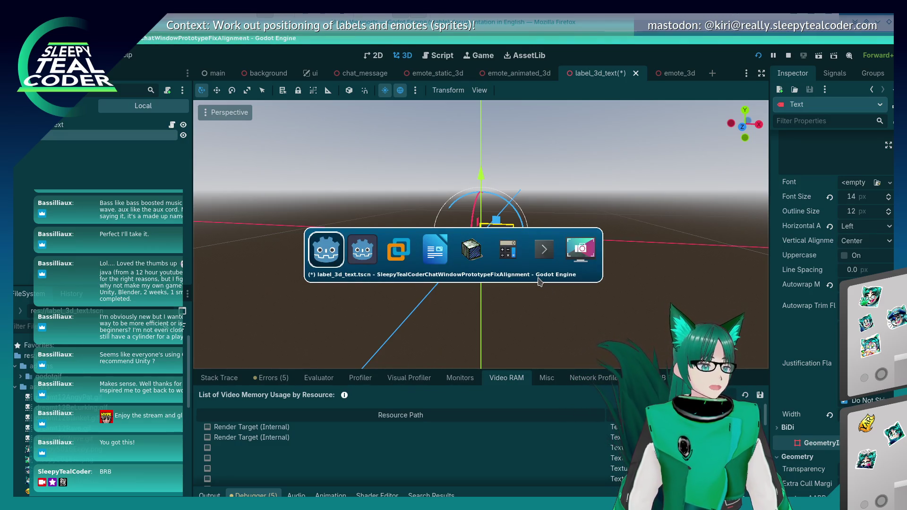
key("alt+Tab")
key("alt+Tab")
key("alt+shift+Tab")
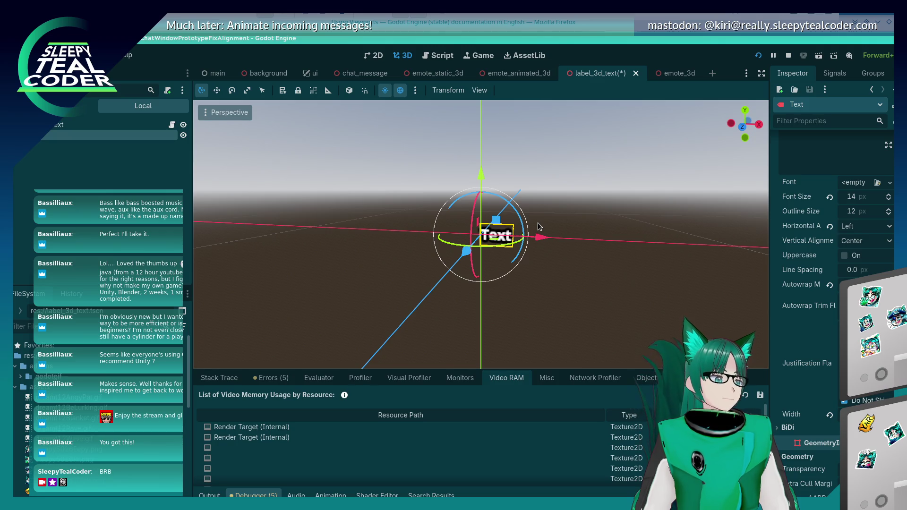
left_click(442, 55)
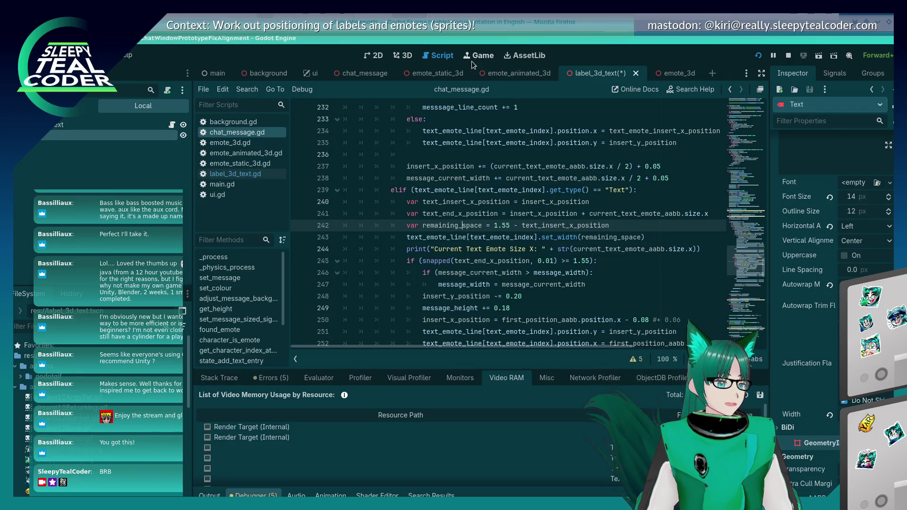
Step: Show chat_message.gd at the code setting text width to 1.55 minus the insert x position
mouse_move(484, 190)
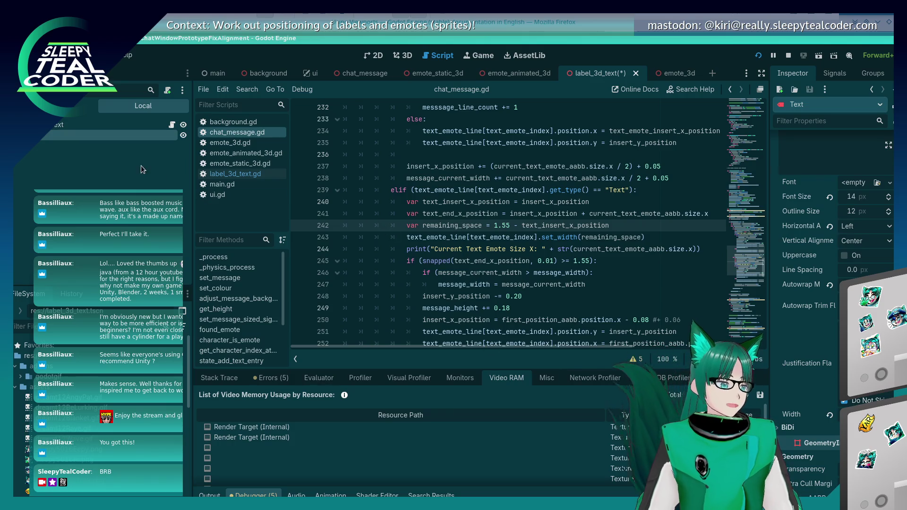
Step: Add a SubViewport as a child of the Text root node via a 'subview' search
right_click(58, 128)
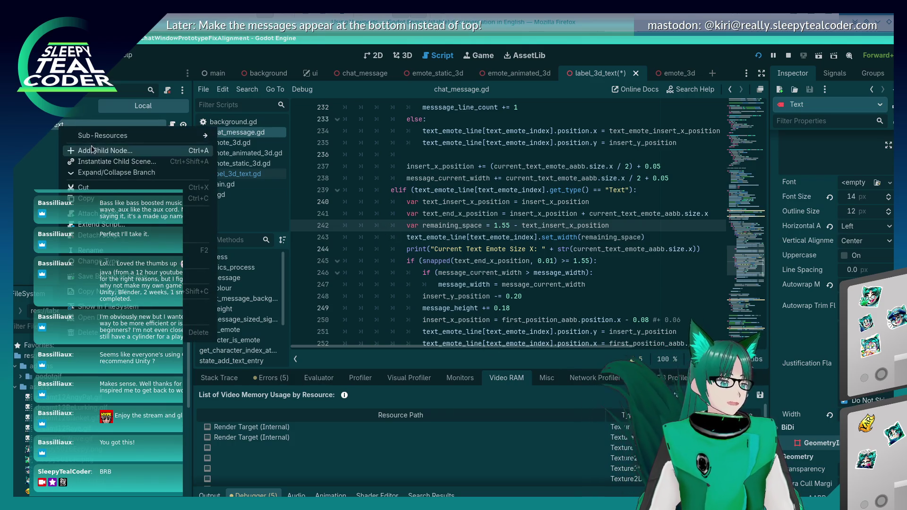
left_click(101, 151)
mouse_move(398, 226)
left_mouse_down()
mouse_move(316, 174)
mouse_move(274, 129)
left_mouse_up()
type("subview")
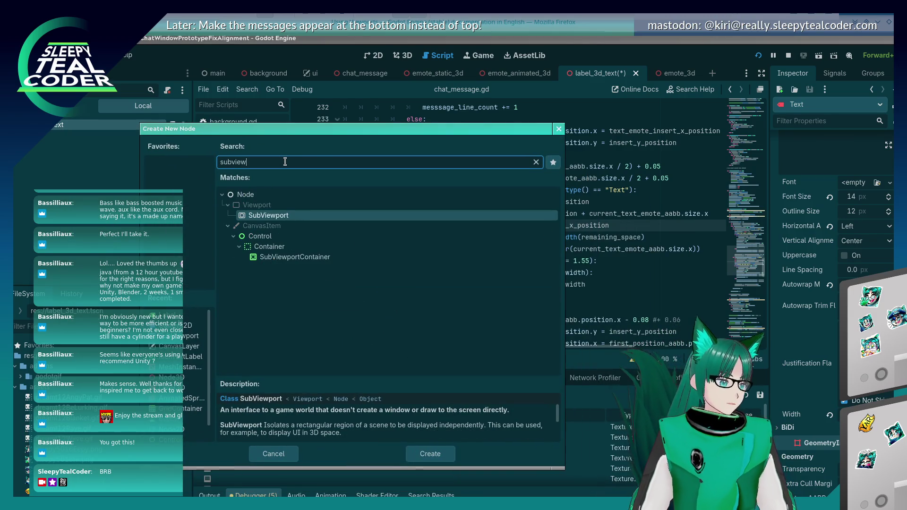
double_click(294, 217)
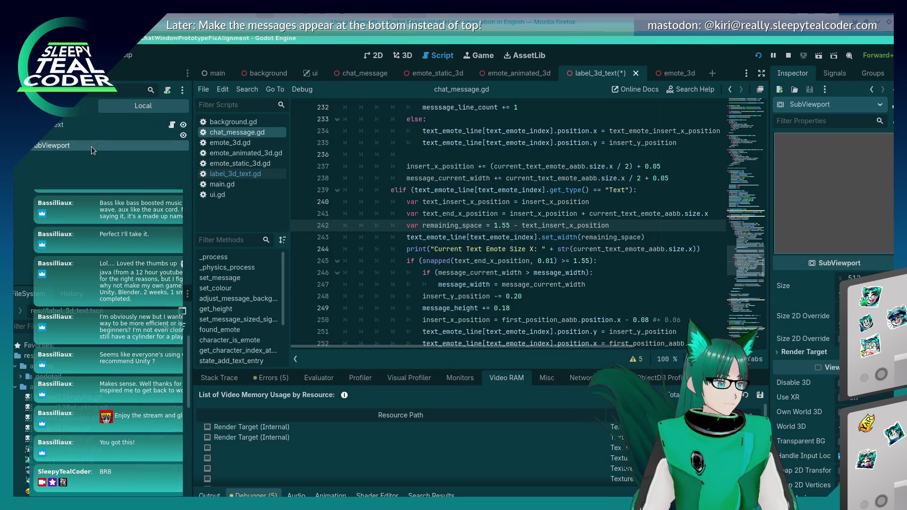
Step: Add a Camera2D inside the new SubViewport and select the SubViewport for inspection
right_click(86, 146)
left_click(120, 156)
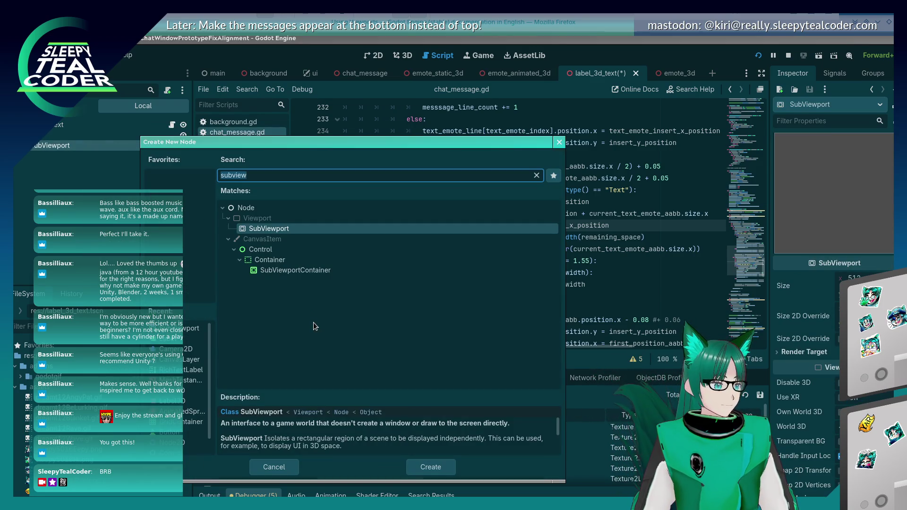
type("cam")
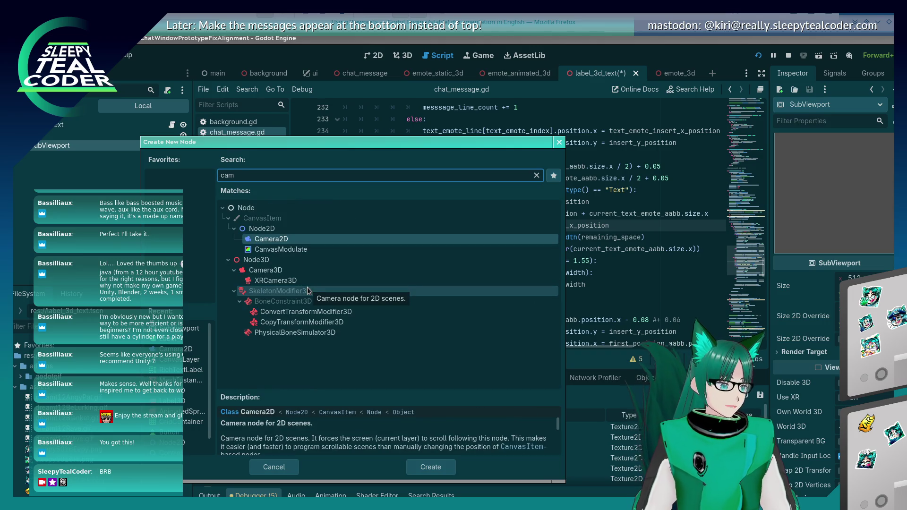
double_click(272, 239)
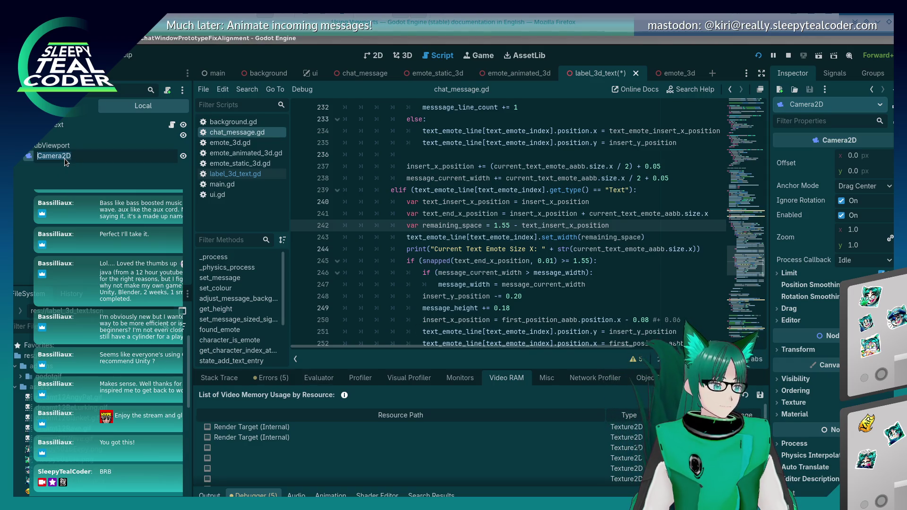
left_click(52, 145)
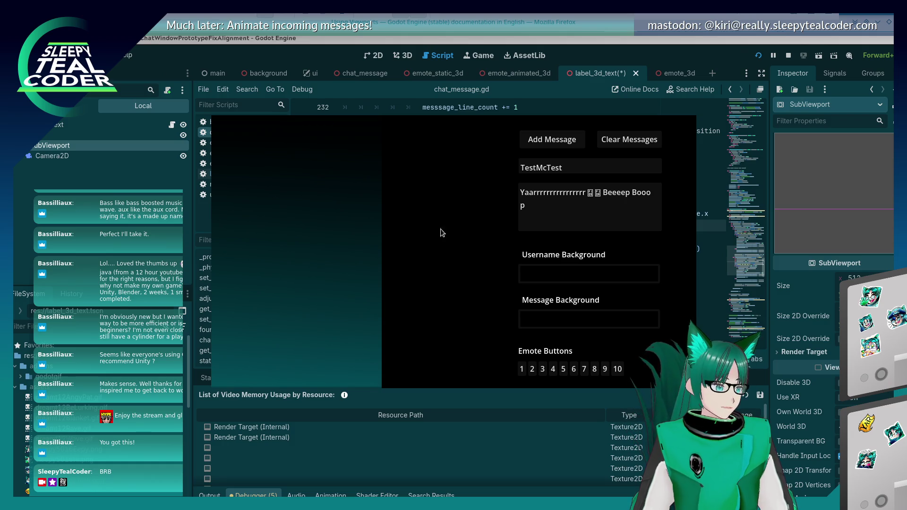
Step: Post two test chat messages in the running game, returning to the editor after each
left_click(554, 142)
left_click(743, 398)
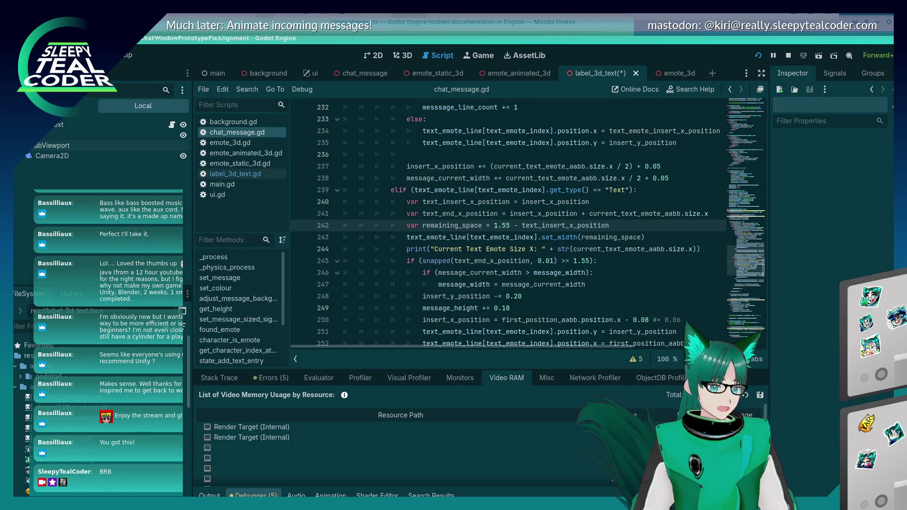
key("alt+Tab")
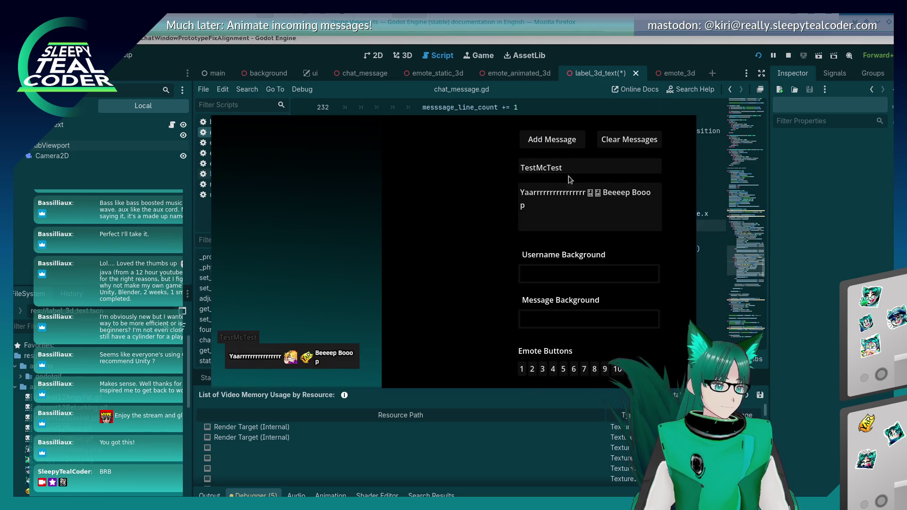
left_click(560, 145)
key("alt+Tab")
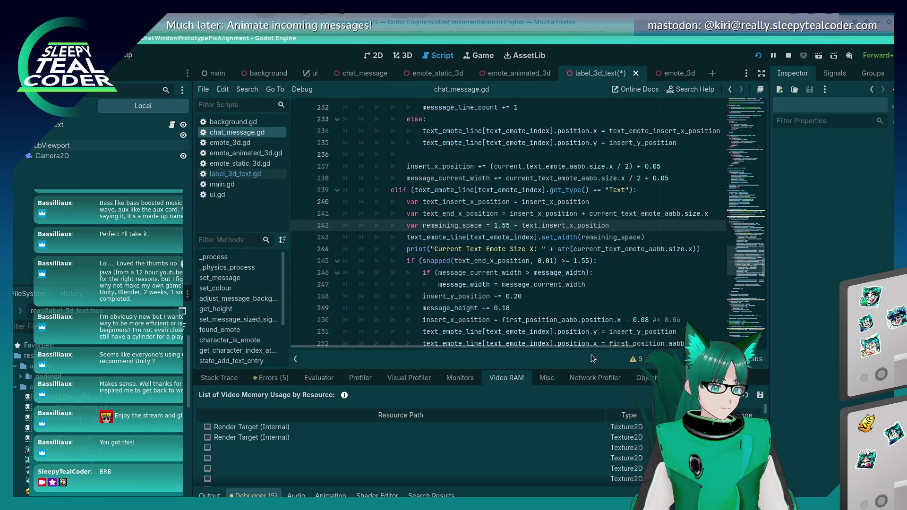
Step: Select the Camera2D node in the Scene dock, cancelling an accidental rename
double_click(44, 158)
right_click(44, 160)
key("Escape")
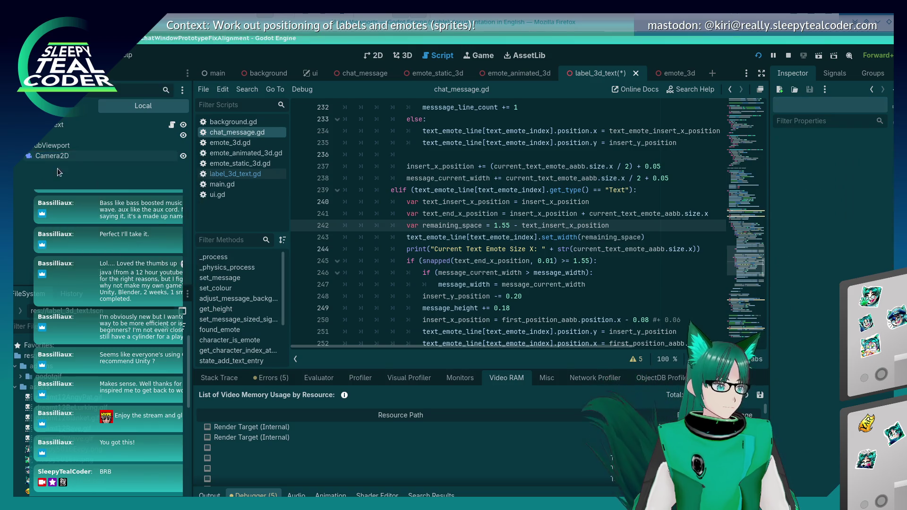
Step: Create a Label node as a child of Camera2D, then select the SubViewport
right_click(80, 157)
left_click(83, 169)
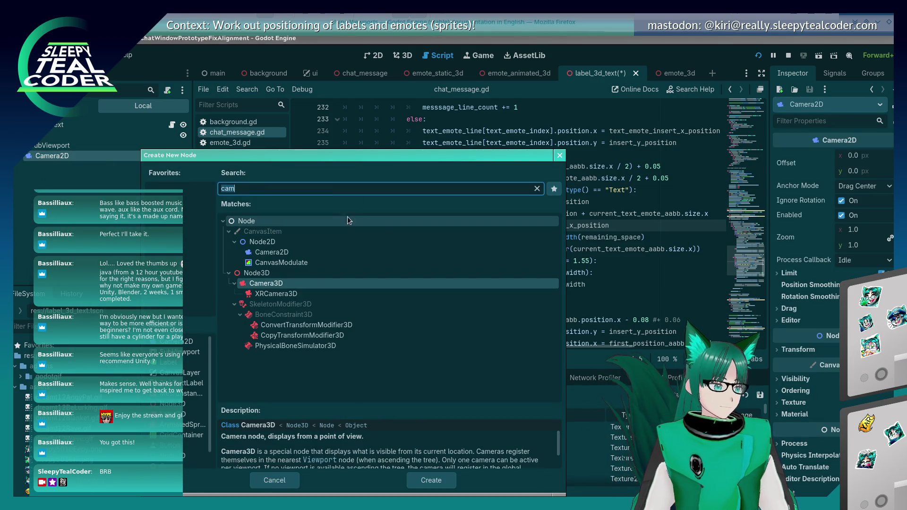
type("label")
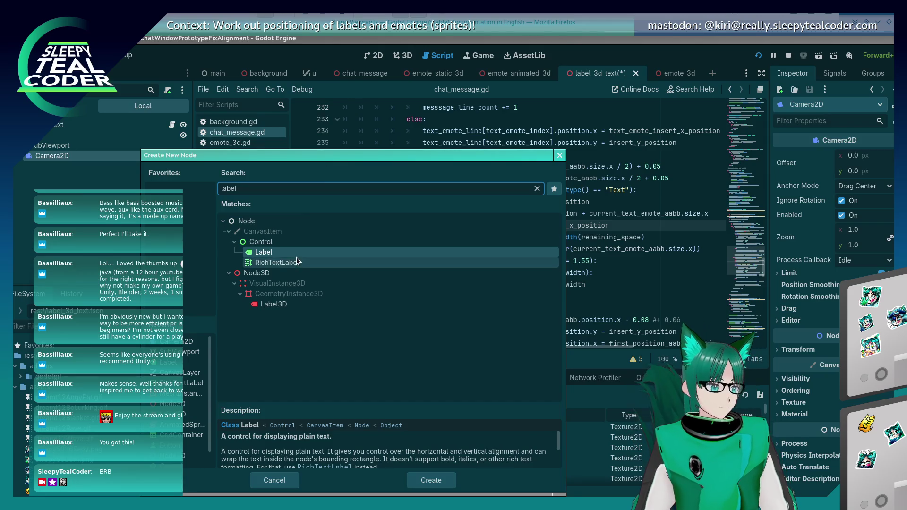
left_click(431, 480)
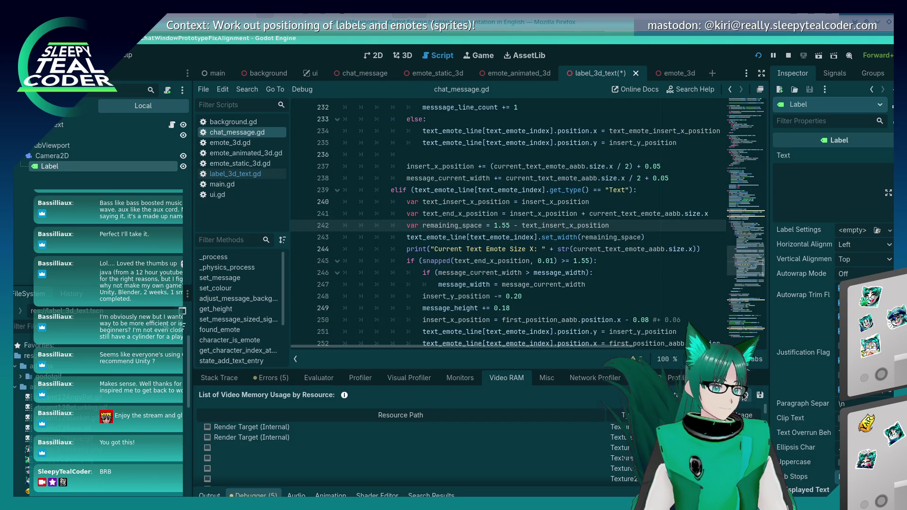
double_click(108, 157)
left_click(109, 146)
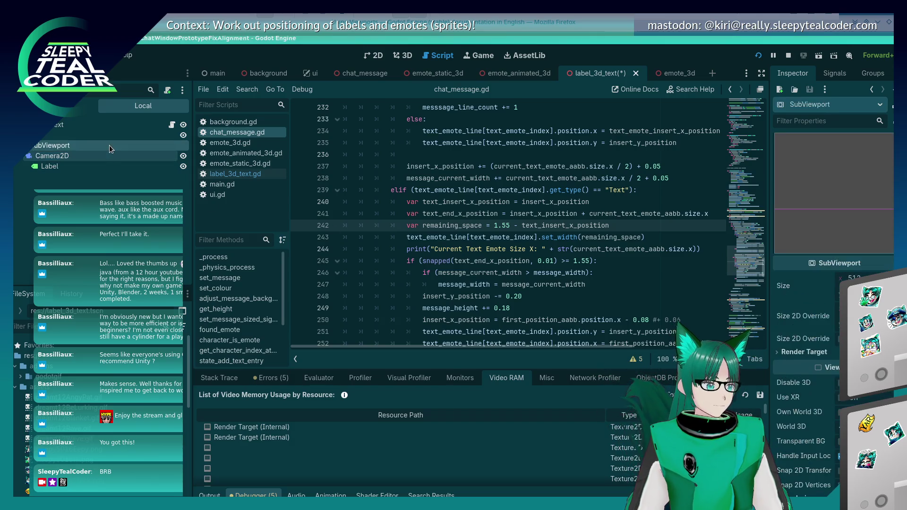
Step: From the 2D workspace, run the chat project, post one chat message, then stop it
left_click(376, 56)
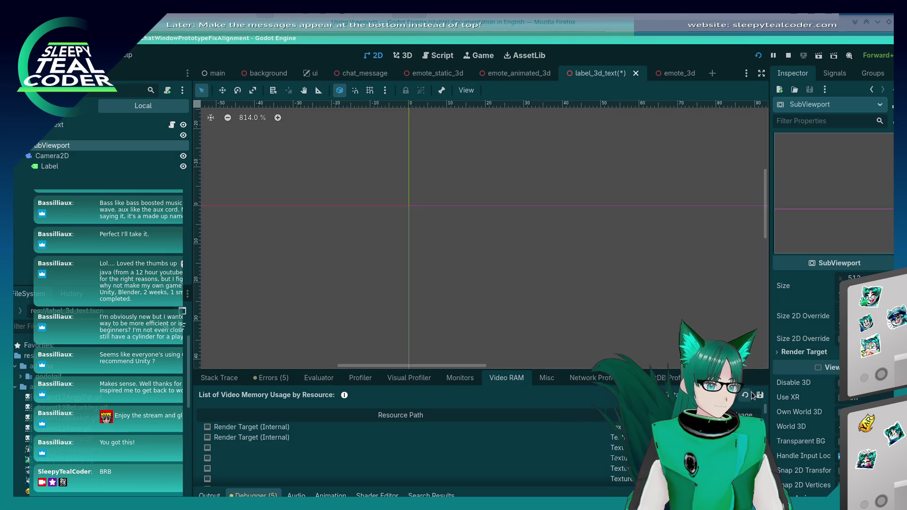
key("F5")
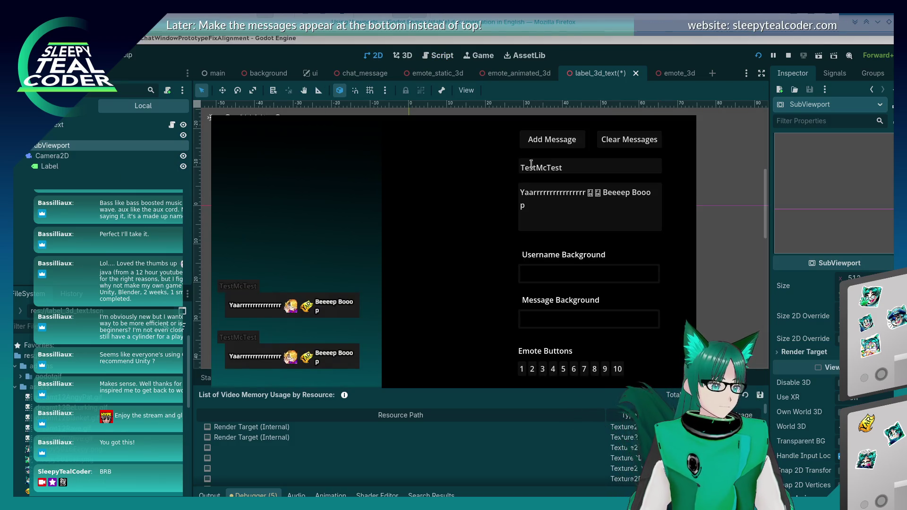
left_click(544, 141)
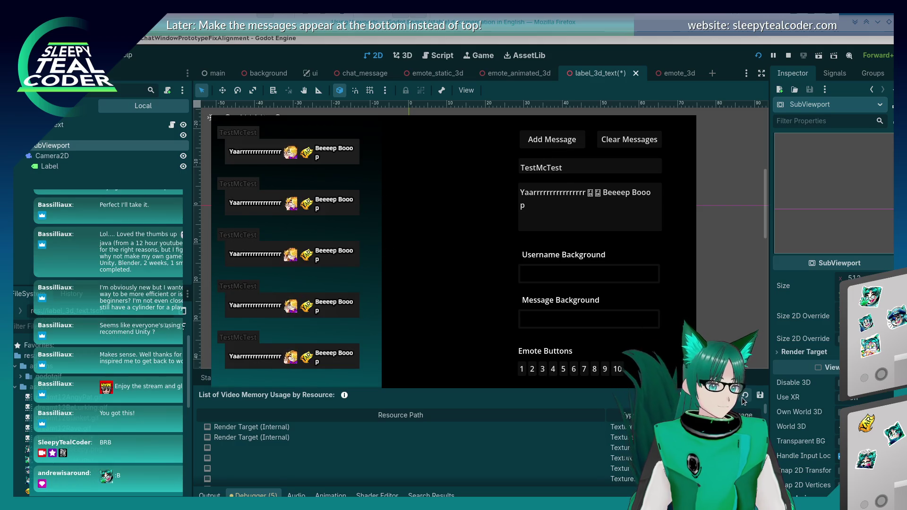
key("F8")
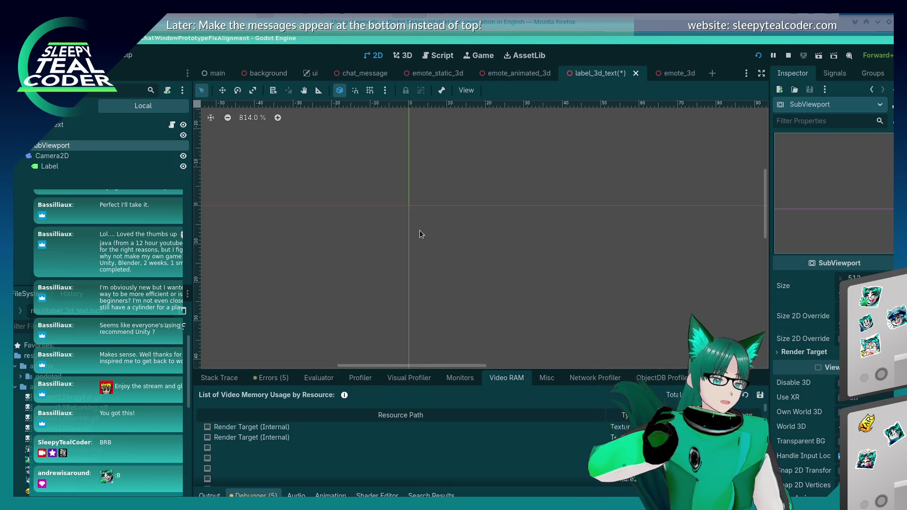
Step: Run the chat project with F5 to see the stacked test messages in the game window
key("F5")
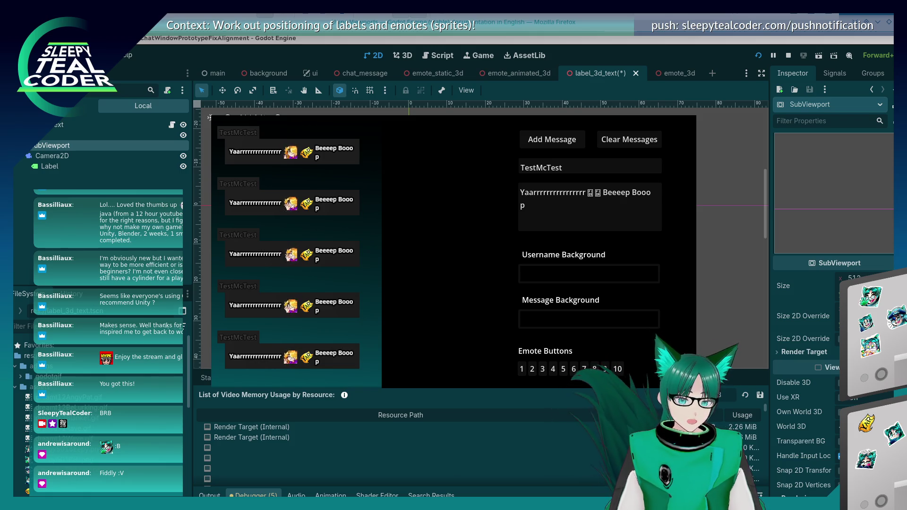
Step: Select the Camera2D node in the Scene dock to bring the editor back in front
left_click(64, 166)
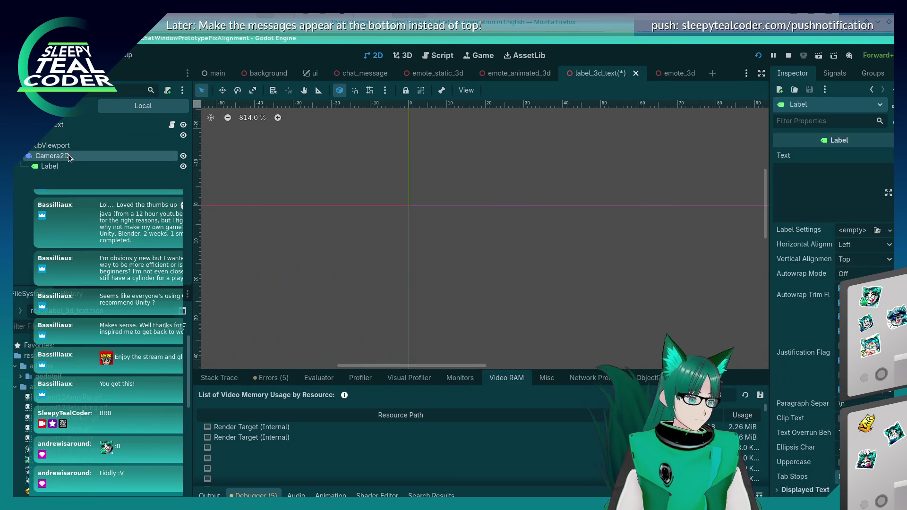
Step: Delete the Camera2D node together with its Label child
right_click(71, 156)
left_click(152, 394)
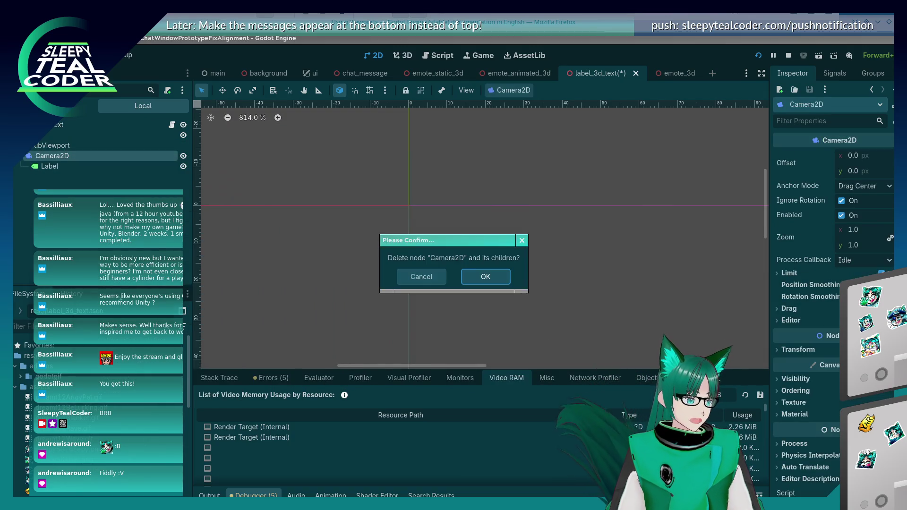
left_click(496, 276)
Step: Add a RichTextLabel under SubViewport with text 'Test Test Test Test Test Test'
right_click(67, 148)
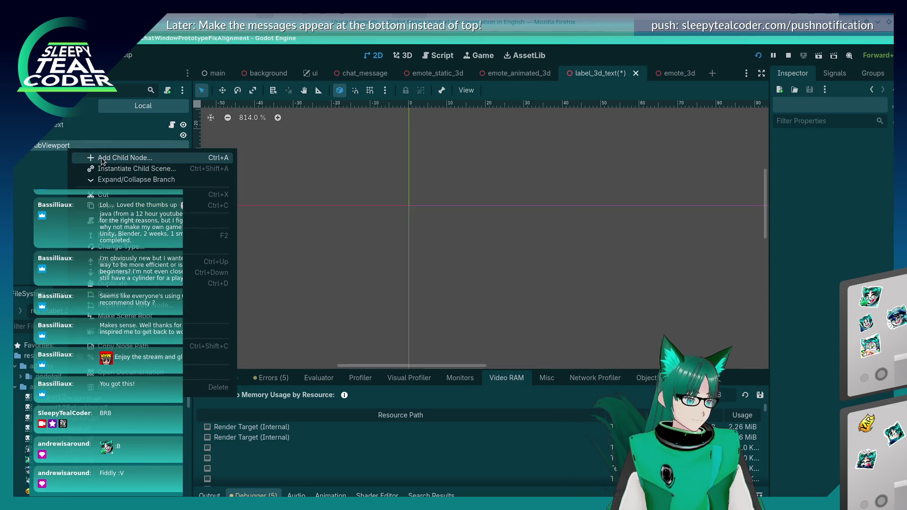
left_click(101, 157)
left_click(278, 276)
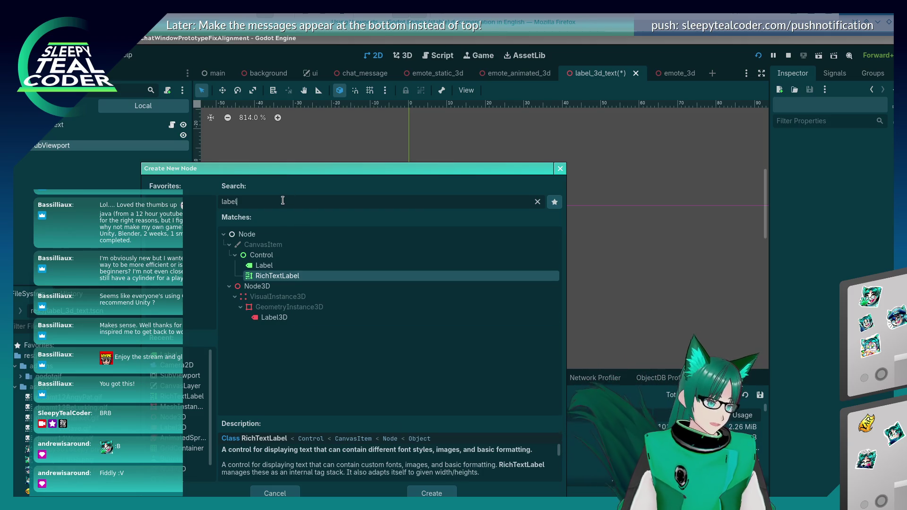
key("Return")
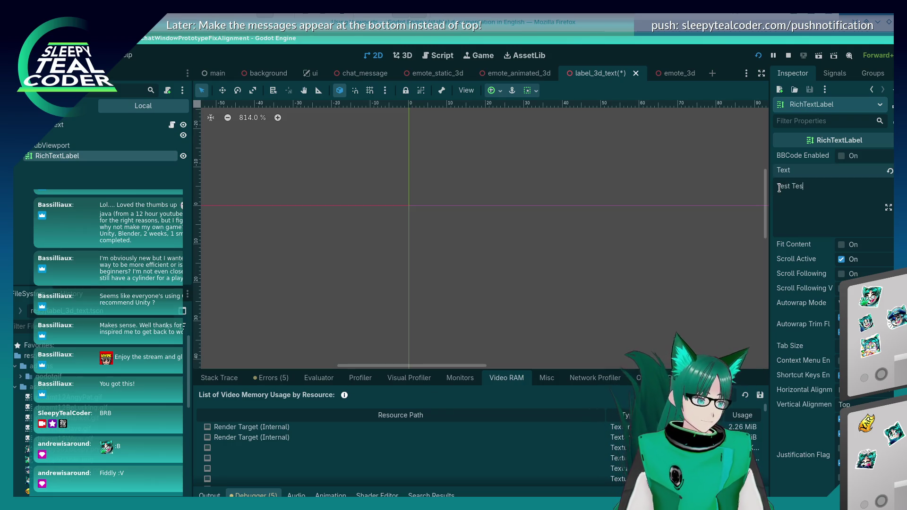
type("t Test Test Test Test")
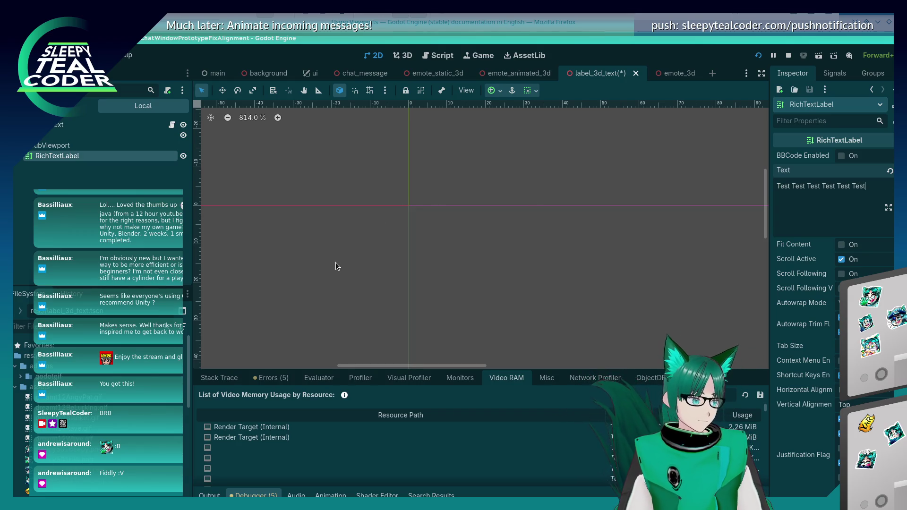
left_click(89, 156)
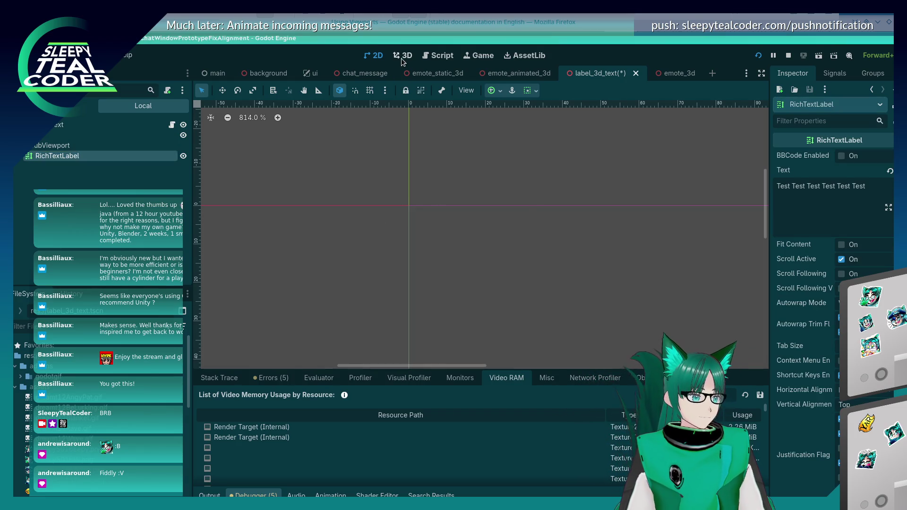
left_click(402, 57)
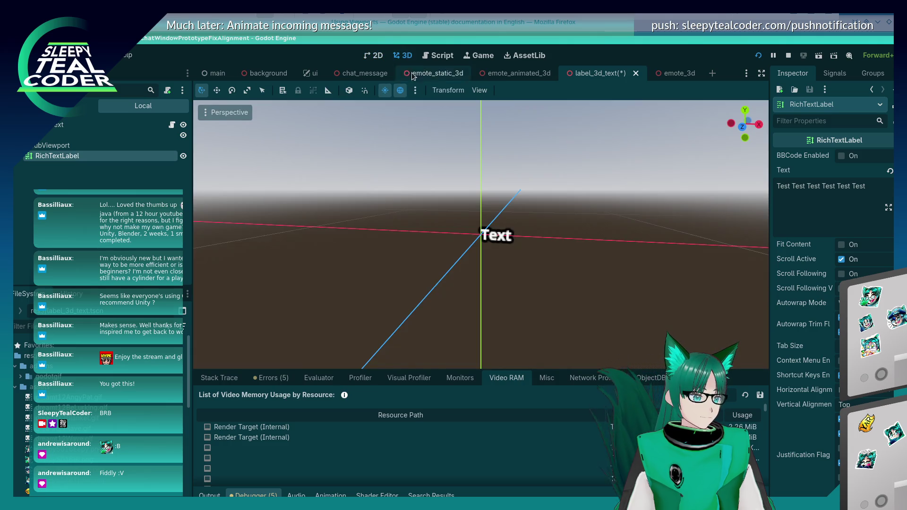
Step: Select the SubViewport node and zoom the 3D viewport in and out
left_click(71, 145)
scroll(472, 269, "down", 3)
scroll(474, 271, "up", 5)
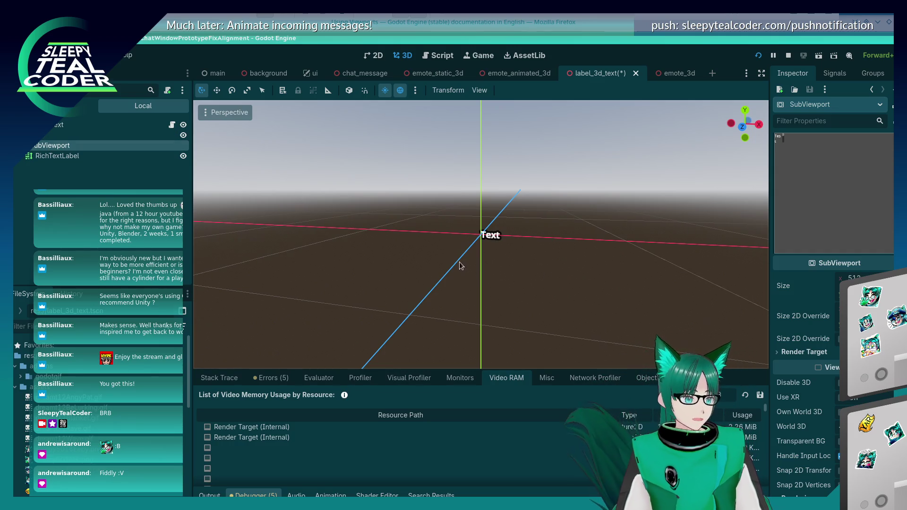
scroll(492, 219, "up", 6)
scroll(492, 220, "down", 4)
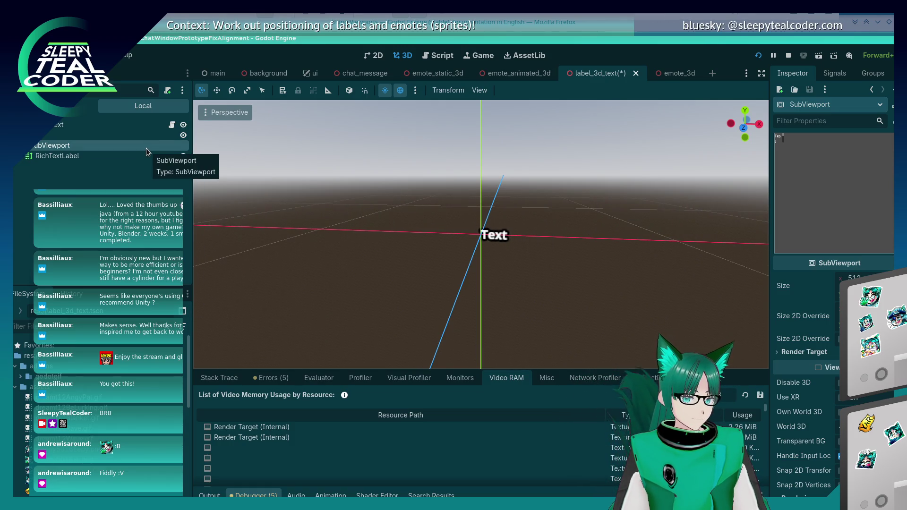
Step: Try moving SubViewport onto the Text root node, then bring up its node actions
mouse_move(147, 152)
left_mouse_down()
mouse_move(61, 151)
mouse_move(59, 125)
mouse_move(52, 128)
left_mouse_up()
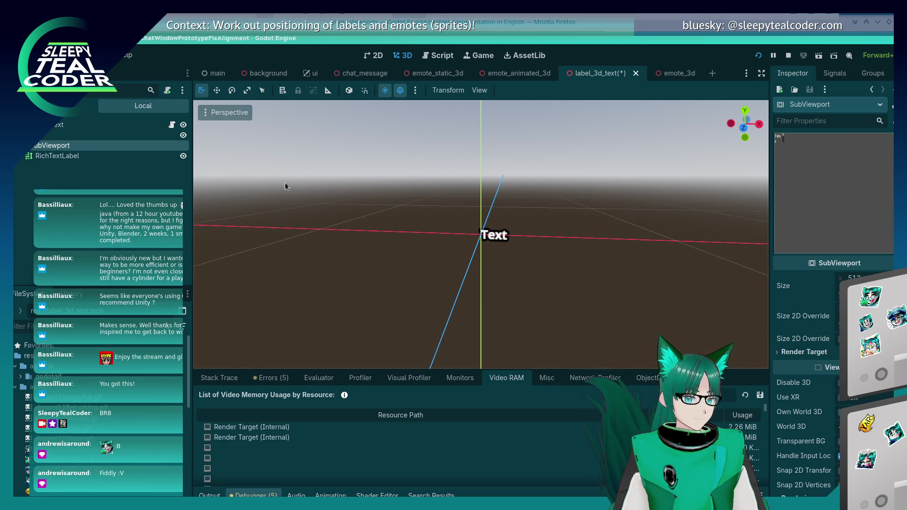
right_click(52, 169)
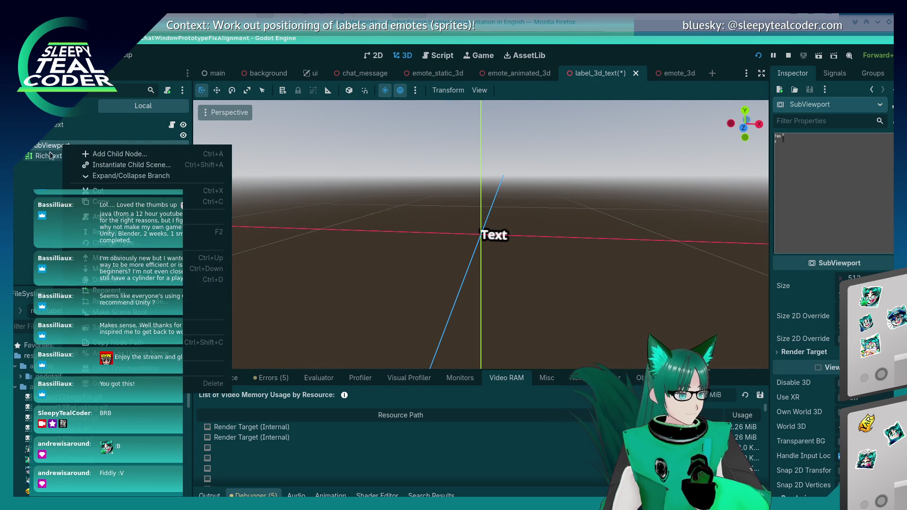
left_click(52, 171)
scroll(485, 211, "up", 5)
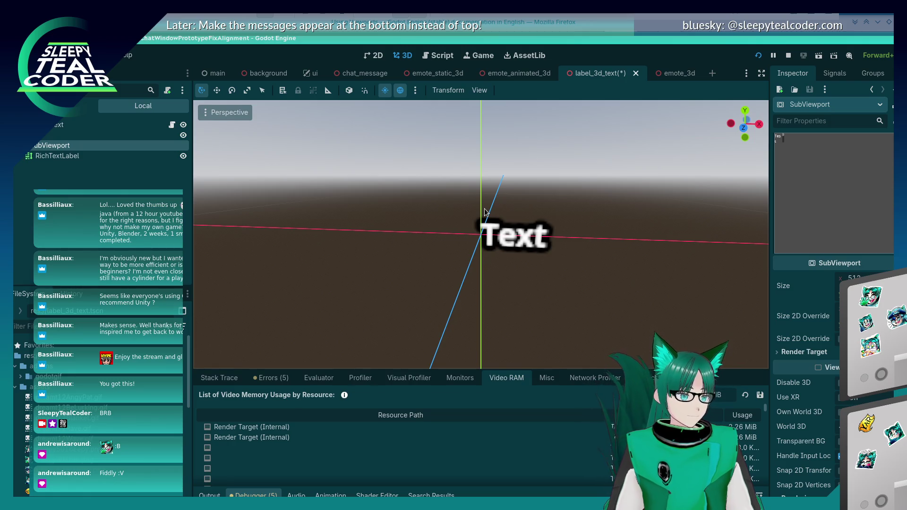
right_click(56, 146)
Step: Delete the SubViewport along with its RichTextLabel child
left_click(206, 384)
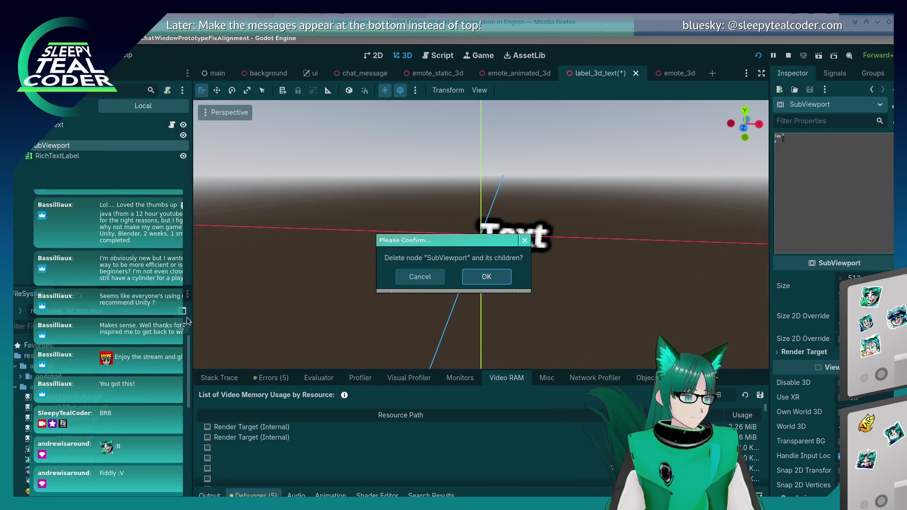
left_click(487, 278)
scroll(65, 377, "down", 10)
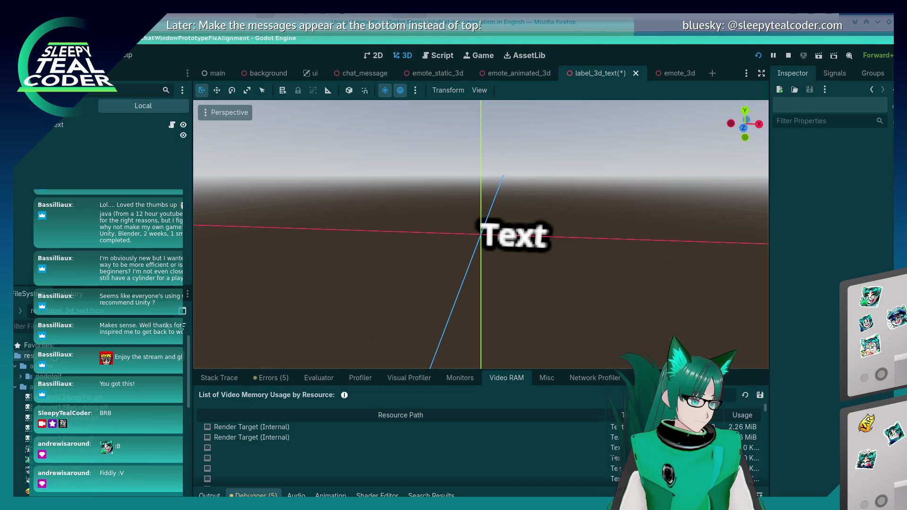
scroll(60, 373, "up", 10)
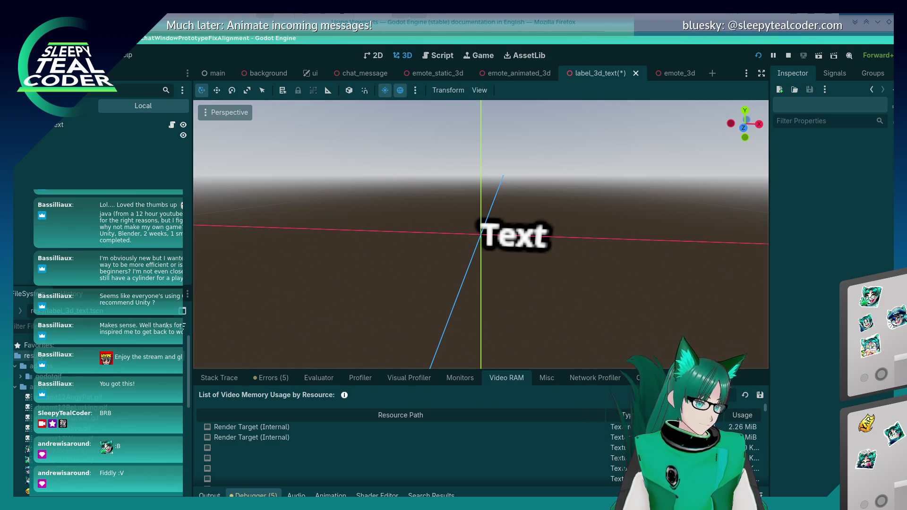
Step: Bring up the Create New Node dialog, then dismiss it
right_click(31, 353)
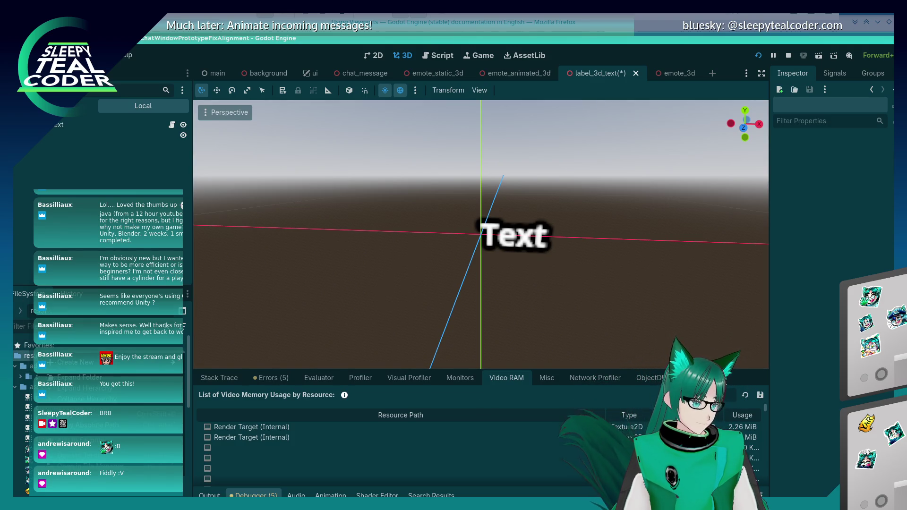
mouse_move(71, 362)
left_click(123, 373)
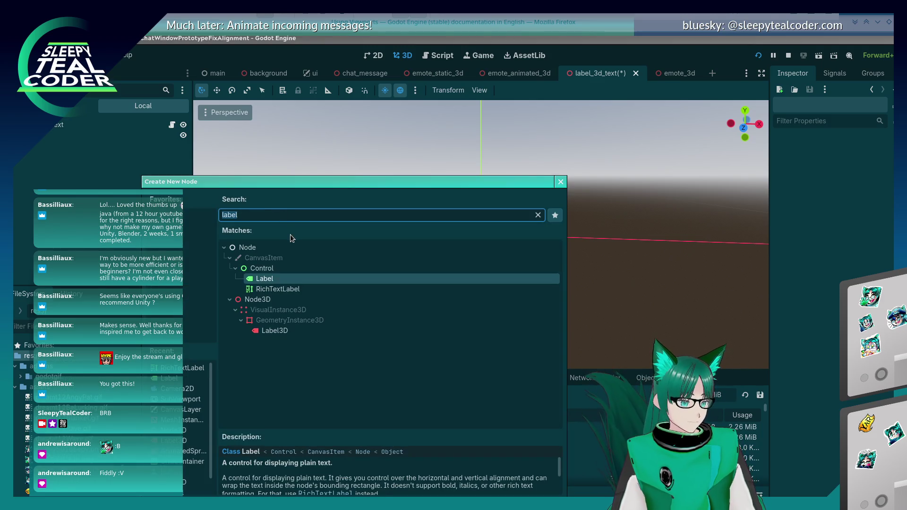
key("Return")
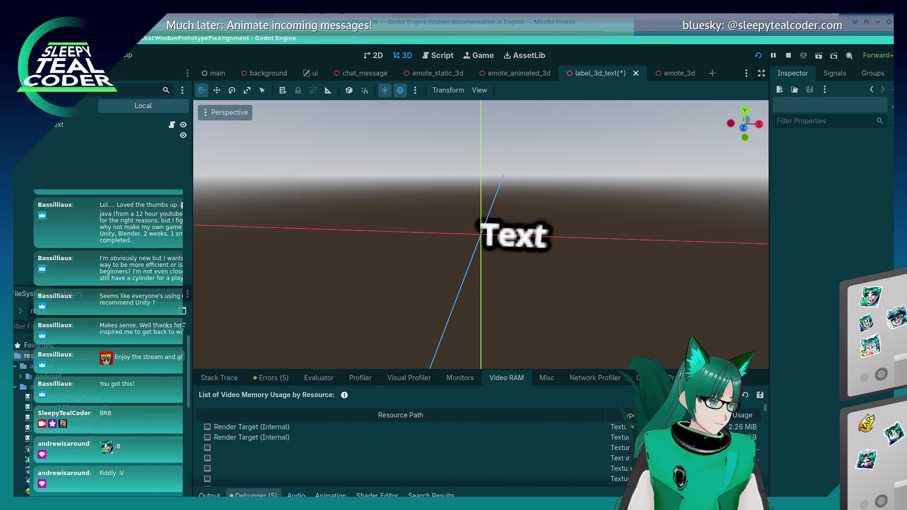
Step: Create a new scene with a Node3D root
left_click(24, 54)
left_click(57, 70)
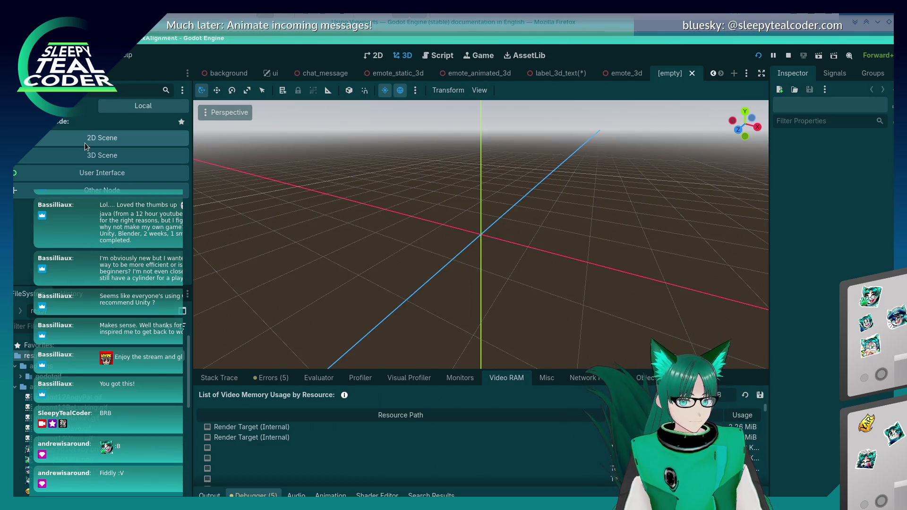
left_click(82, 158)
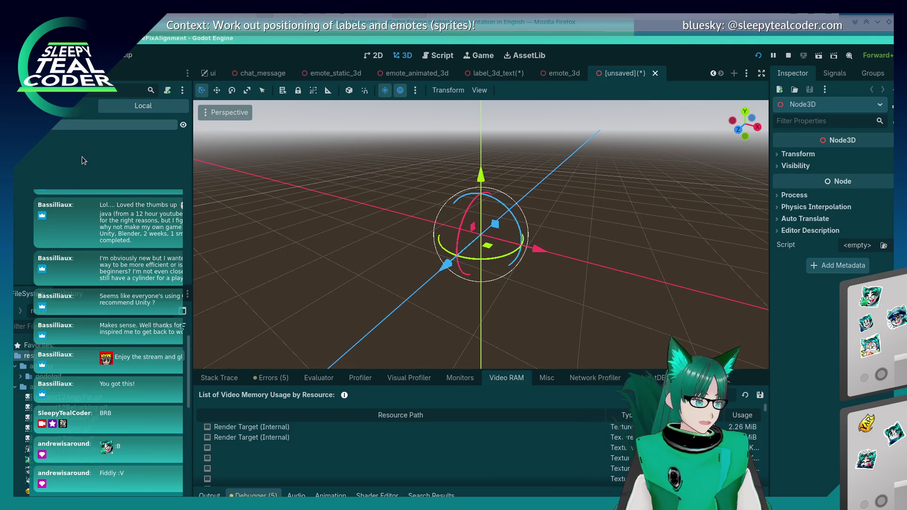
Step: Add a Sprite3D child under the Node3D root by searching 'Sprite'
right_click(42, 125)
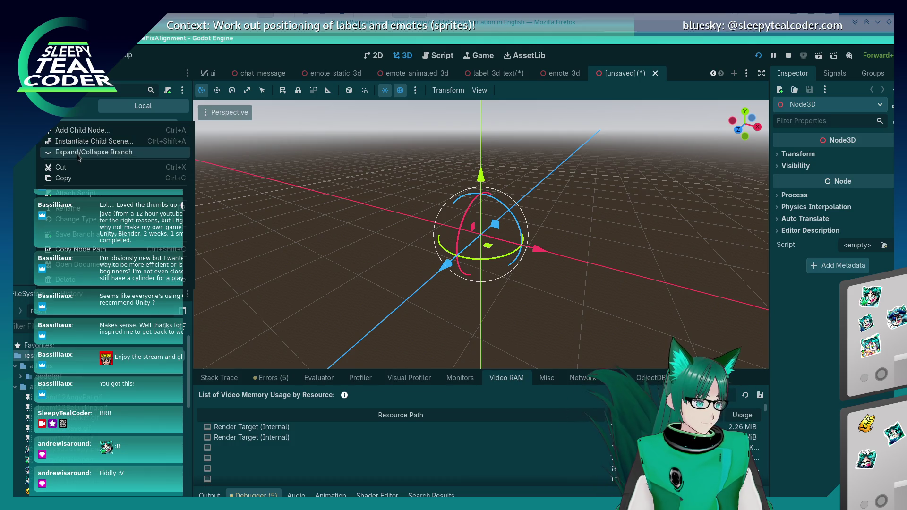
left_click(23, 176)
right_click(31, 167)
left_click(48, 174)
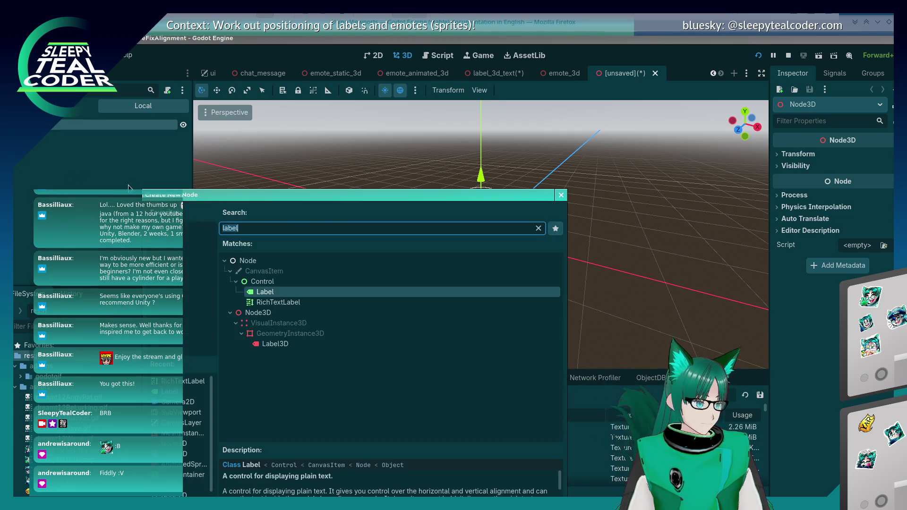
type("Sprite")
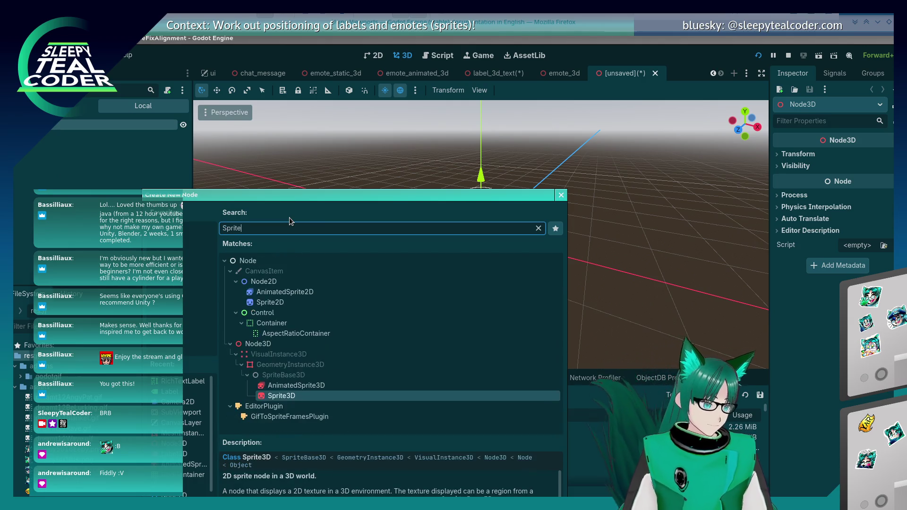
key("Return")
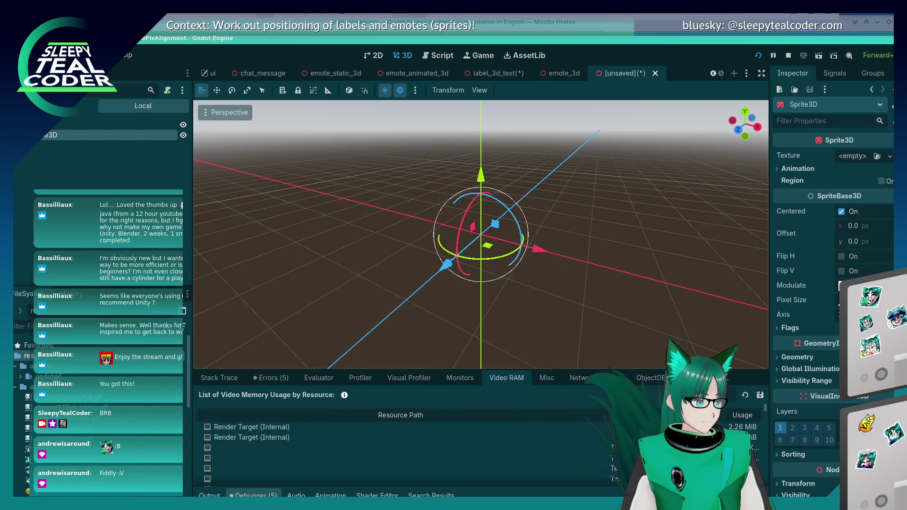
Step: Make Sprite3D the scene root and delete the old Node3D
right_click(43, 137)
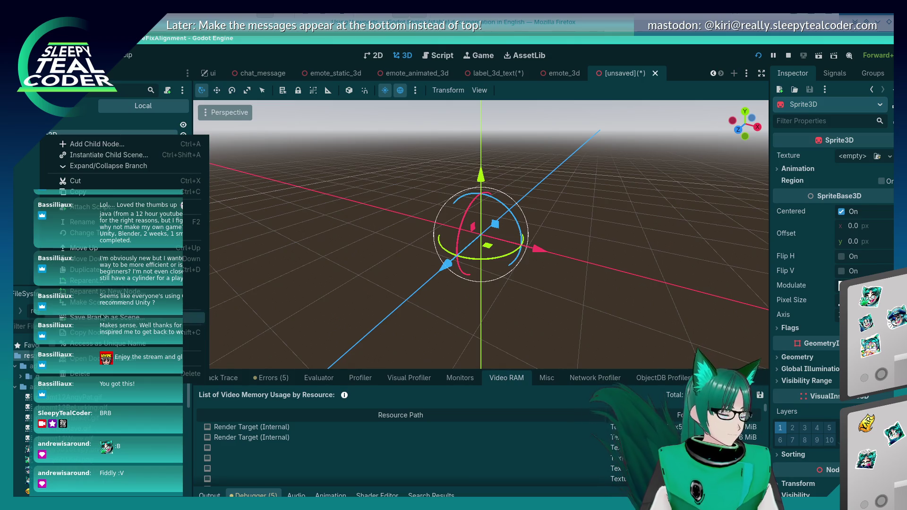
left_click(102, 305)
right_click(42, 136)
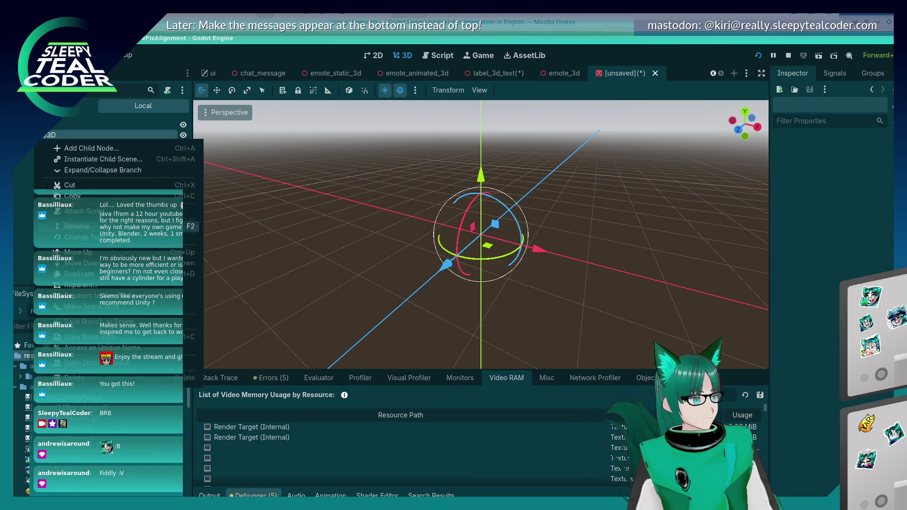
key("Delete")
key("Return")
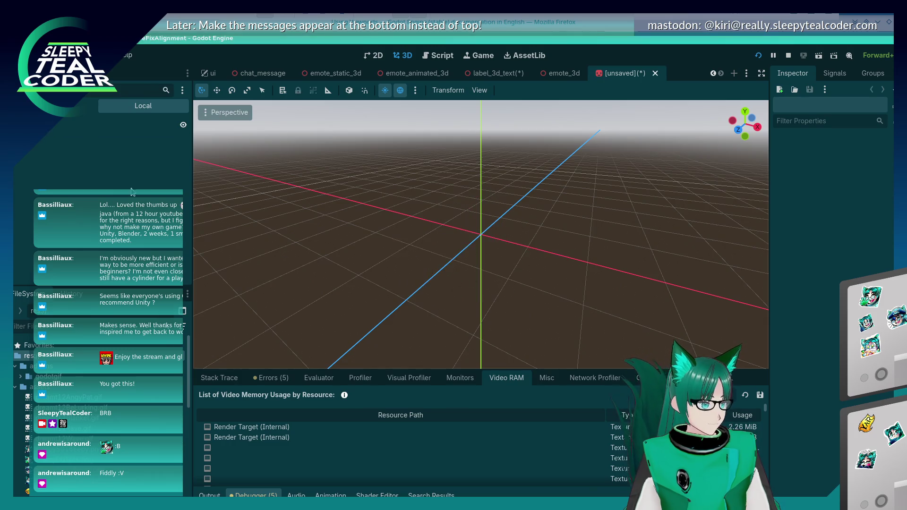
Step: Add a SubViewport child under the Sprite3D root
right_click(54, 129)
left_click(94, 134)
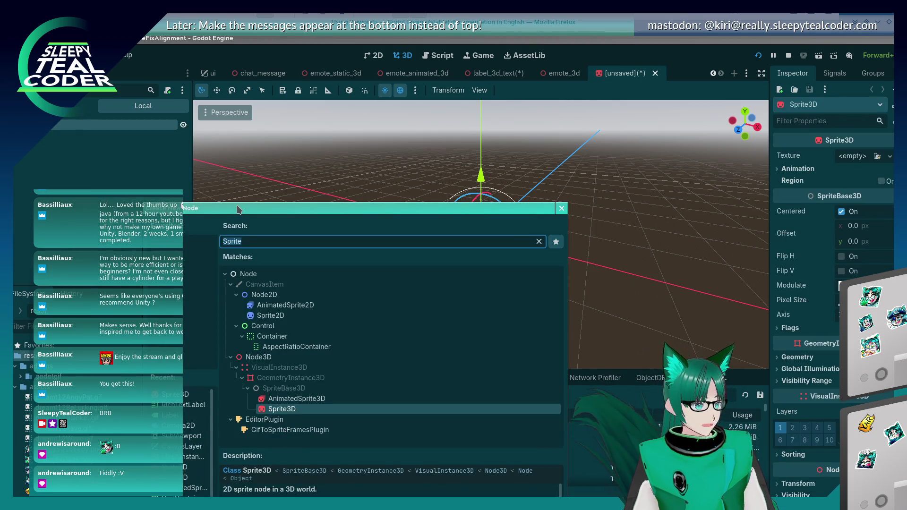
type("subview")
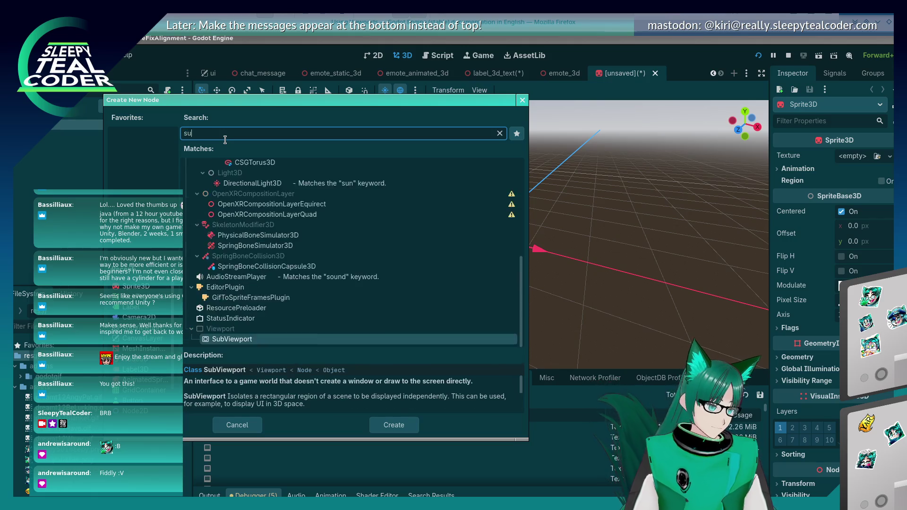
key("Return")
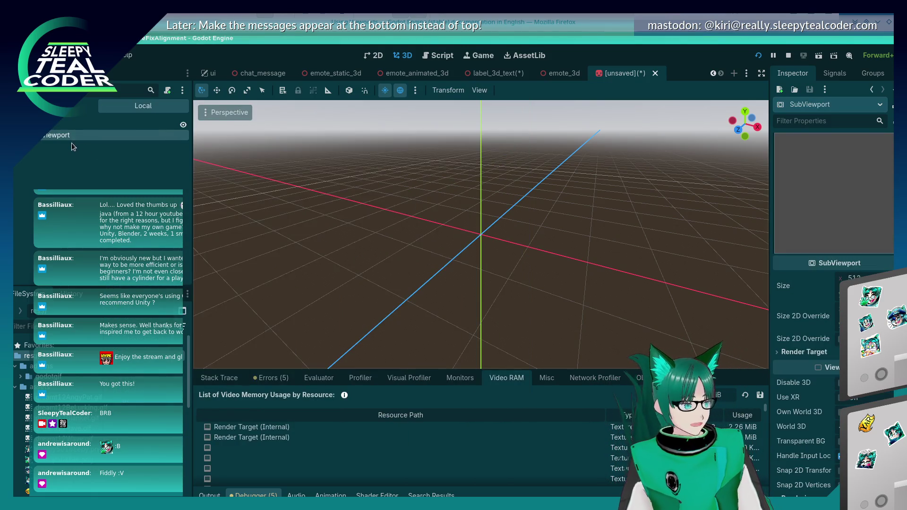
Step: Add a RichTextLabel inside SubViewport with text 'test test test test test'
right_click(72, 142)
left_click(76, 143)
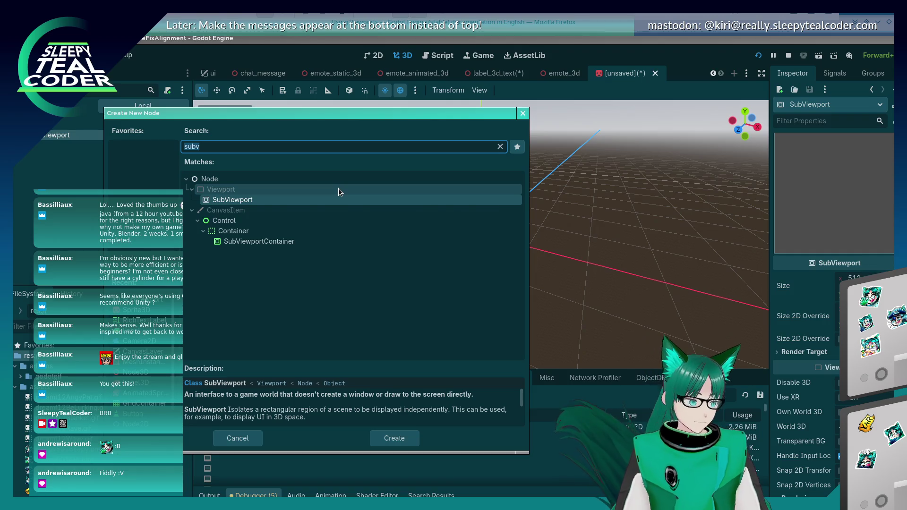
type("richt")
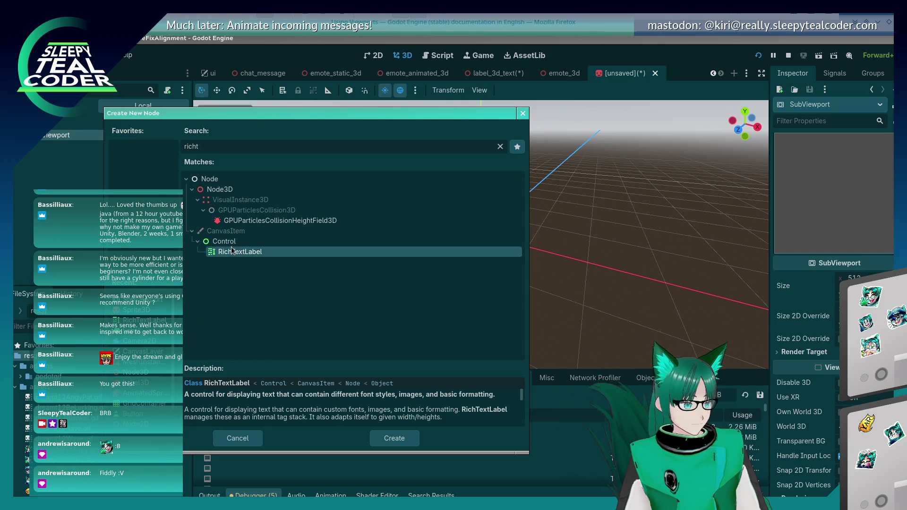
double_click(234, 252)
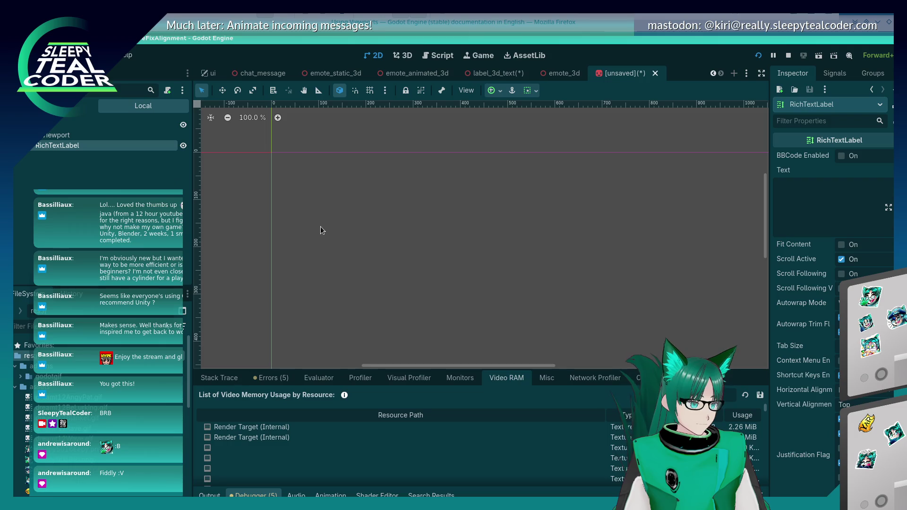
left_click(801, 206)
type("test")
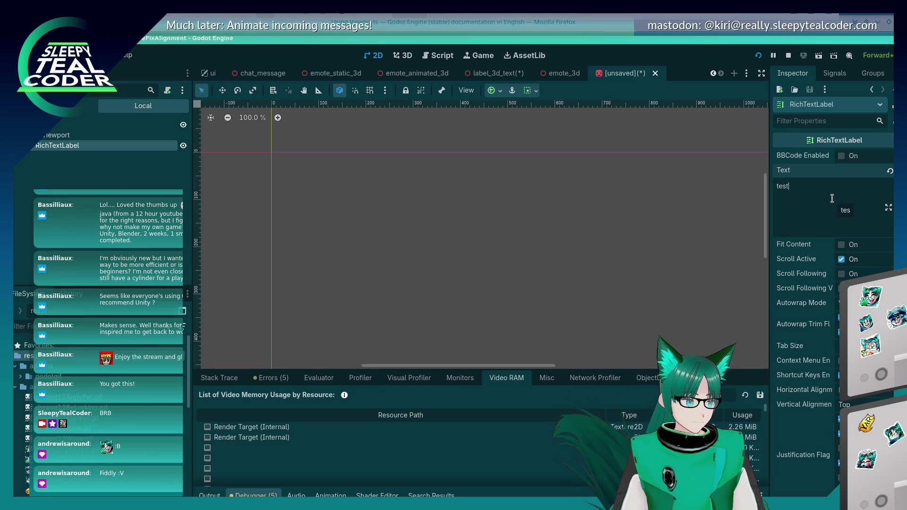
type(" test test test te")
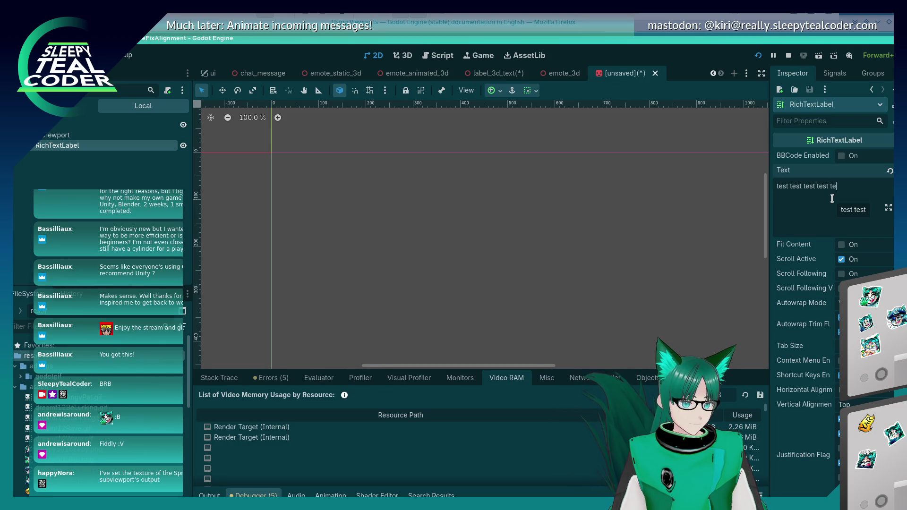
type("st test test")
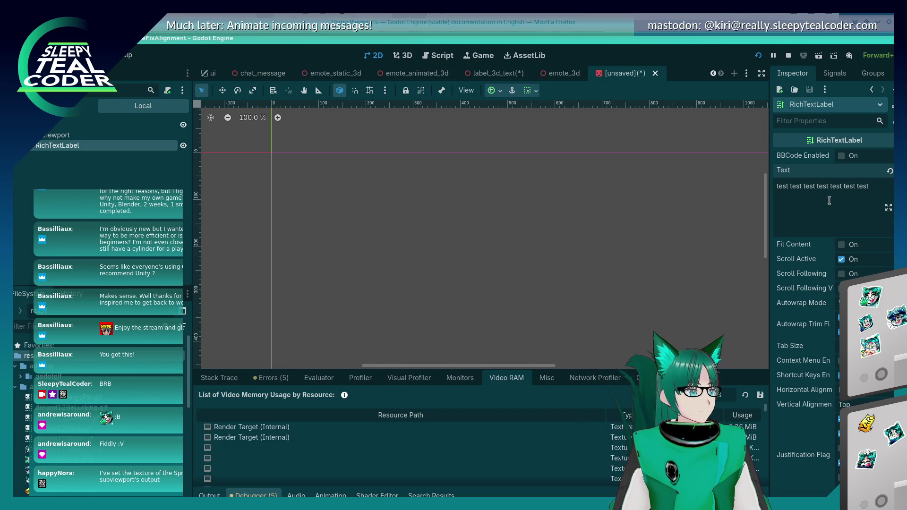
left_click(61, 124)
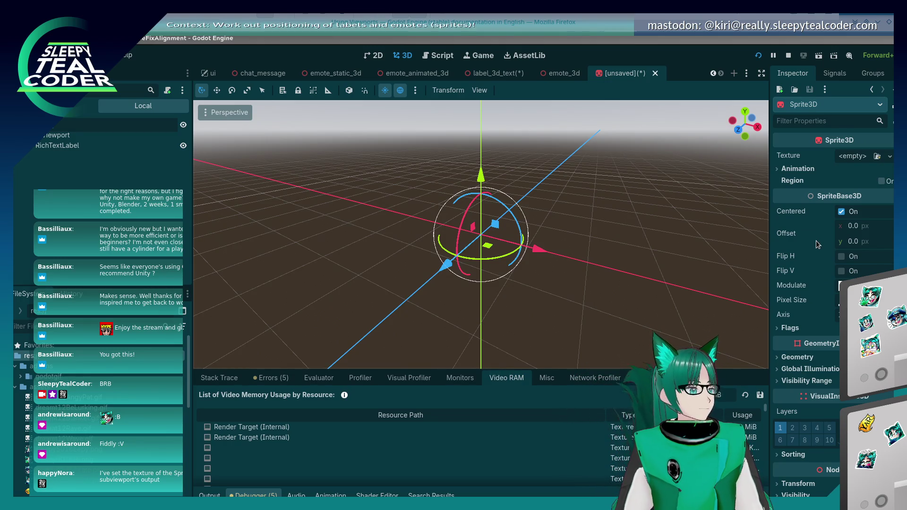
Step: Give Sprite3D a new ViewportTexture sourced from SubViewport, and orbit to face the textured plane
left_click(890, 159)
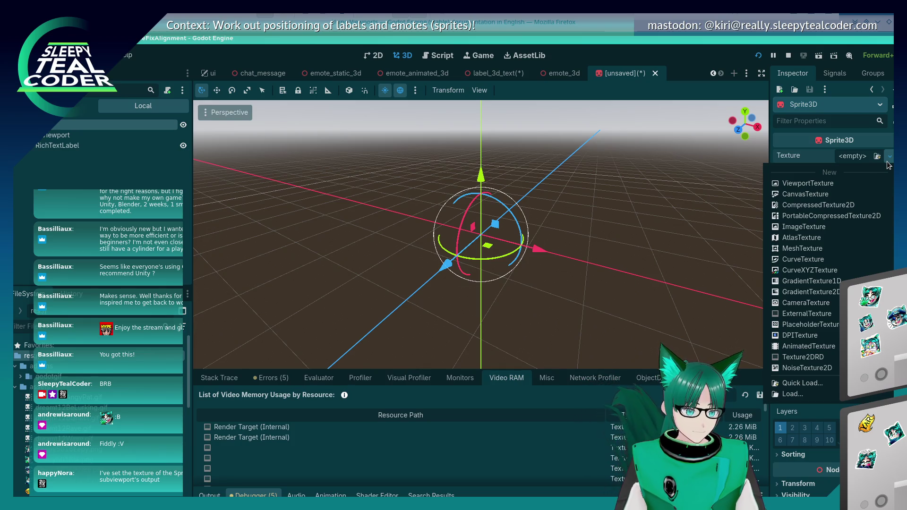
left_click(851, 183)
left_click(425, 163)
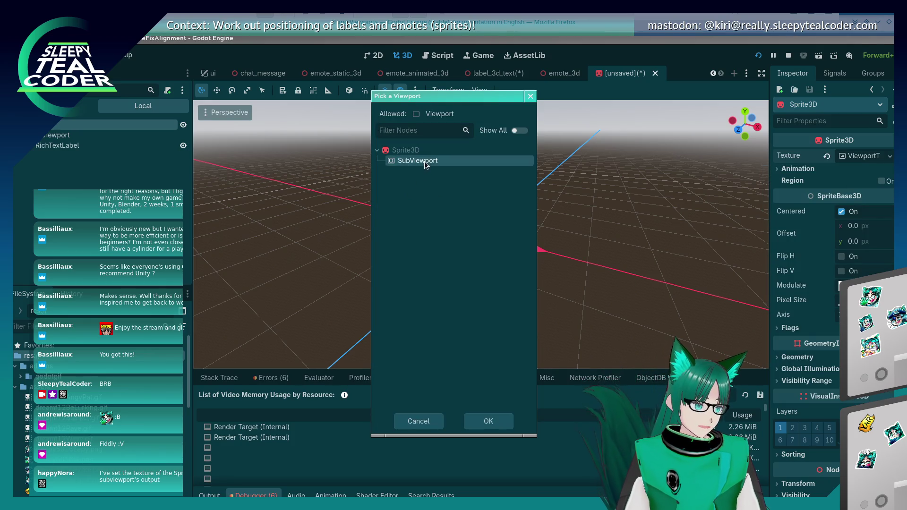
left_click(477, 421)
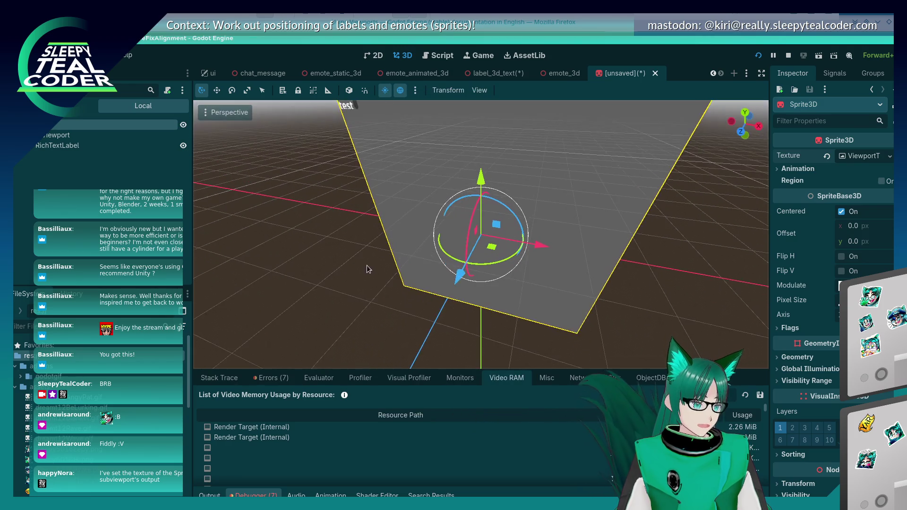
mouse_move(366, 266)
left_mouse_down()
mouse_move(372, 251)
mouse_move(345, 176)
mouse_move(377, 184)
mouse_move(348, 146)
left_mouse_up()
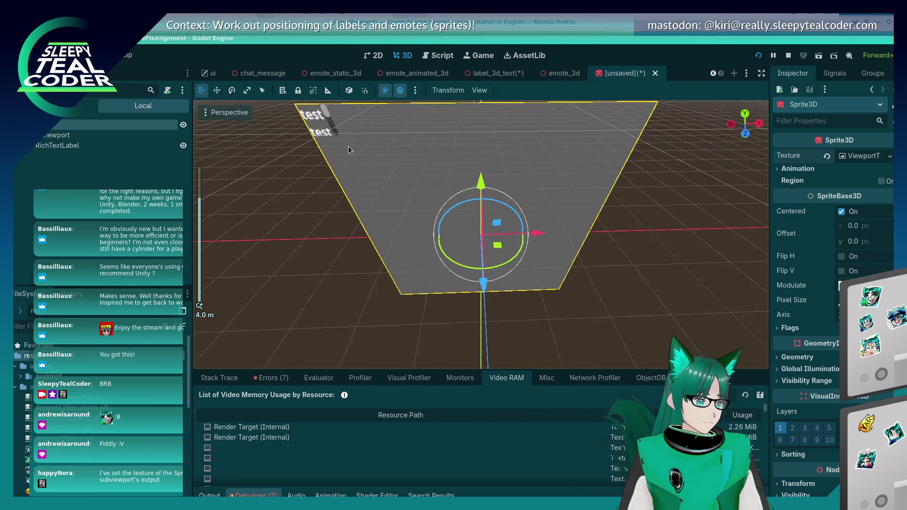
left_click(56, 146)
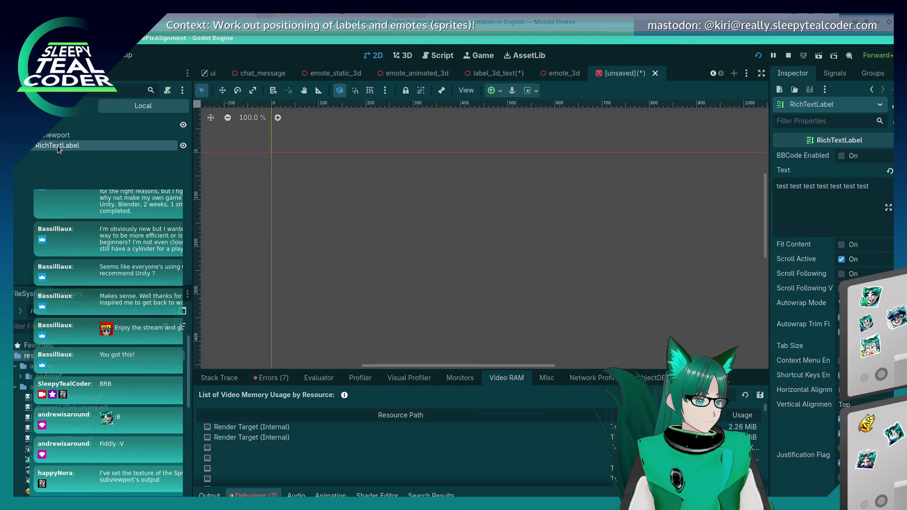
Step: Select the RichTextLabel node, cancelling the accidental rename
scroll(272, 156, "up", 2)
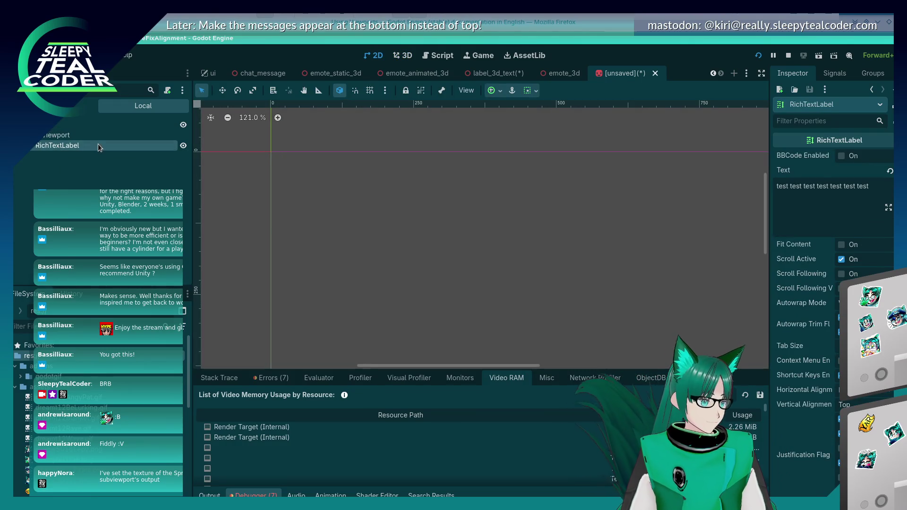
scroll(798, 317, "down", 5)
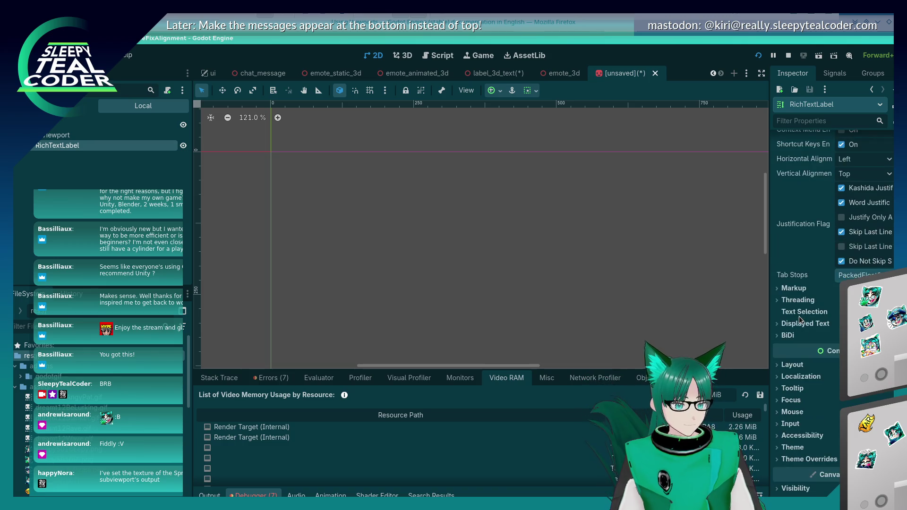
scroll(798, 317, "down", 2)
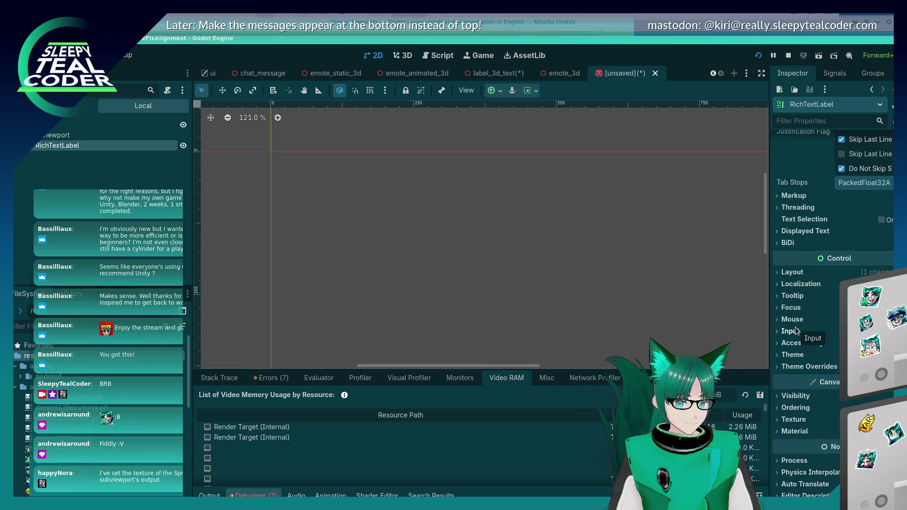
scroll(795, 327, "up", 7)
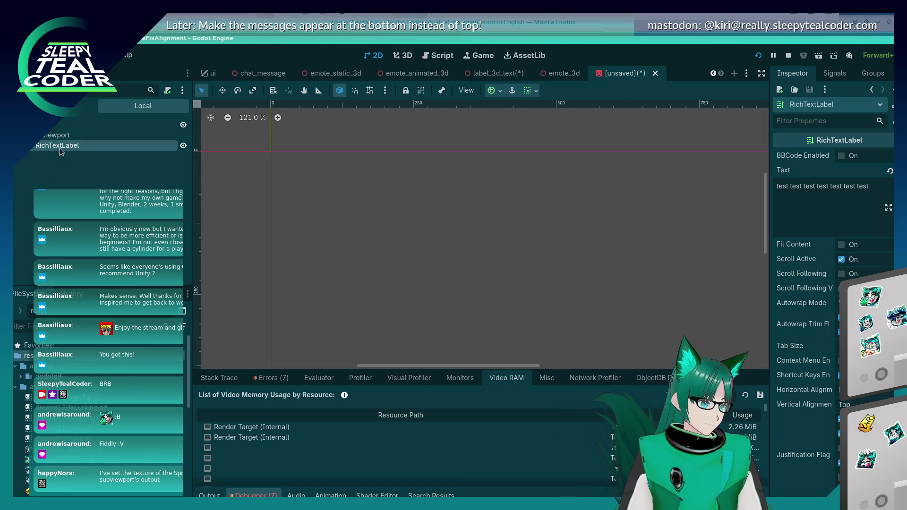
right_click(270, 157)
scroll(259, 147, "up", 5)
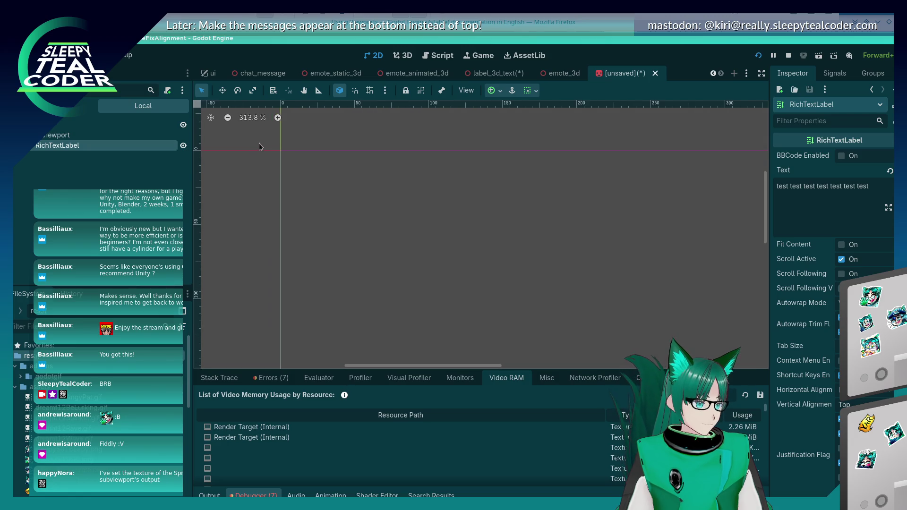
scroll(282, 163, "up", 5)
left_click(125, 147)
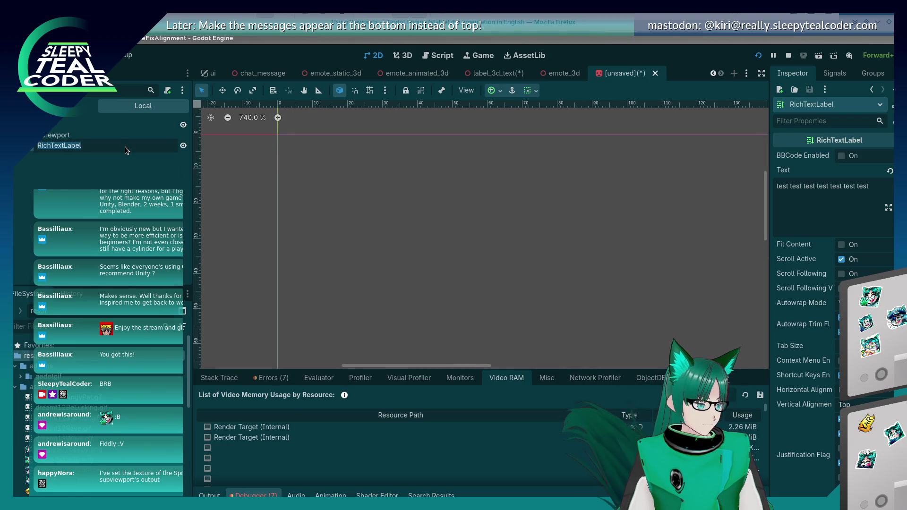
key("Return")
Step: Switch to the 3D view and select the Sprite3D to check its text texture
scroll(805, 345, "down", 3)
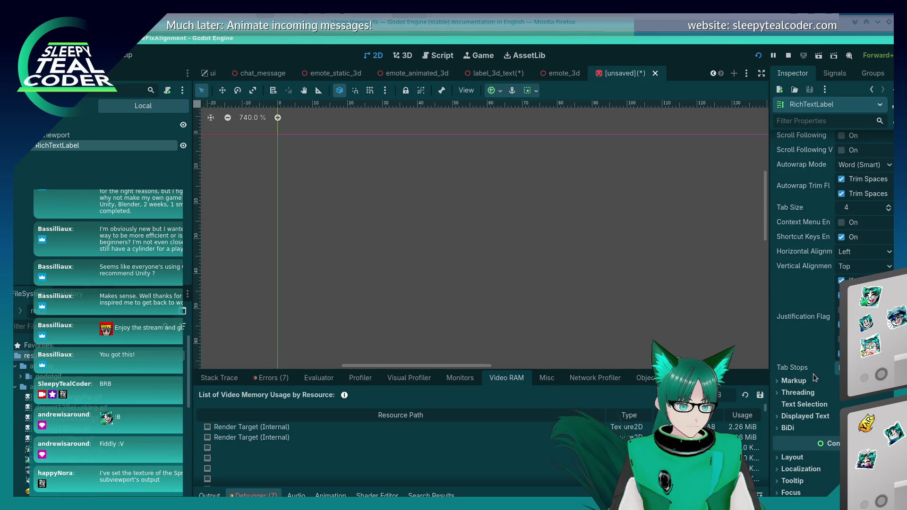
scroll(813, 373, "up", 3)
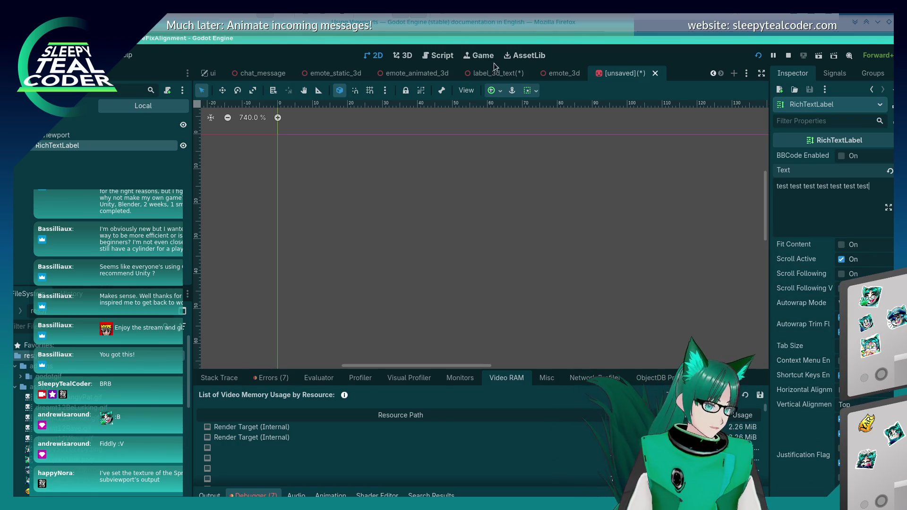
left_click(400, 55)
left_click(377, 180)
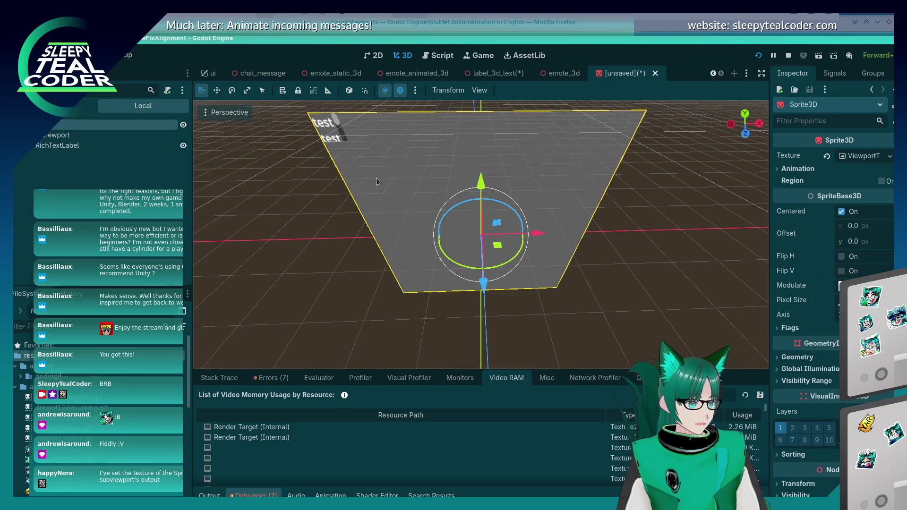
Step: Orbit to face the sprite from the front, then bring up the RichTextLabel's node actions
mouse_move(343, 217)
left_mouse_down()
mouse_move(320, 160)
mouse_move(368, 186)
left_mouse_up()
scroll(327, 166, "down", 2)
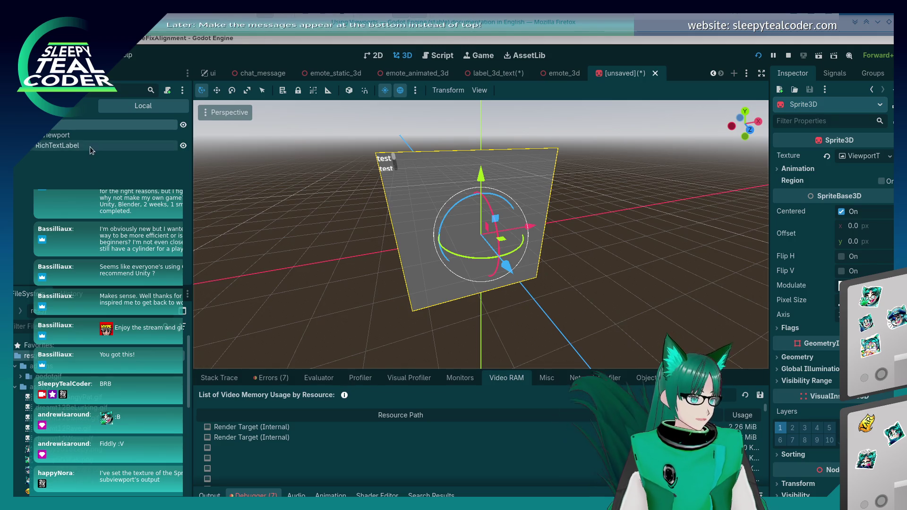
left_click(64, 148)
right_click(53, 145)
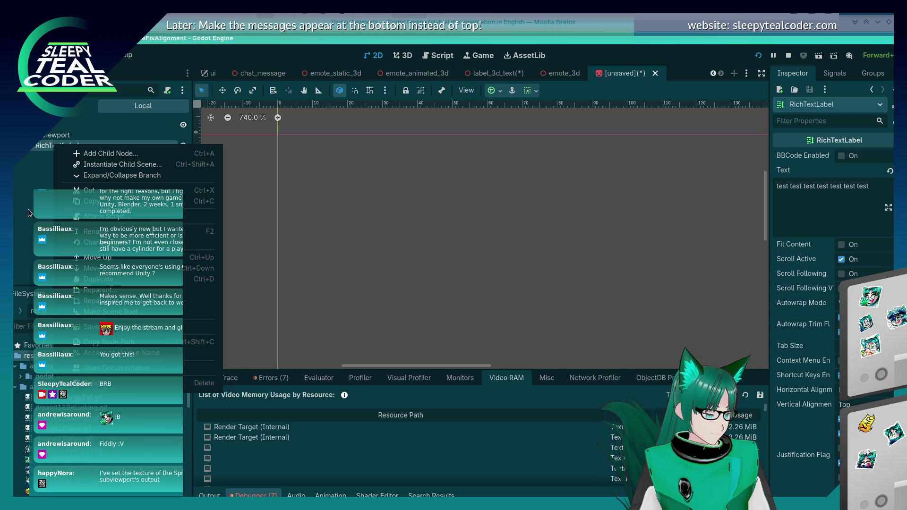
Step: Keep the RichTextLabel name unchanged, dismiss its node menu, and bring the Firefox docs forward
left_click(39, 146)
left_click(39, 147)
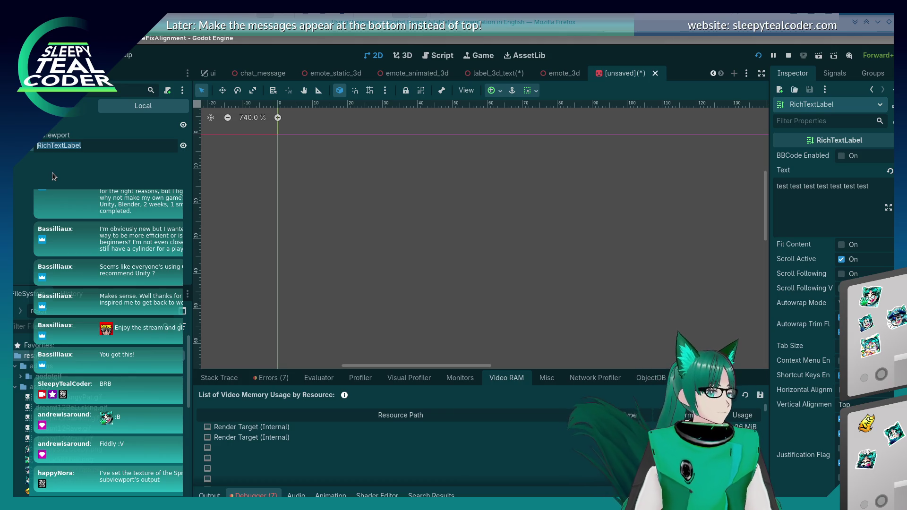
key("Escape")
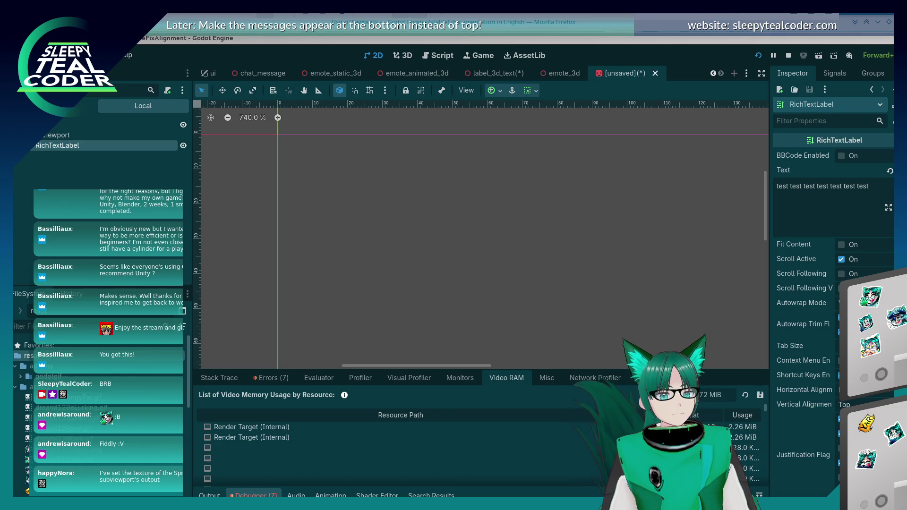
right_click(74, 146)
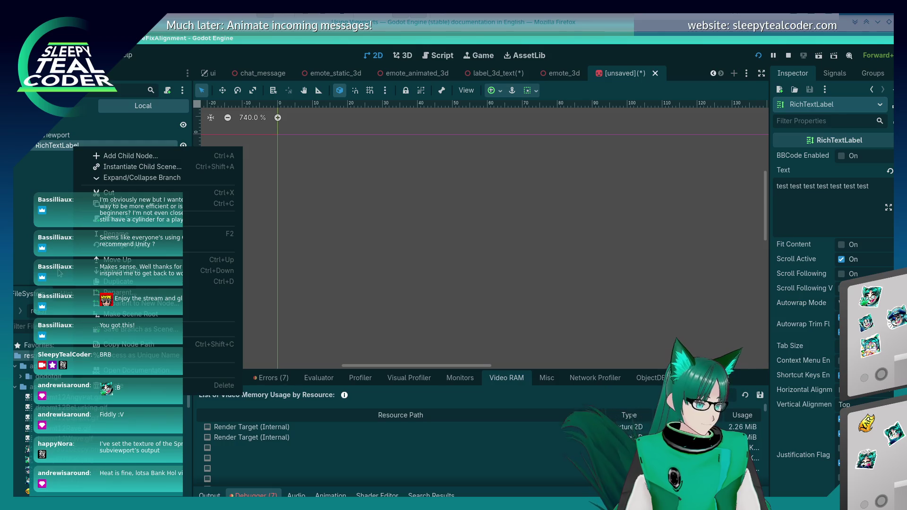
left_click(59, 273)
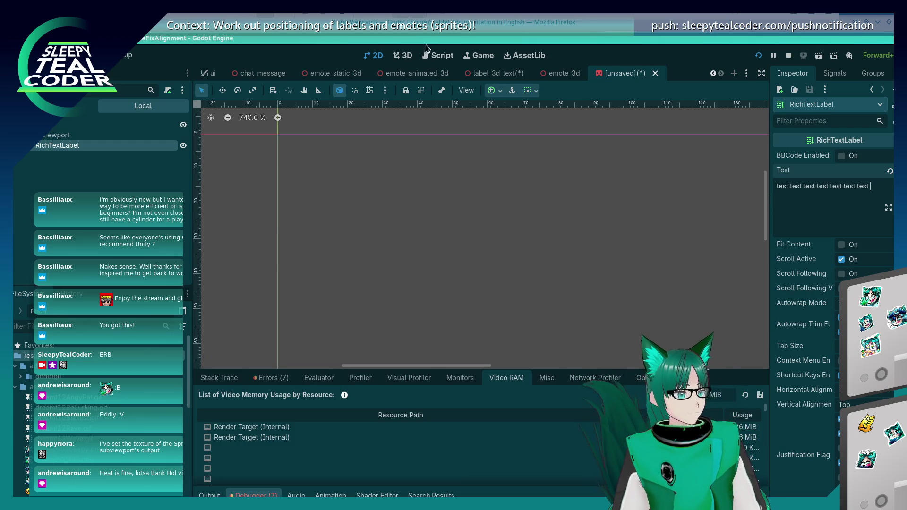
left_click(491, 25)
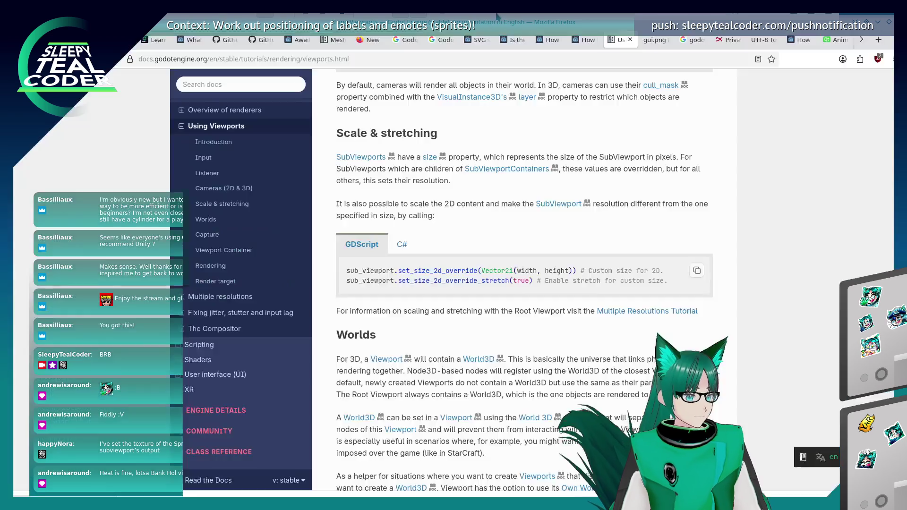
Step: Search the docs for 'richtextlabel' and open the RichTextLabel class reference
left_click(234, 85)
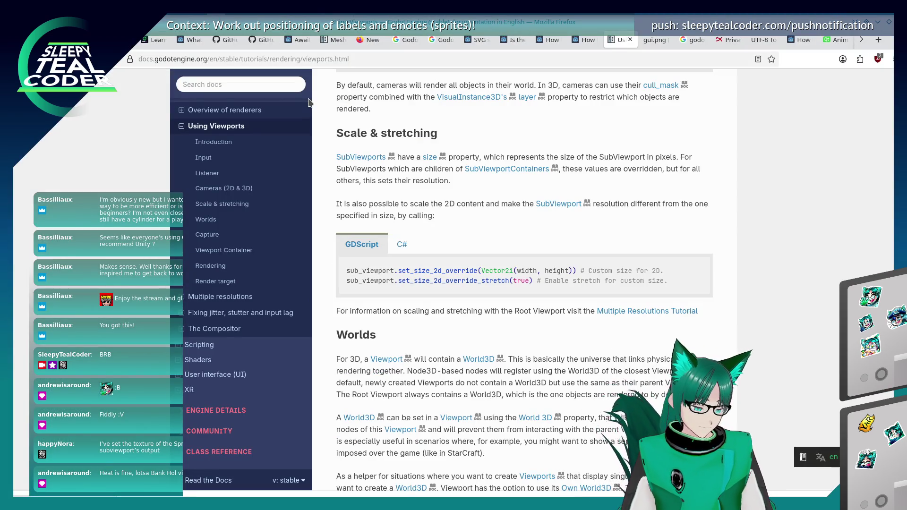
left_click(269, 82)
type("r")
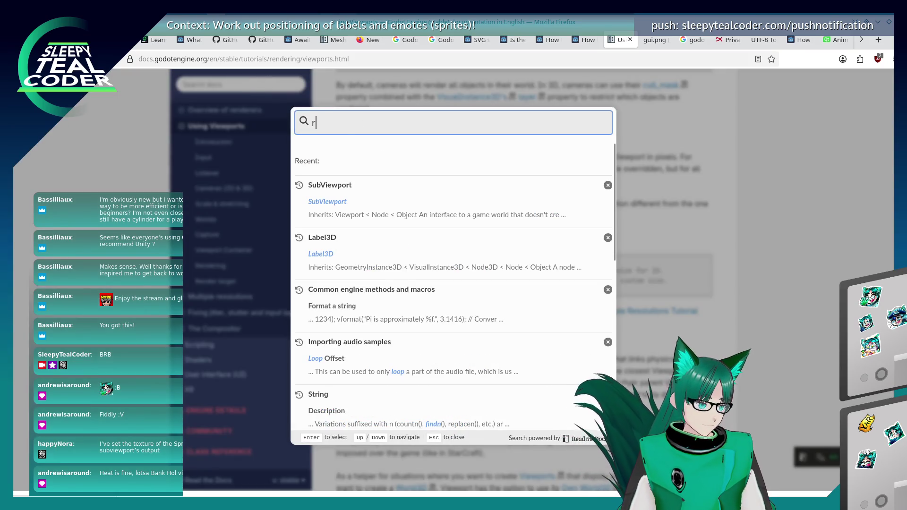
type("ichtextla")
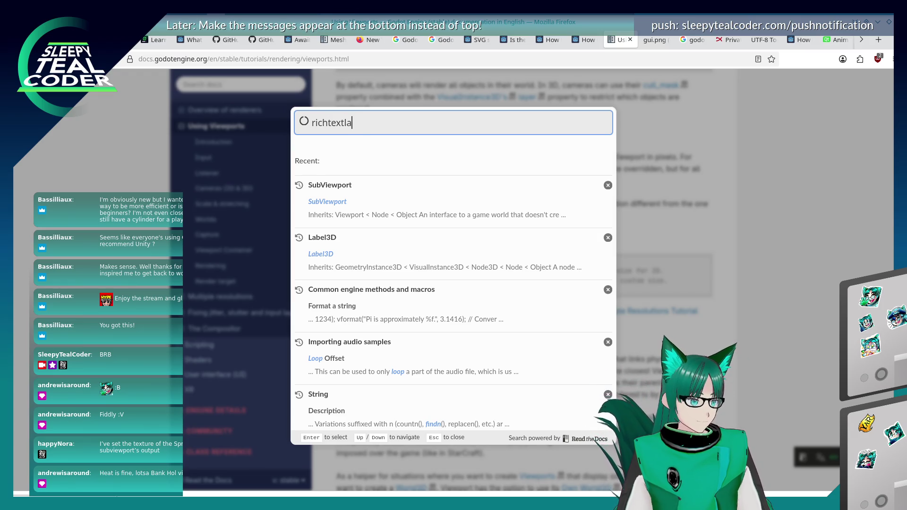
type("bel")
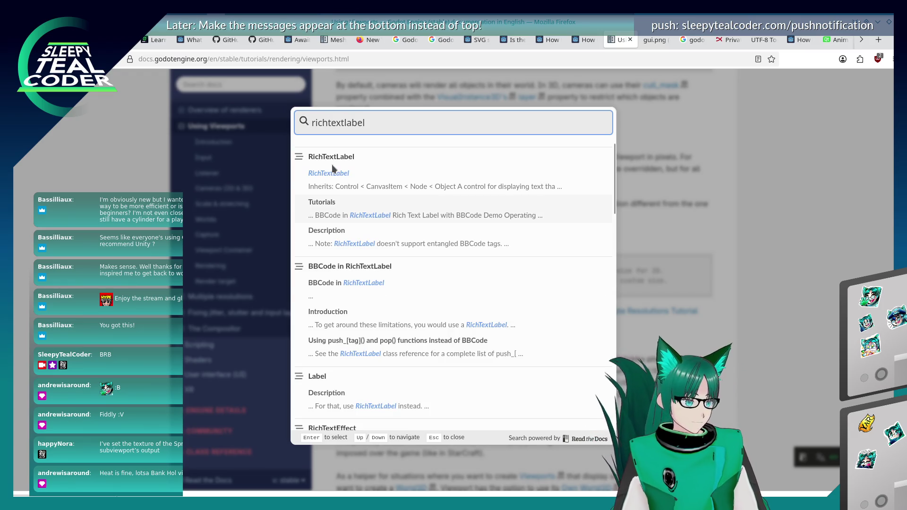
left_click(332, 173)
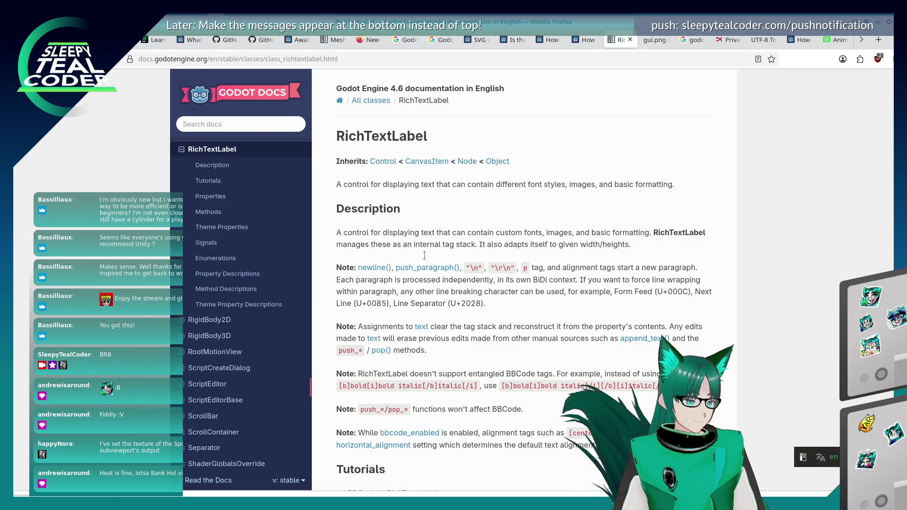
Step: Read through the RichTextLabel reference and follow its 'BBCode in RichTextLabel' tutorial link
scroll(423, 271, "down", 5)
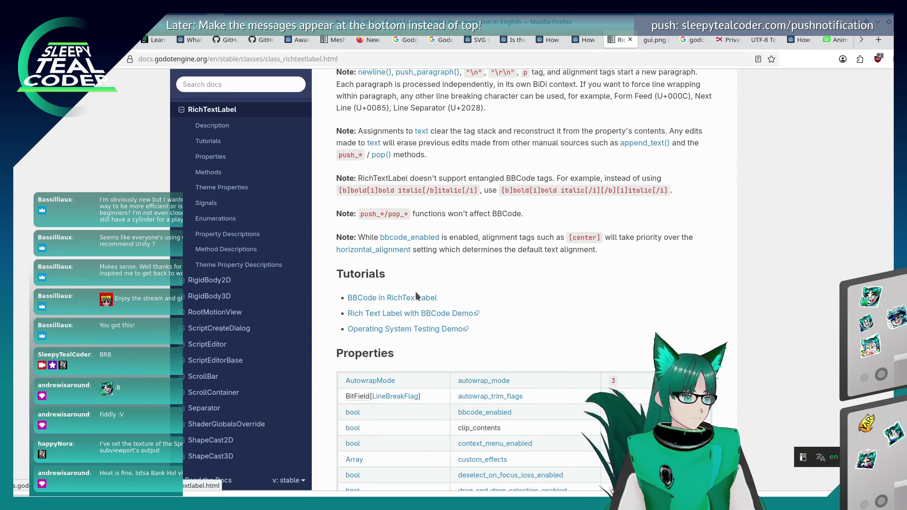
scroll(417, 292, "down", 15)
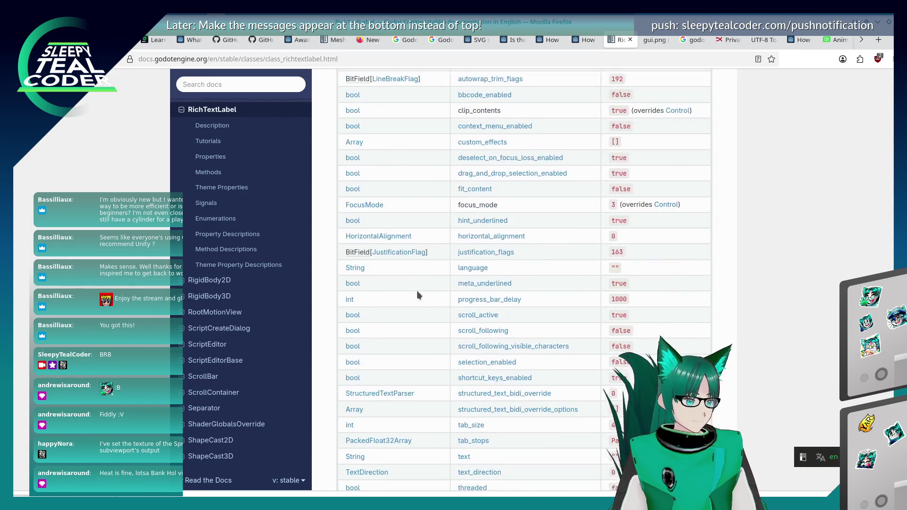
scroll(417, 293, "down", 10)
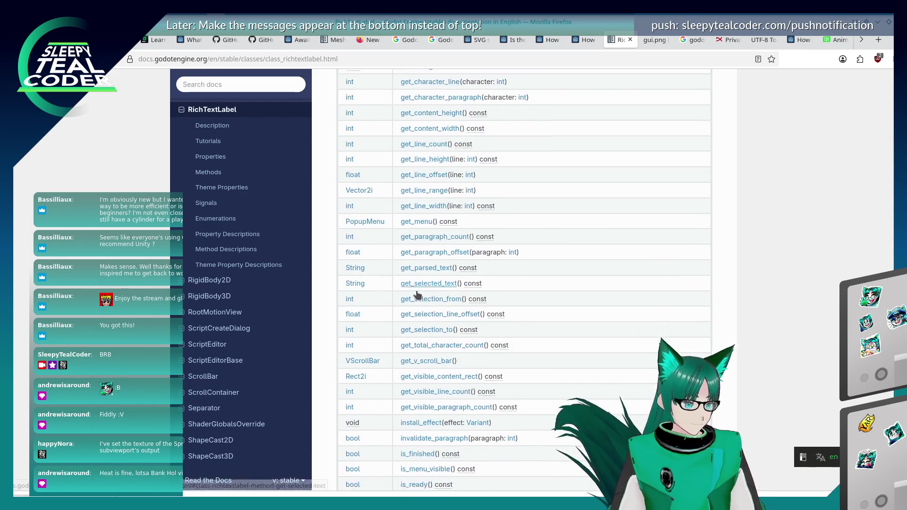
scroll(417, 293, "up", 20)
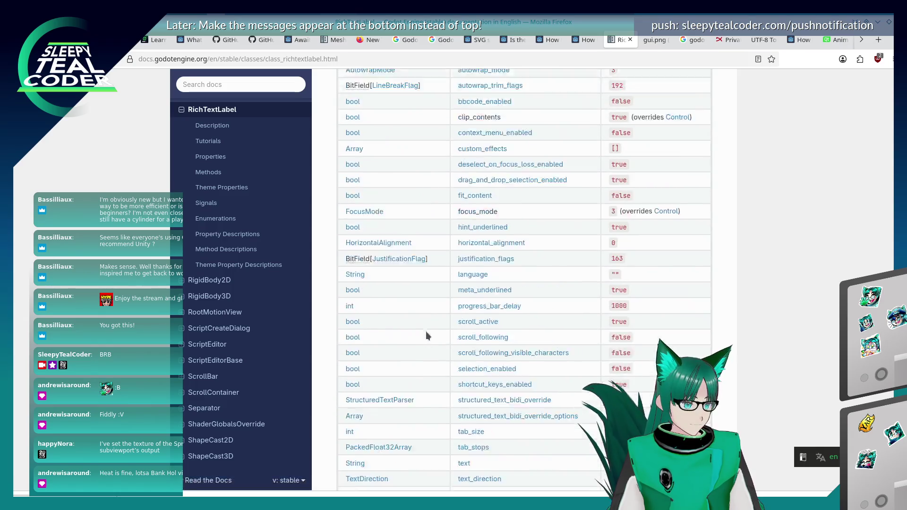
scroll(427, 335, "up", 5)
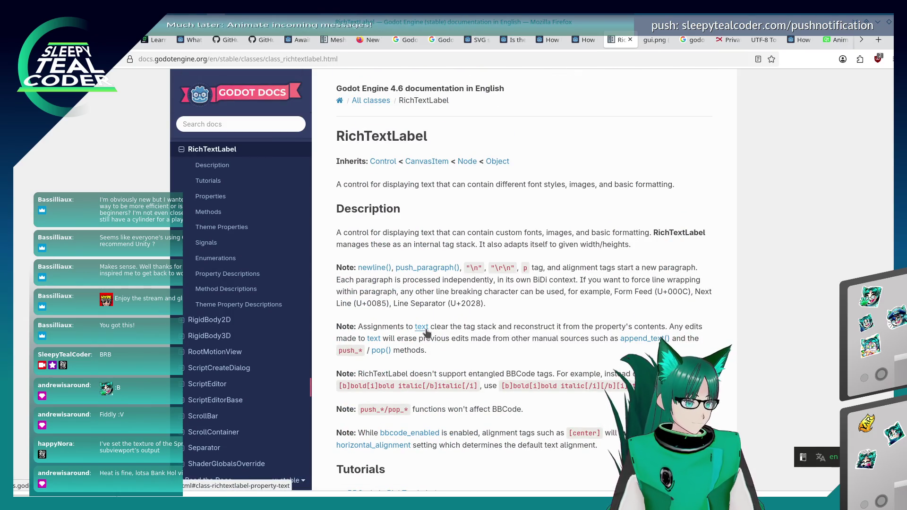
scroll(426, 333, "down", 5)
scroll(427, 332, "down", 15)
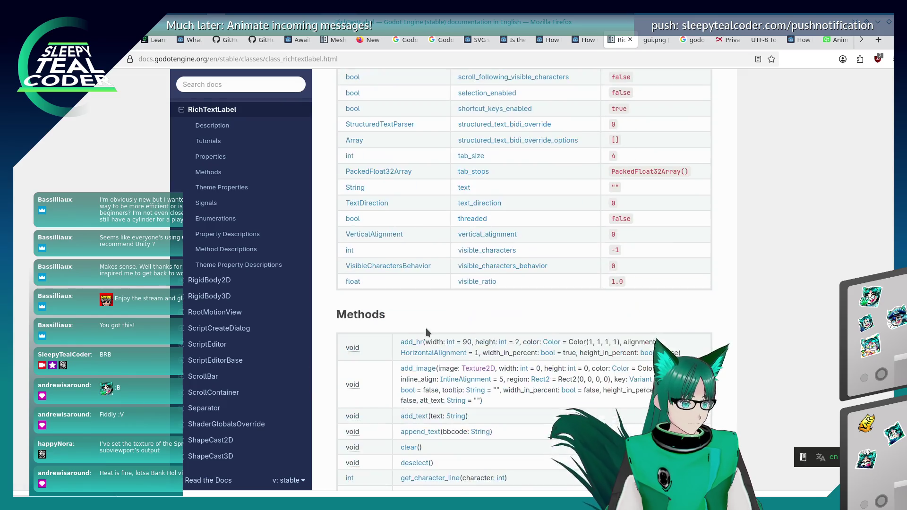
scroll(427, 332, "down", 15)
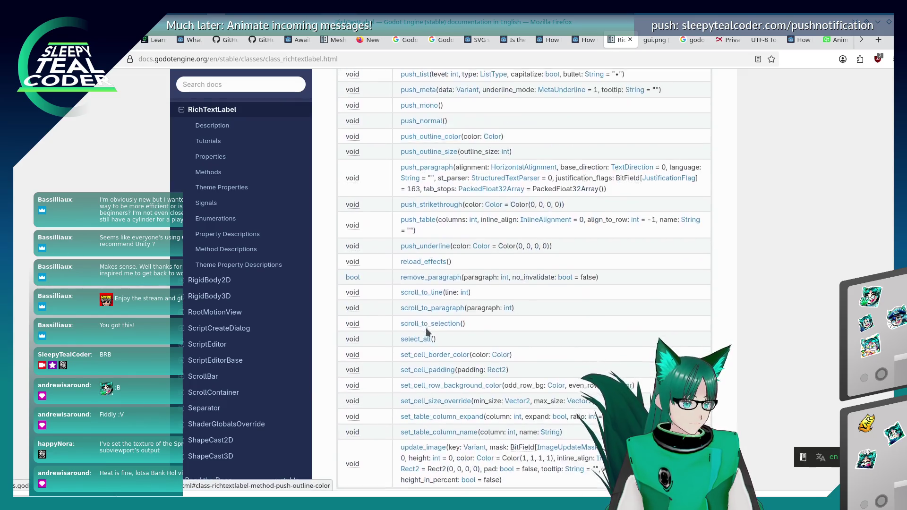
scroll(426, 332, "down", 3)
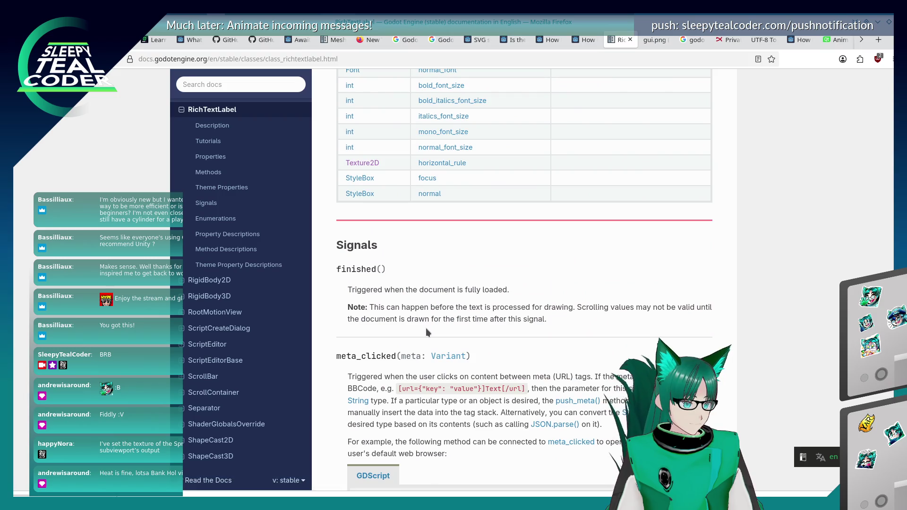
scroll(426, 333, "down", 4)
scroll(429, 336, "up", 8)
scroll(429, 335, "up", 15)
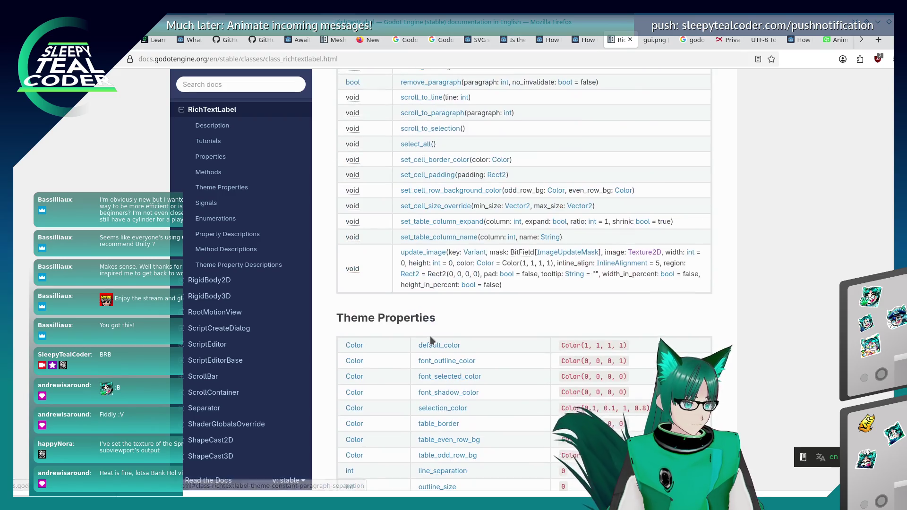
scroll(430, 340, "up", 15)
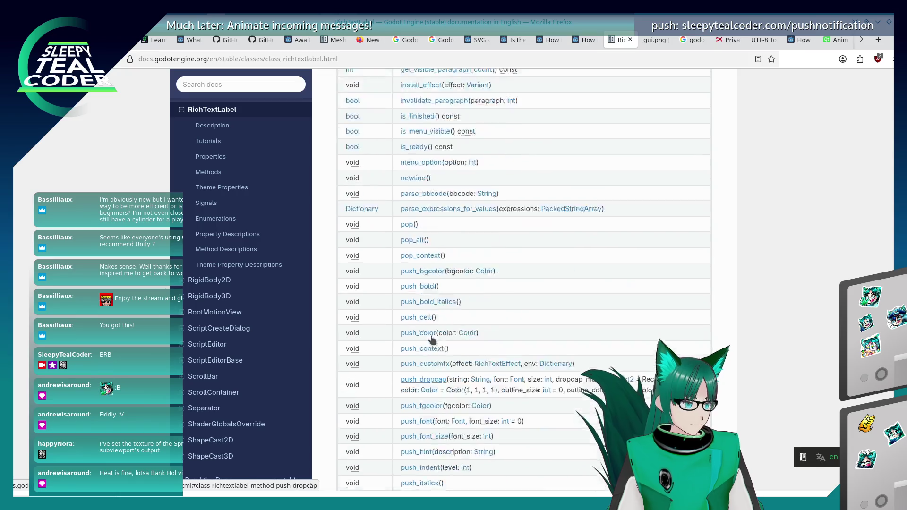
scroll(432, 342, "up", 10)
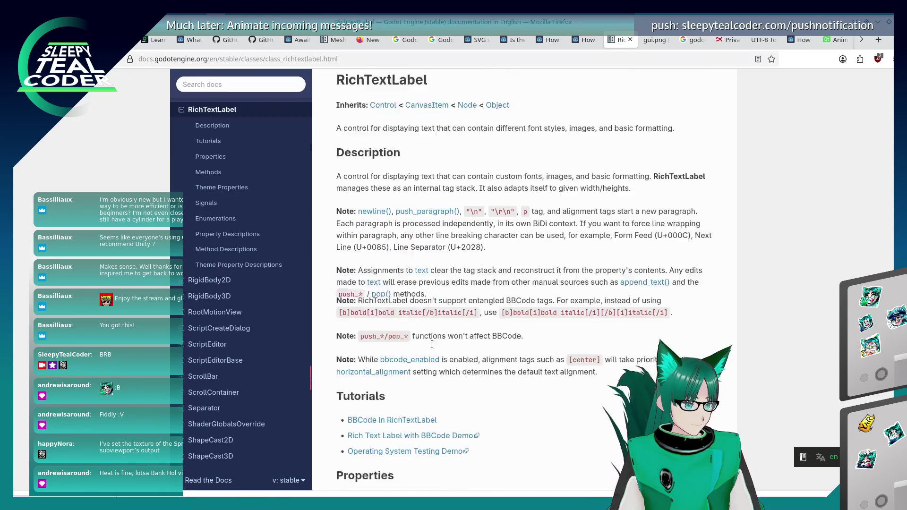
scroll(426, 402, "down", 1)
left_click(409, 364)
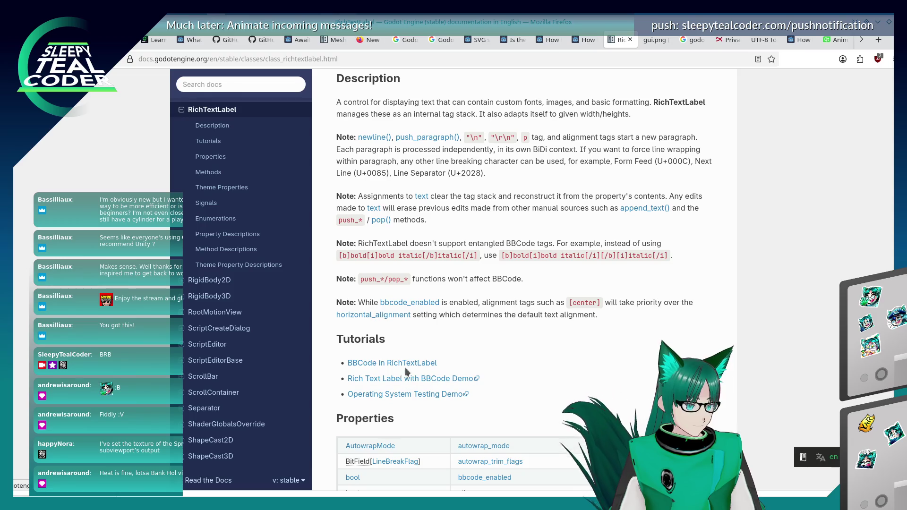
Step: Find the img tag entry in the BBCode reference table by searching 'image', then return to Godot
scroll(492, 375, "down", 8)
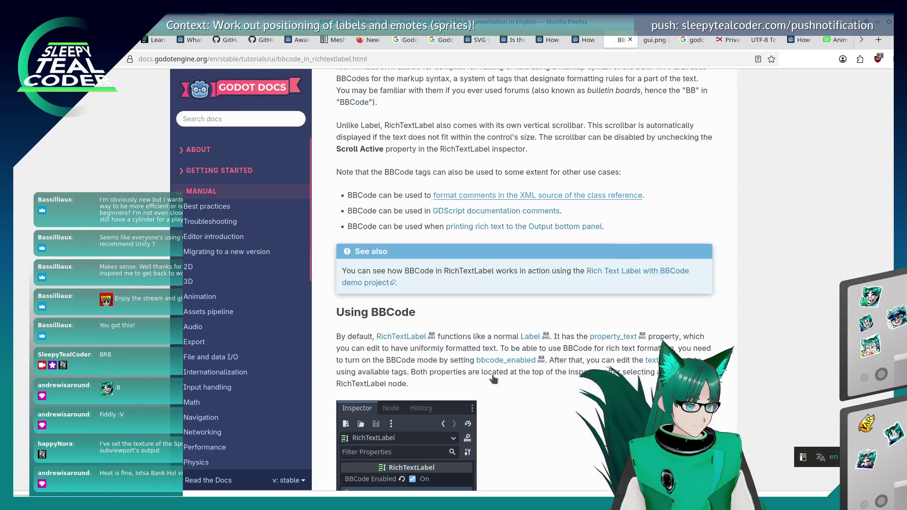
scroll(492, 378, "down", 7)
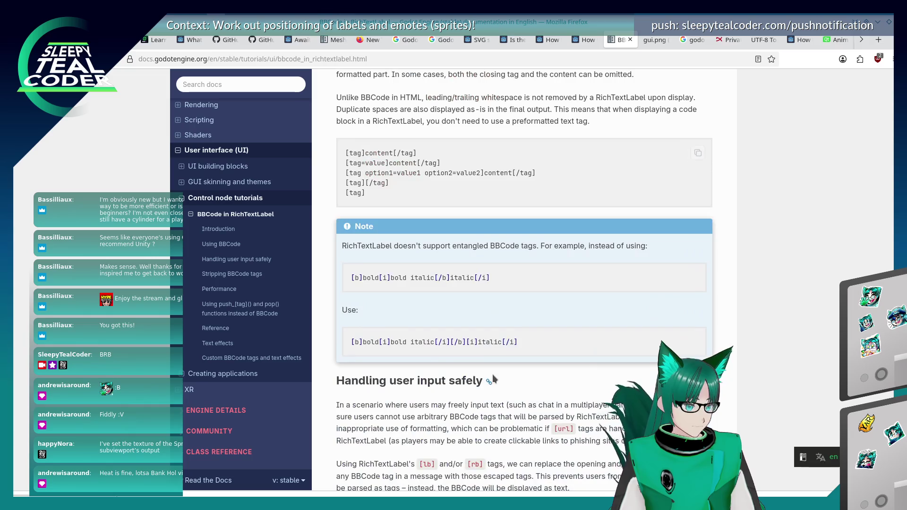
scroll(492, 378, "down", 5)
scroll(492, 378, "down", 15)
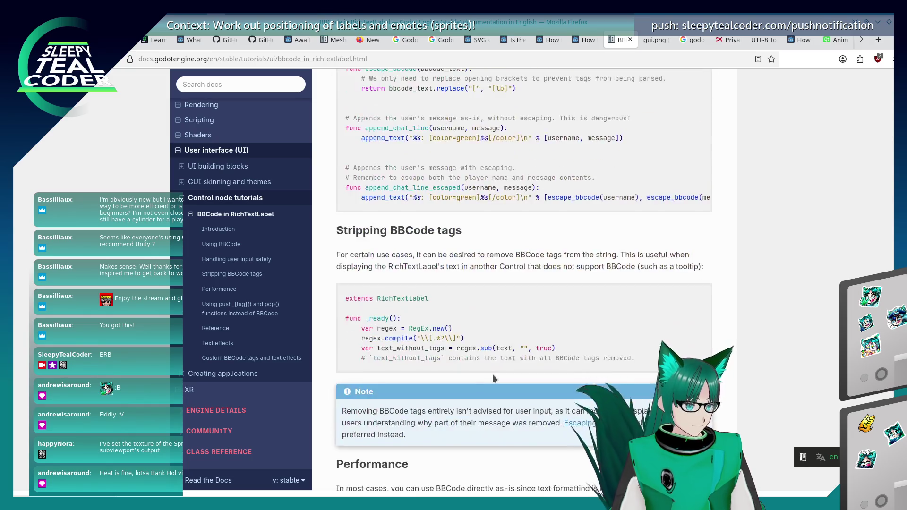
scroll(513, 351, "down", 12)
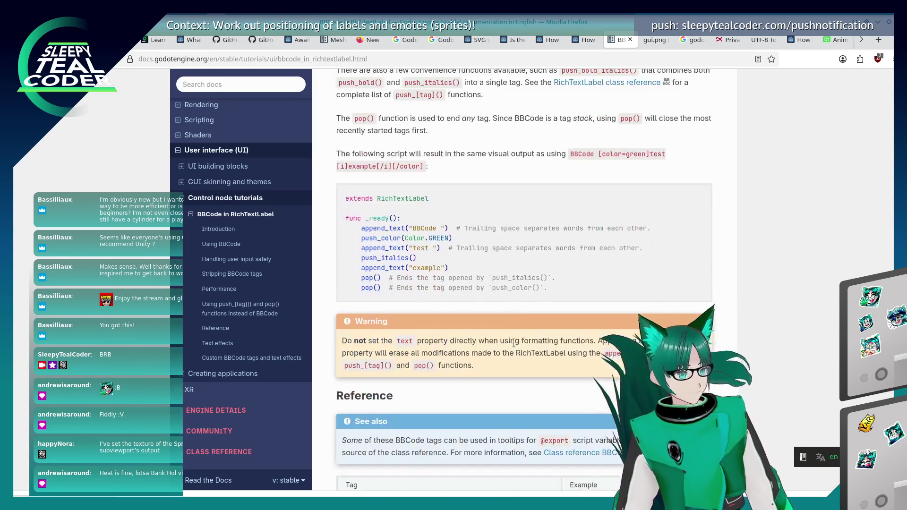
scroll(515, 342, "down", 8)
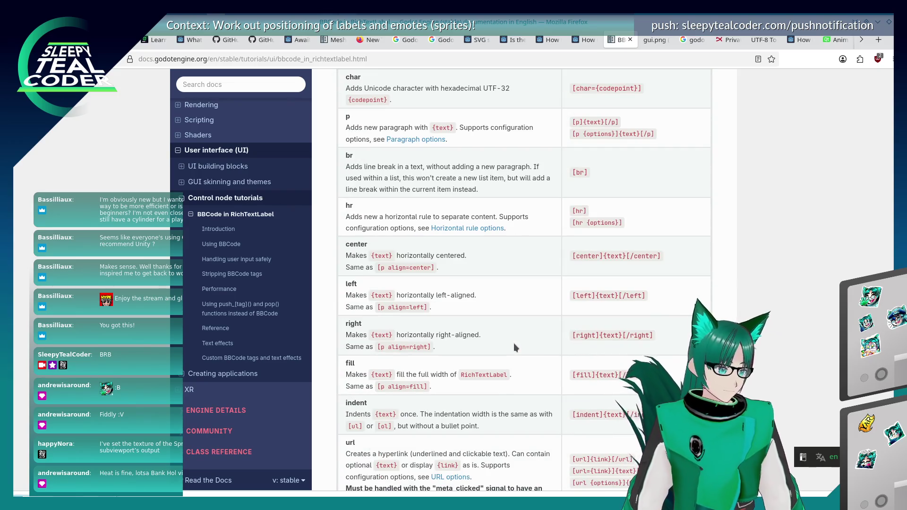
key("Return")
key("Return")
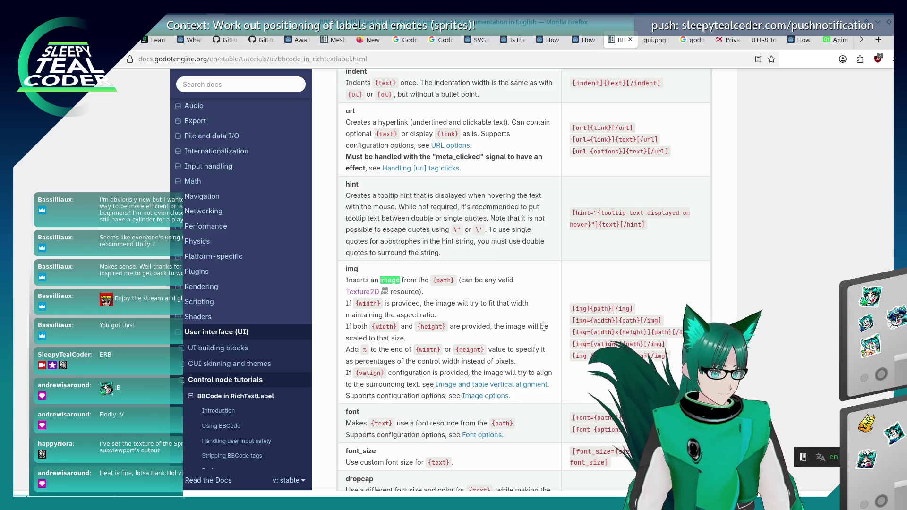
key("alt+Tab")
key("alt+Tab")
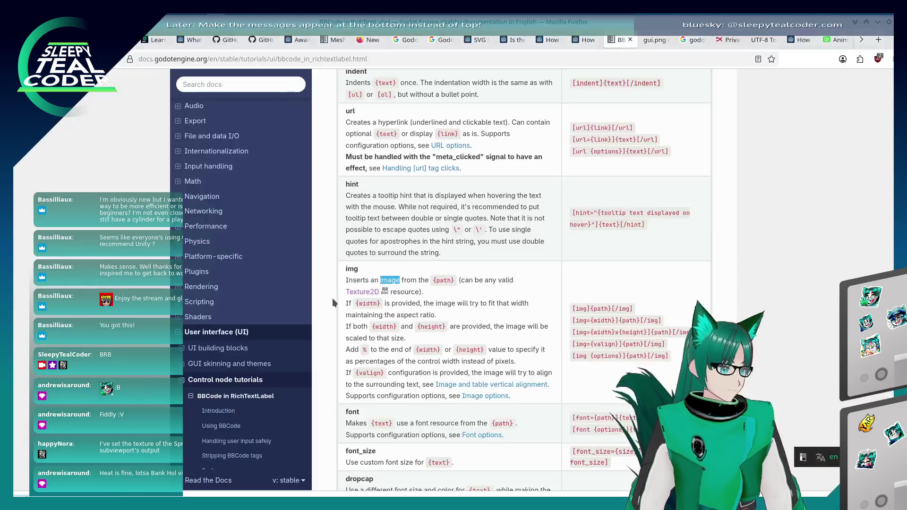
key("alt+Tab")
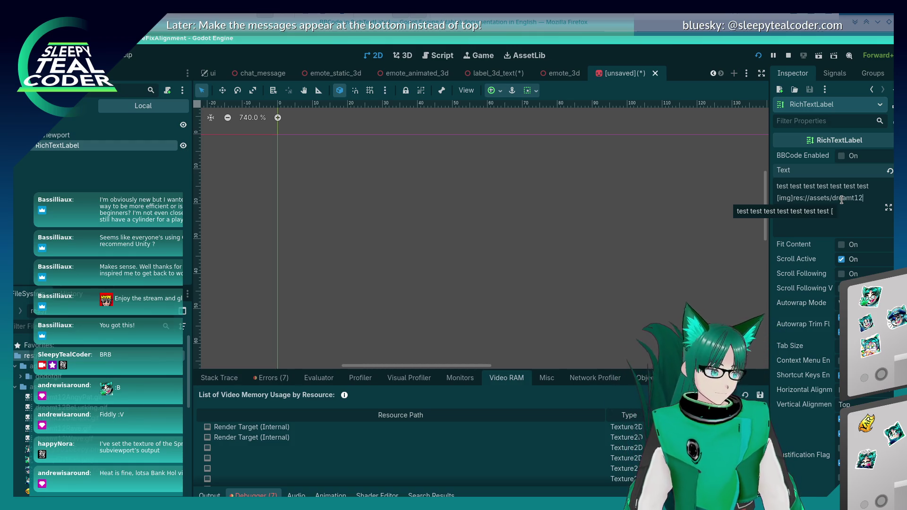
Step: Finish the img path as dreamt12AngyPat, leaving the sprite scene unsaved after checking scene tabs
key("ctrl+BackSpace")
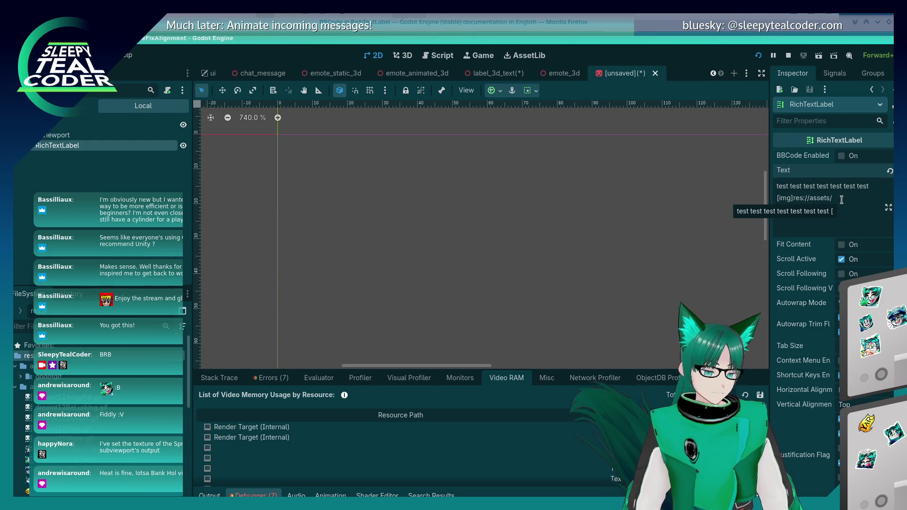
type("dreamt12AngyPat.gif[/img")
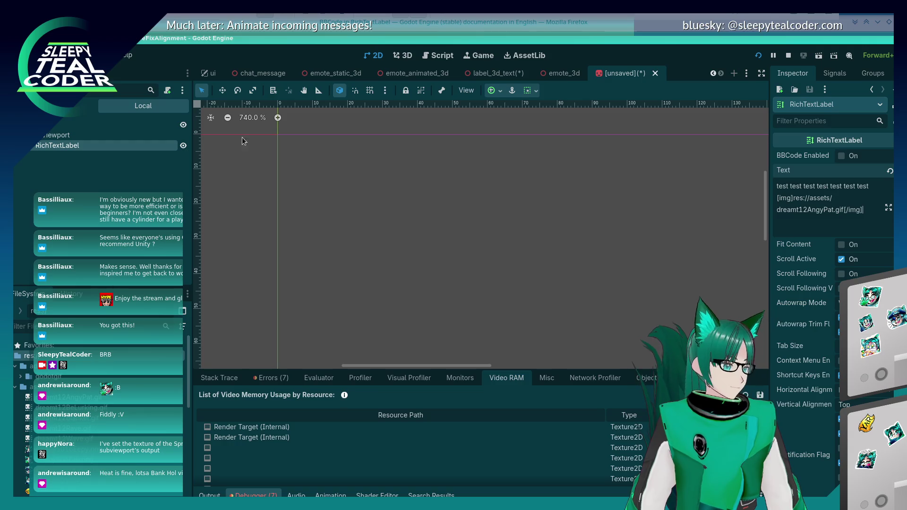
left_click(489, 72)
left_click(633, 73)
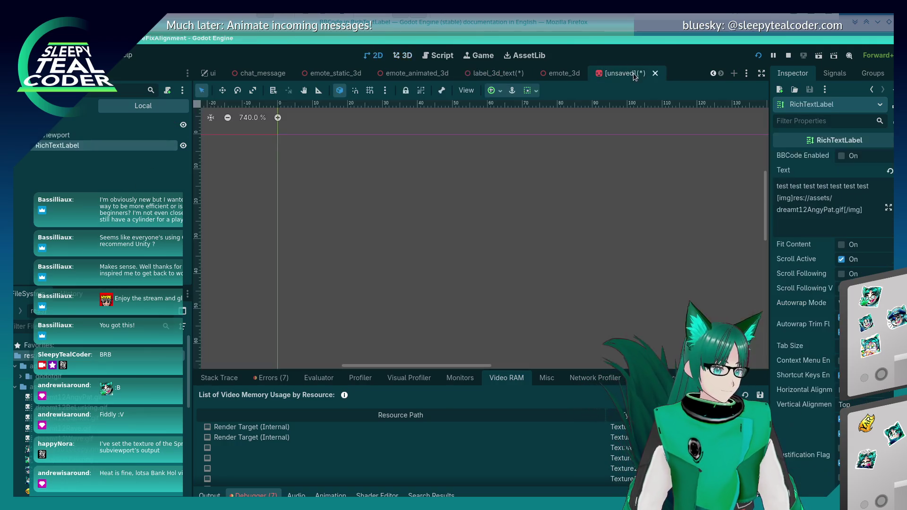
key("ctrl+s")
key("Escape")
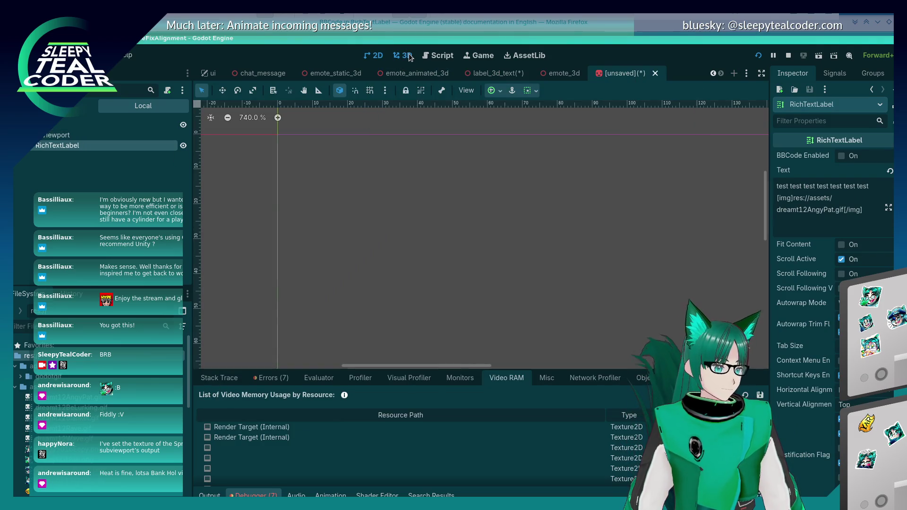
left_click(407, 56)
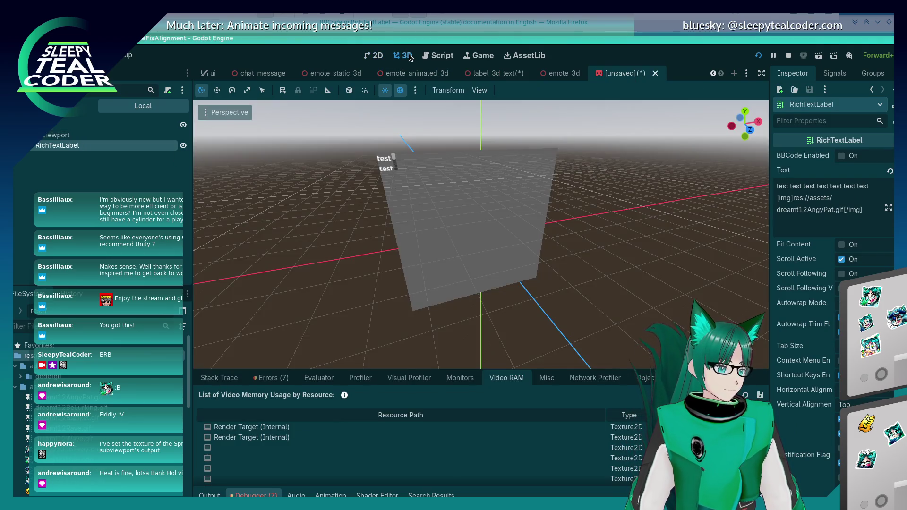
left_click(396, 168)
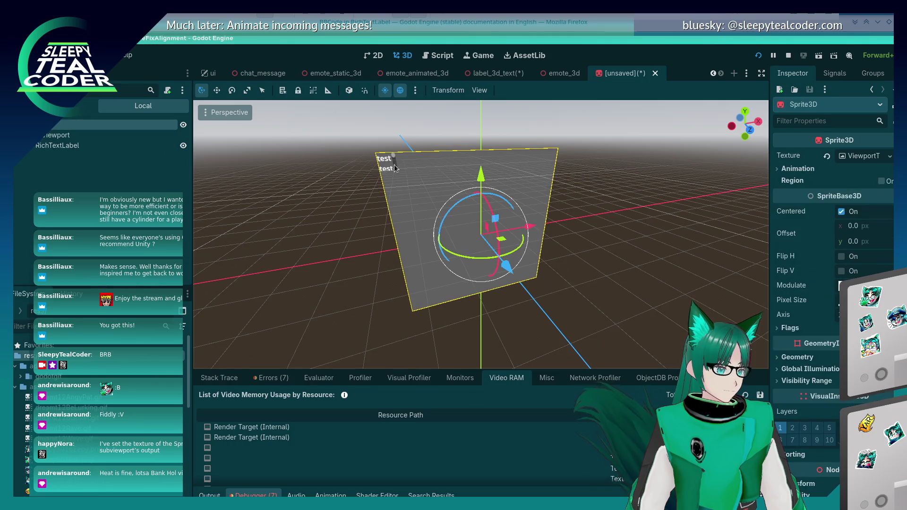
left_click(84, 137)
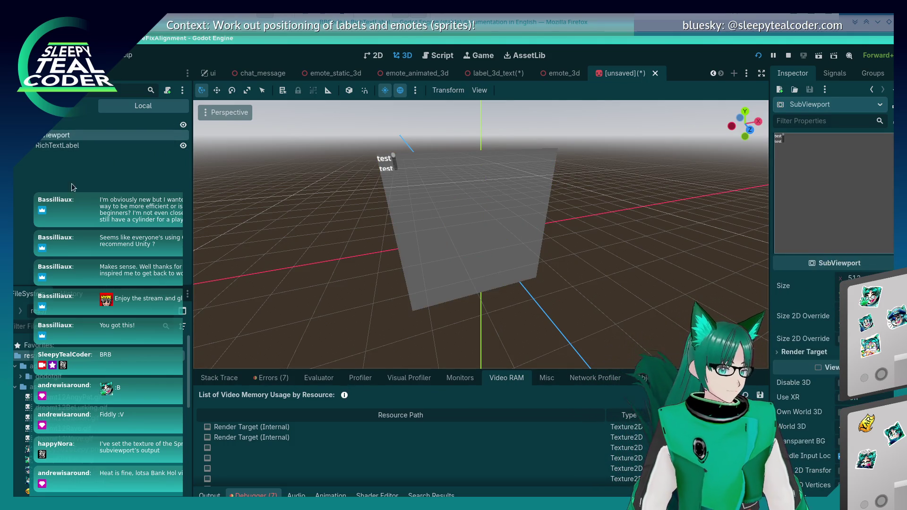
key("Down")
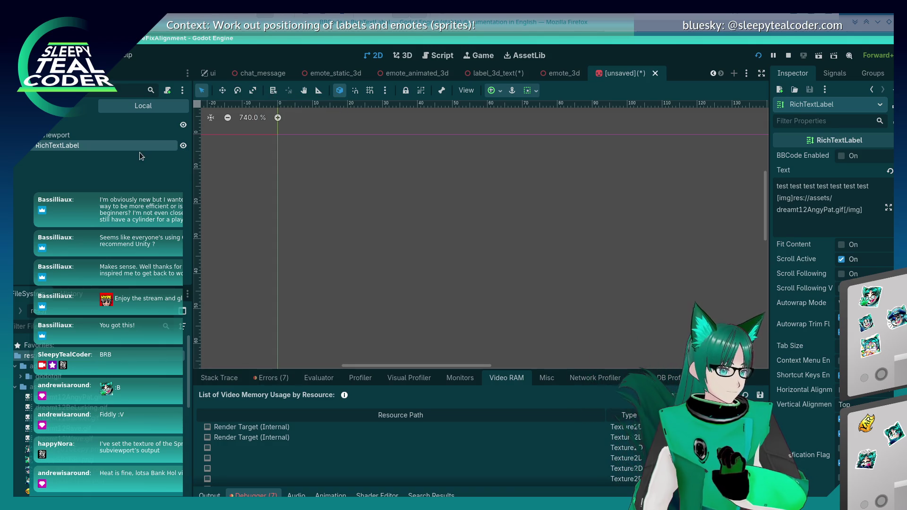
Step: Set the RichTextLabel's Layout > Transform Size x to 250 instead of 500
scroll(795, 356, "down", 7)
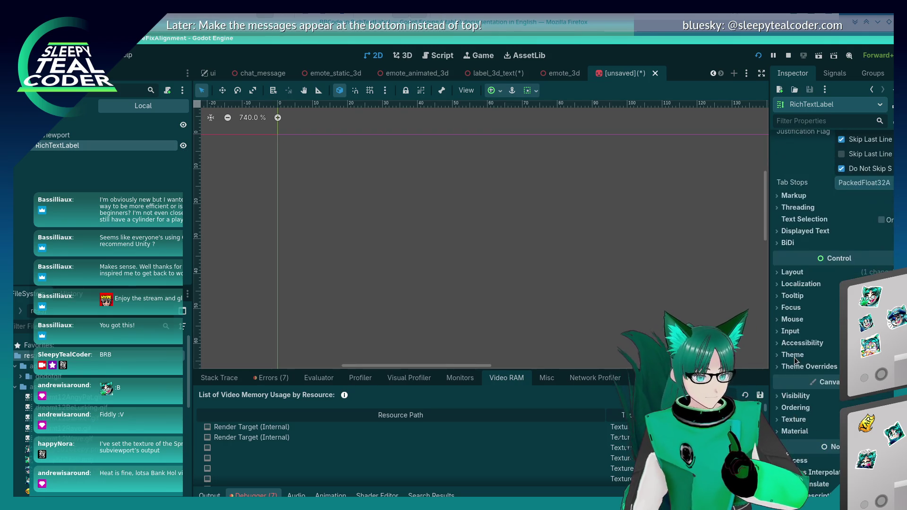
scroll(795, 356, "up", 3)
left_click(797, 121)
type("s")
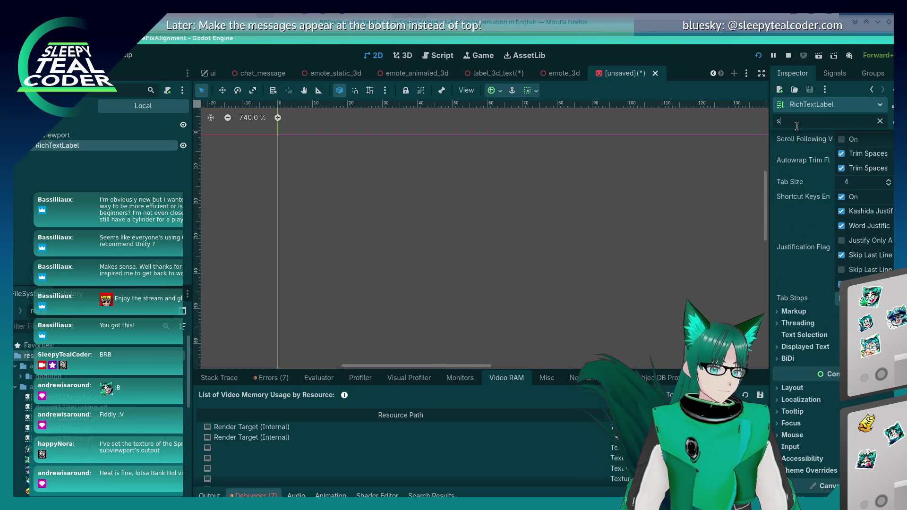
type("ize")
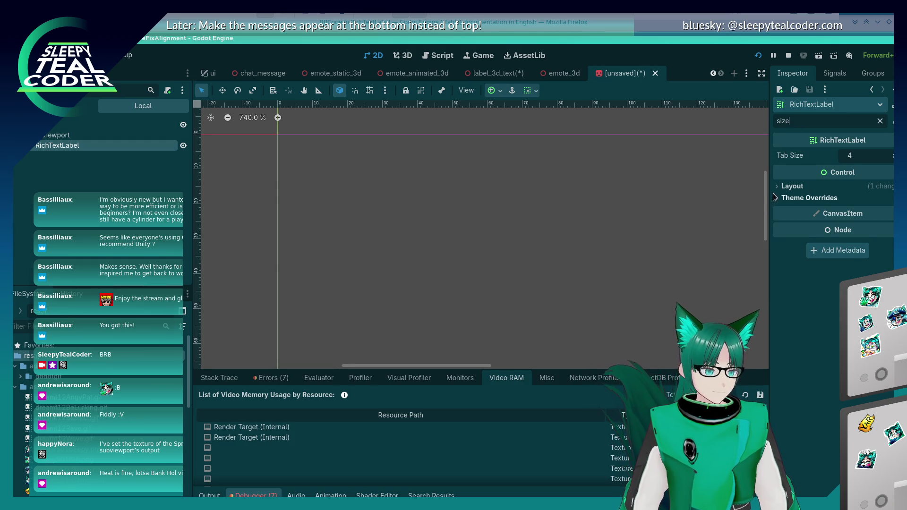
left_click(778, 188)
left_click(782, 265)
left_click(785, 263)
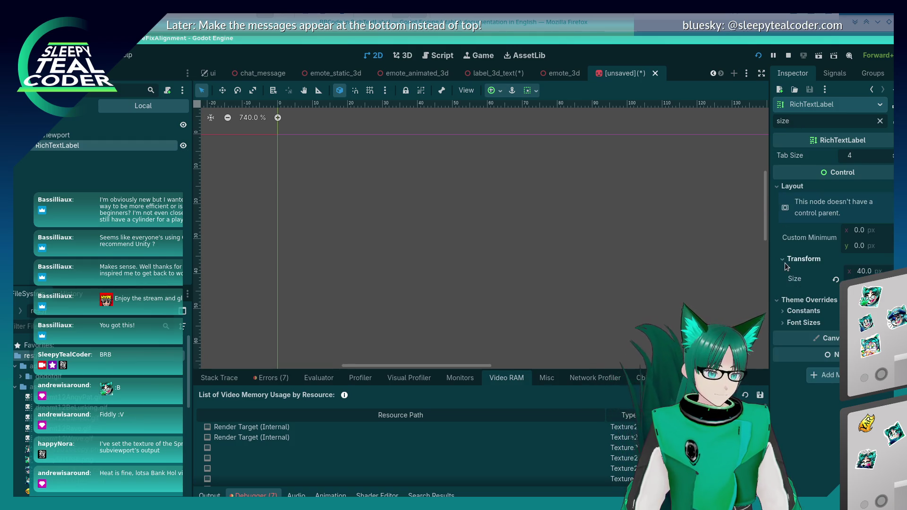
left_click(864, 271)
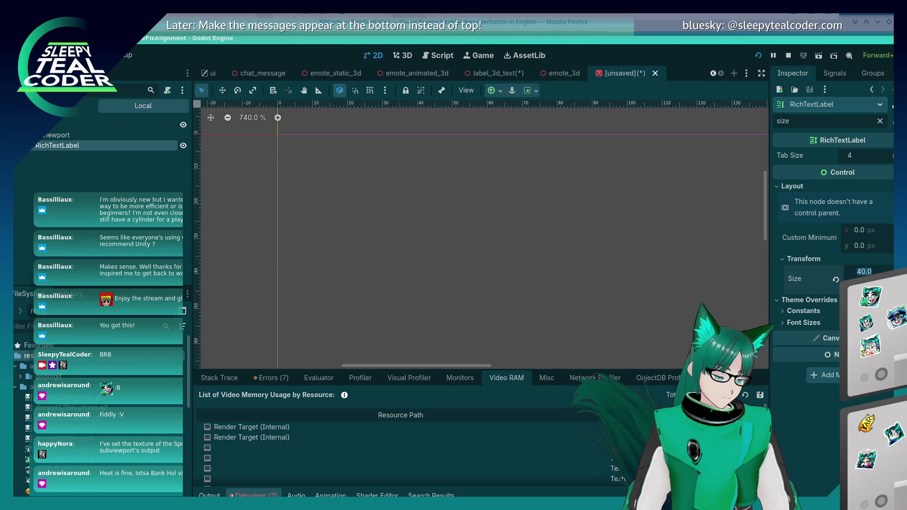
type("500")
key("Return")
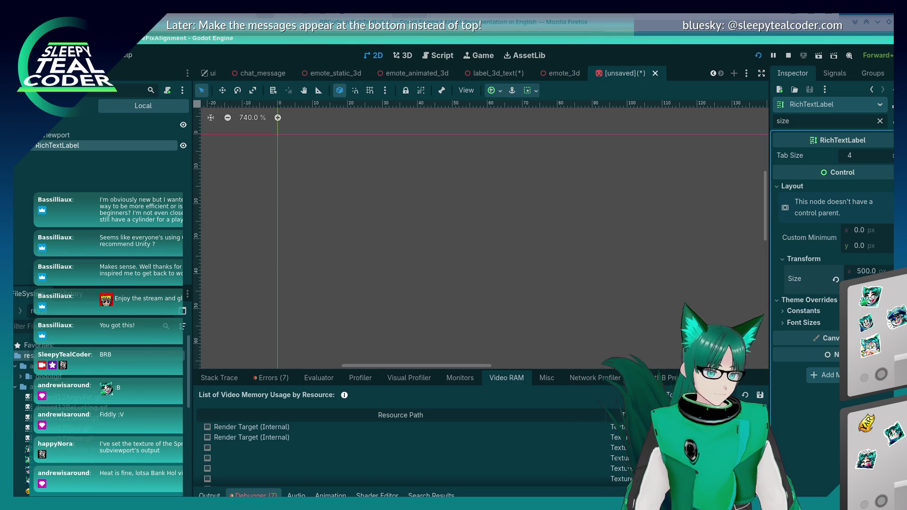
left_click(867, 271)
type("250")
key("Return")
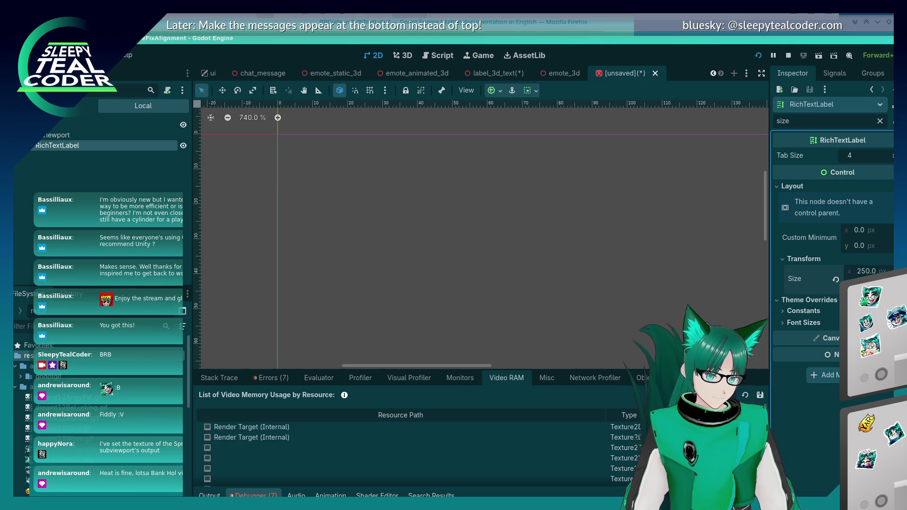
Step: Save the label_3d_text scene, leaving the sprite scene and RichTextLabel name unchanged
left_click(484, 75)
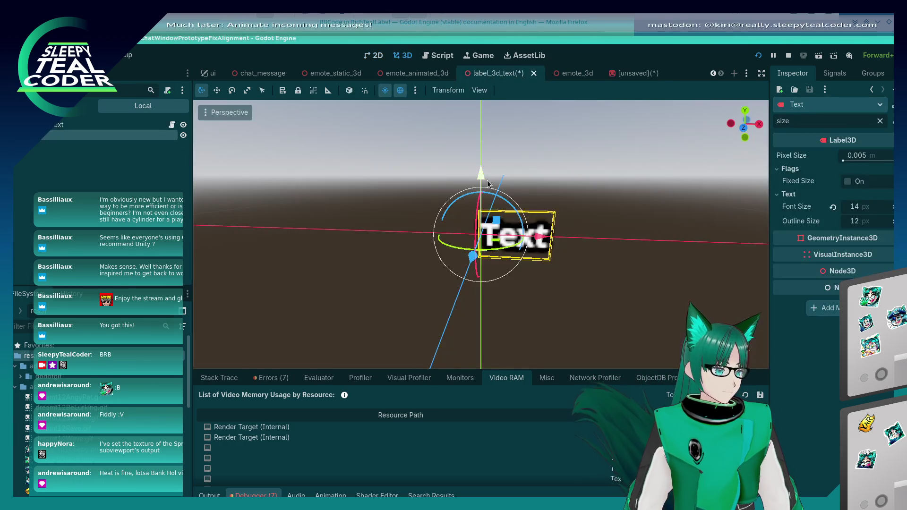
key("ctrl+s")
left_click(605, 74)
key("ctrl+s")
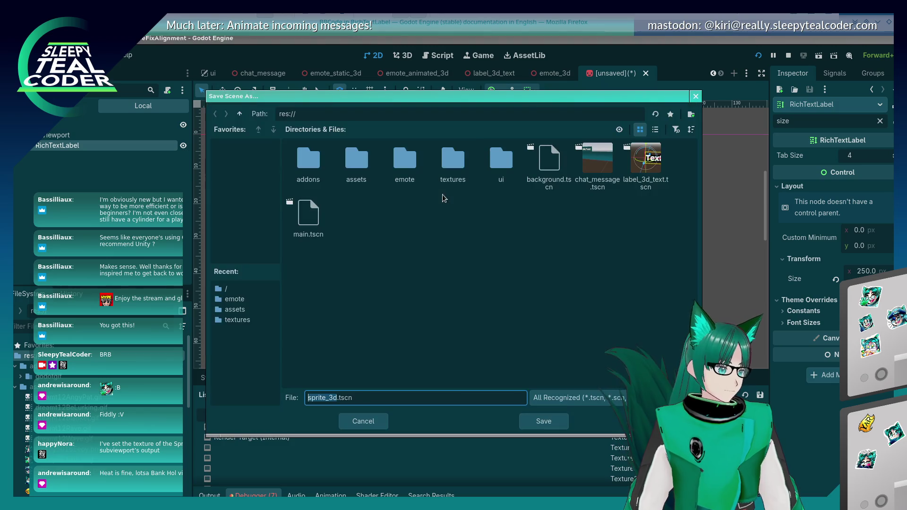
key("Escape")
left_click(88, 149)
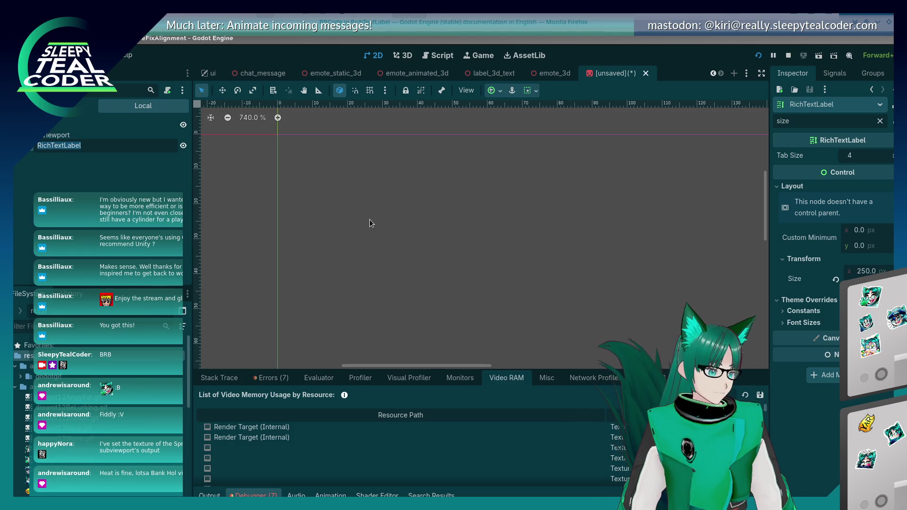
key("Escape")
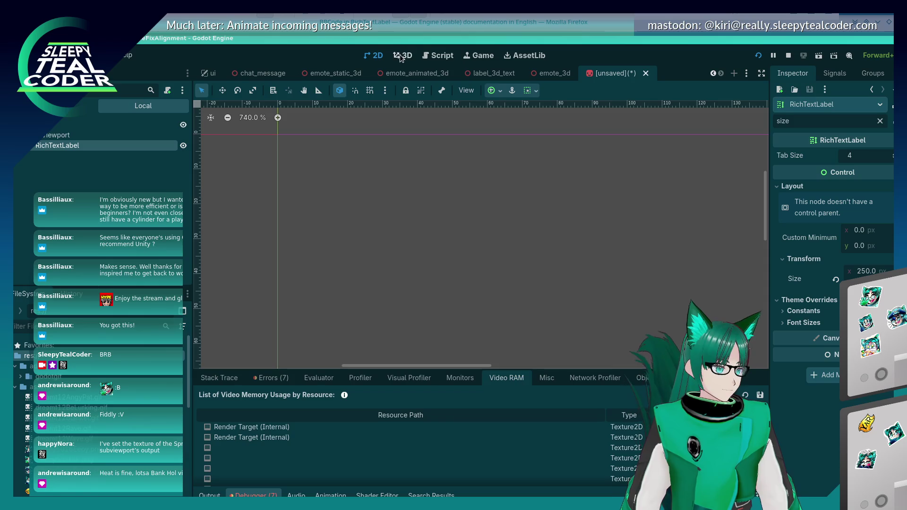
Step: Clear the Inspector filter and remove the res:// prefix from the RichTextLabel's img path
left_click(399, 55)
left_click(444, 167)
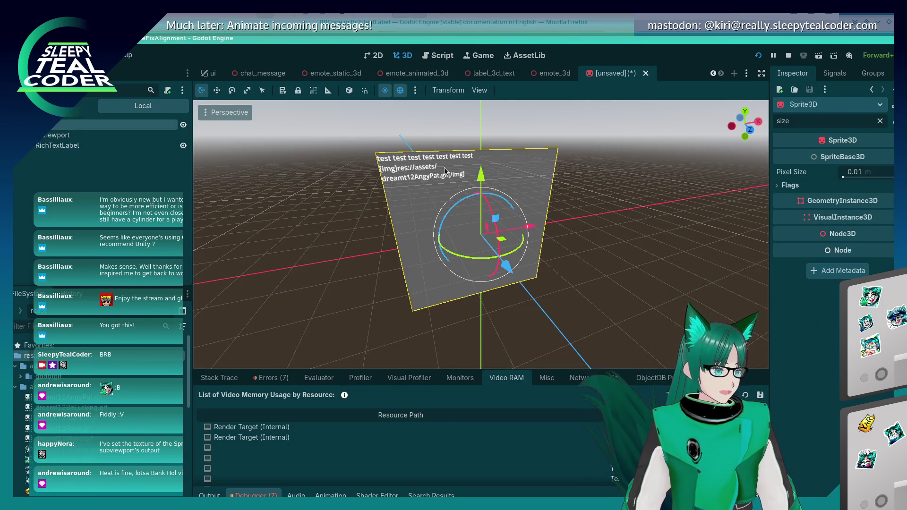
left_click(57, 146)
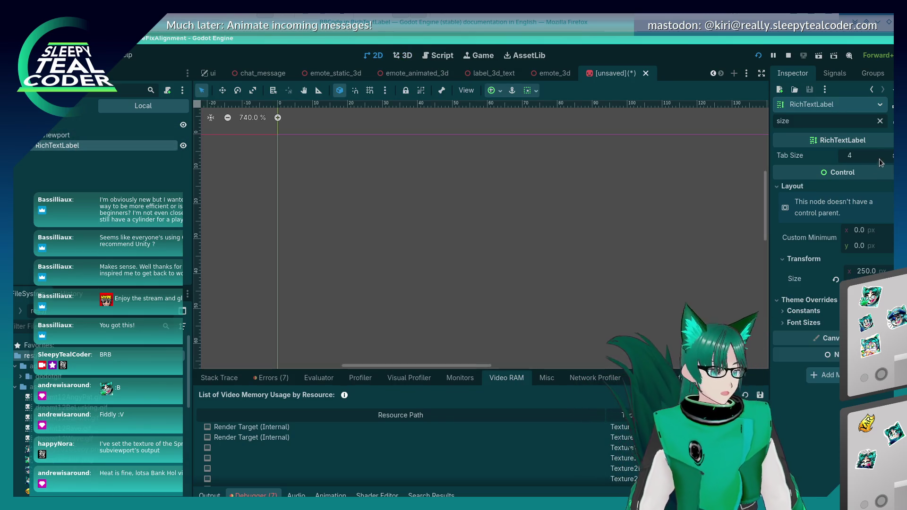
left_click(880, 121)
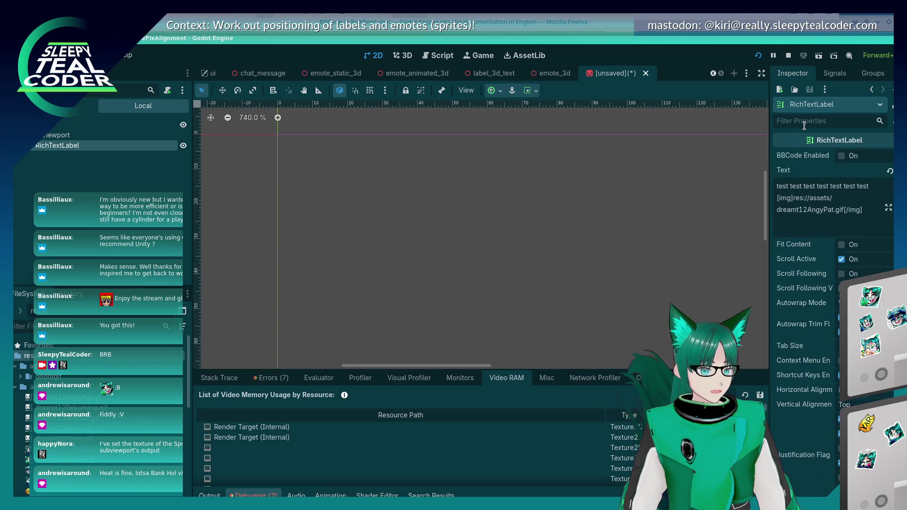
left_click(407, 56)
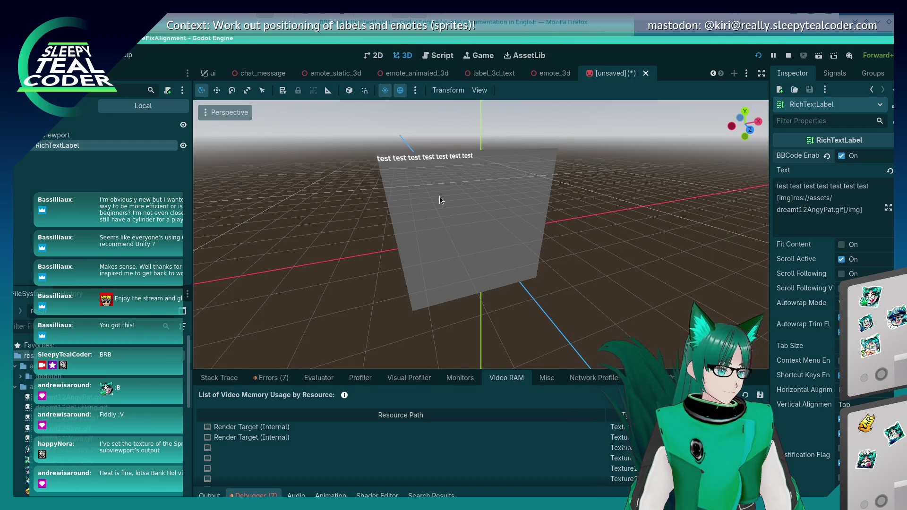
double_click(73, 147)
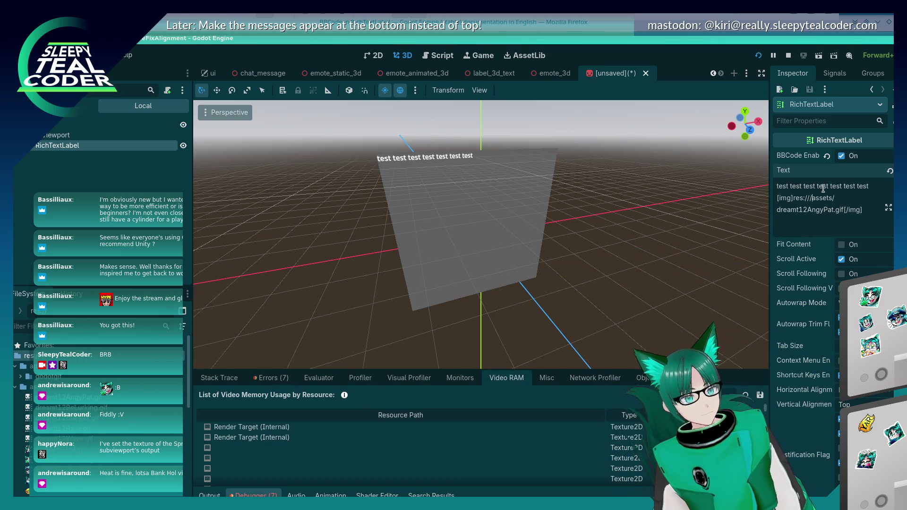
key("BackSpace")
key("BackSpace")
key("BackSpace")
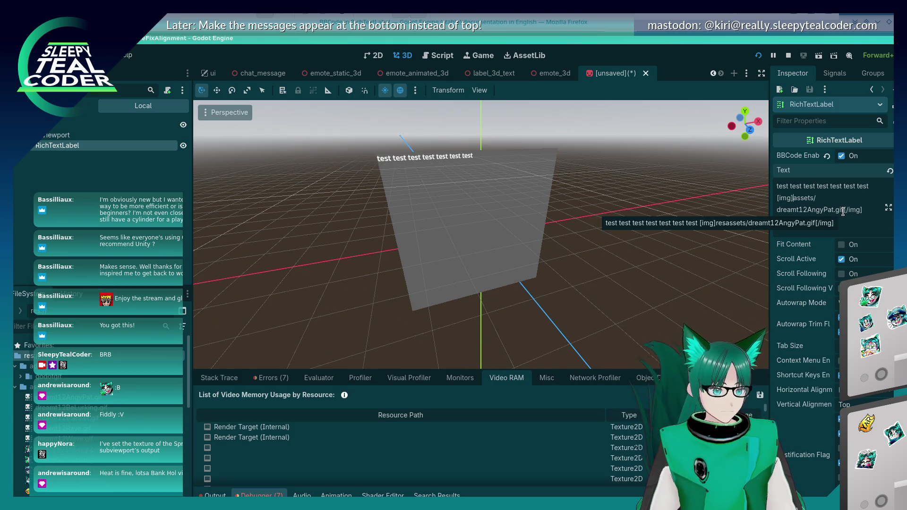
Step: Reselect the plane and RichTextLabel to check the 3D view, then bring up the GIF's FileSystem options
left_click(586, 255)
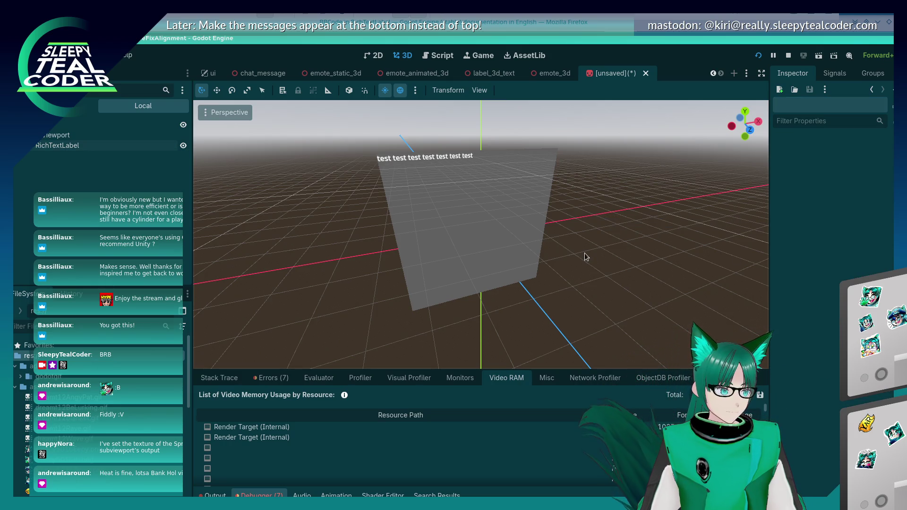
left_click(452, 207)
left_click(63, 146)
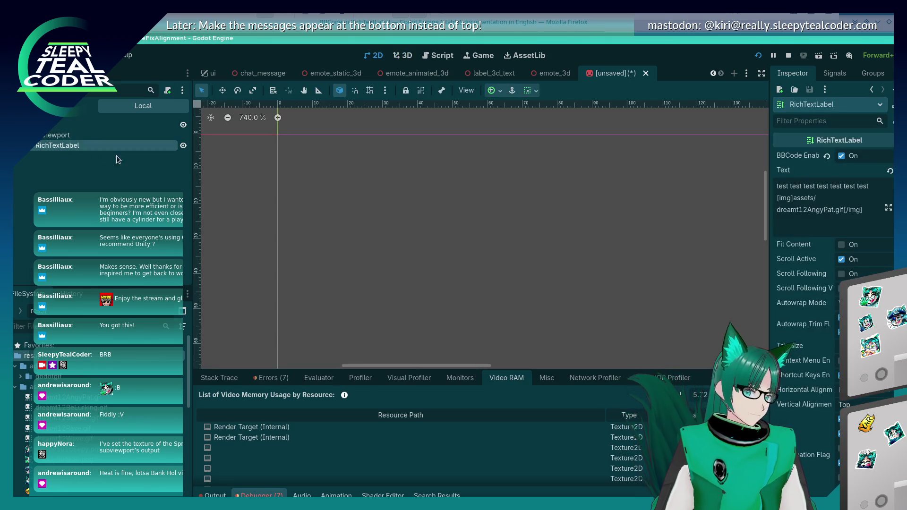
left_click(412, 58)
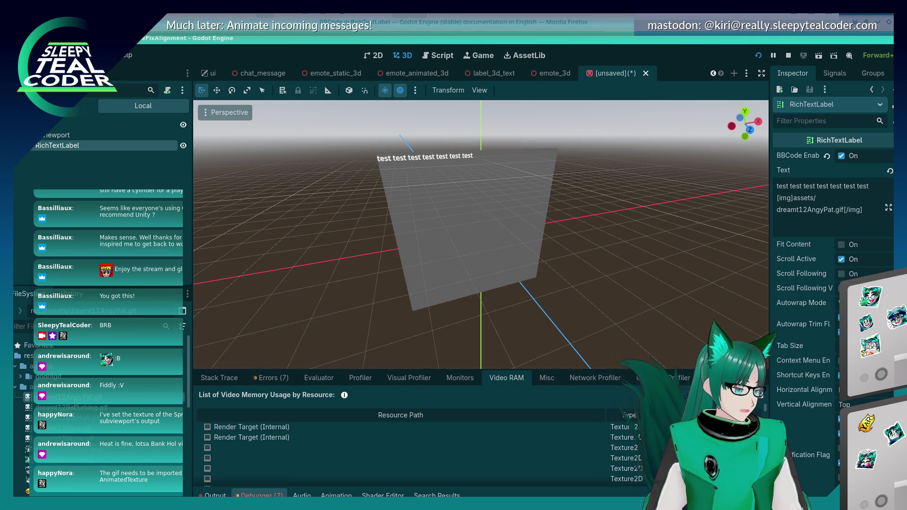
right_click(75, 397)
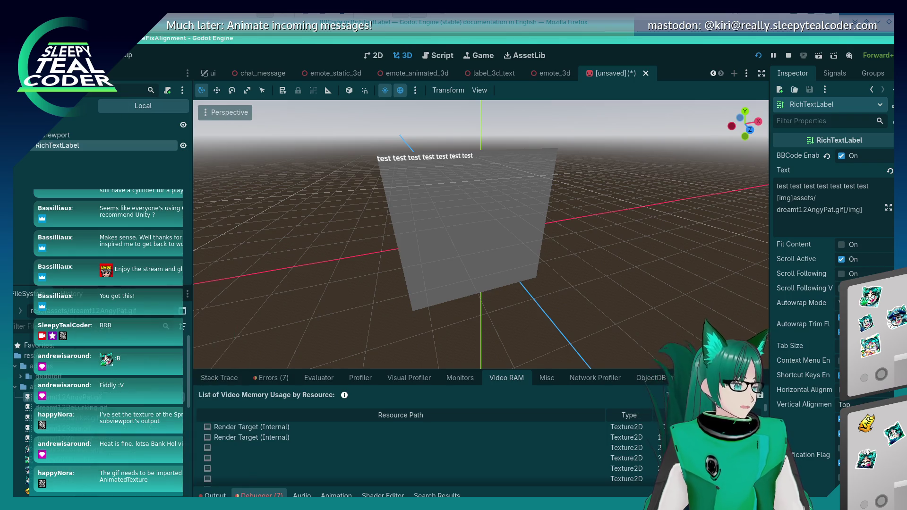
Step: Reimport dreamt12AngyPat.gif with Import As set to AnimatedTexture, confirming the resource replacement
left_click(71, 73)
left_click(71, 73)
left_click(72, 124)
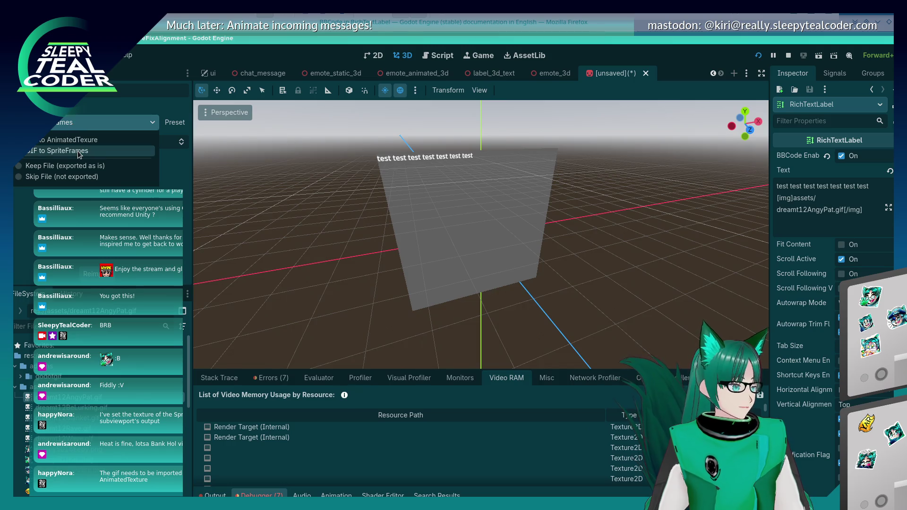
left_click(82, 139)
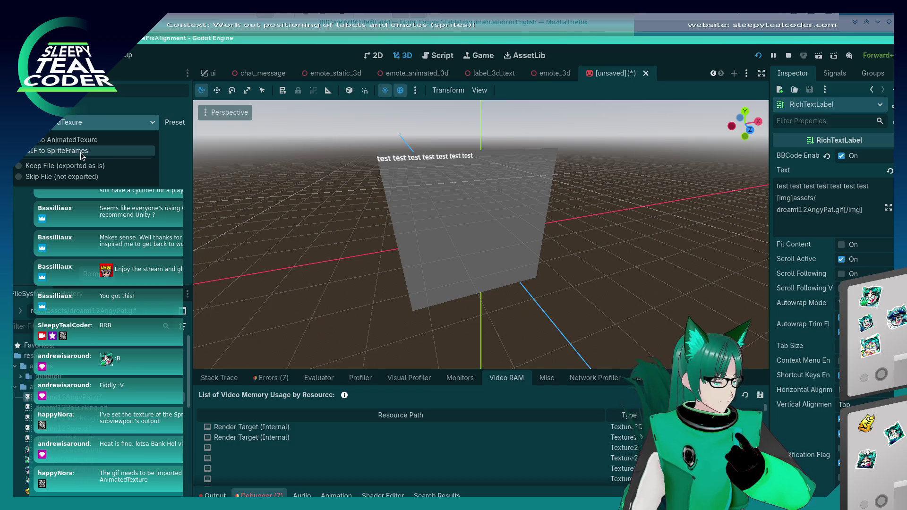
left_click(80, 152)
left_click(92, 122)
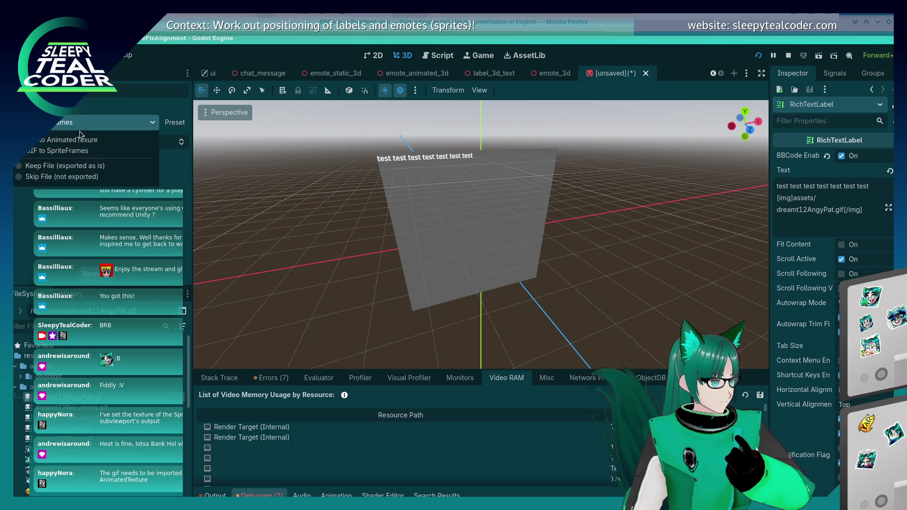
left_click(90, 138)
left_click(101, 278)
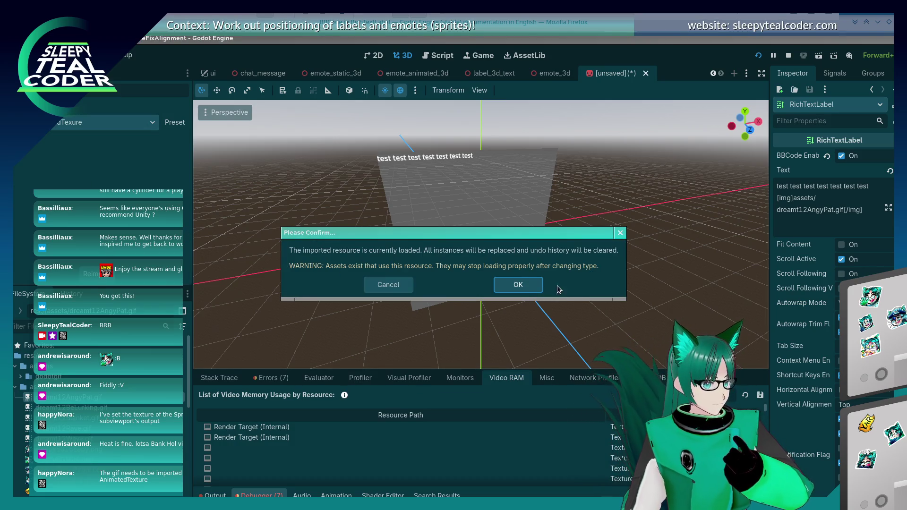
left_click(538, 285)
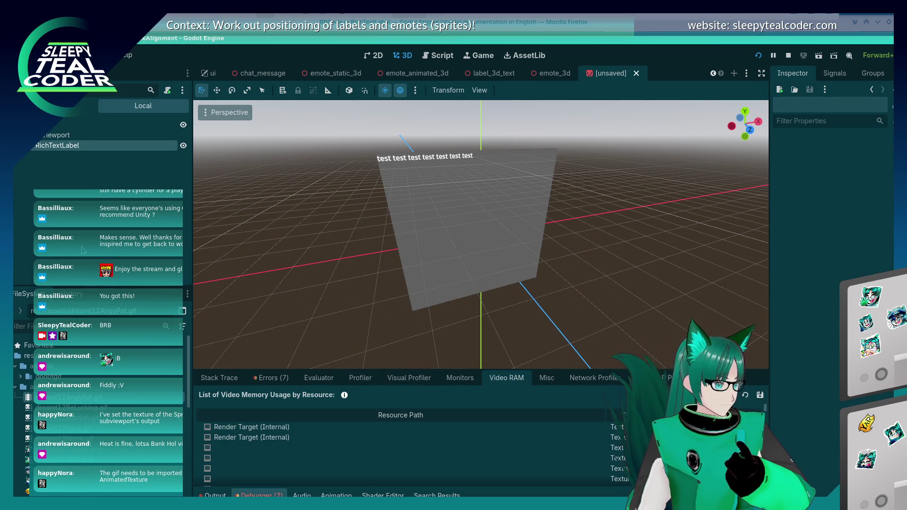
left_click(470, 223)
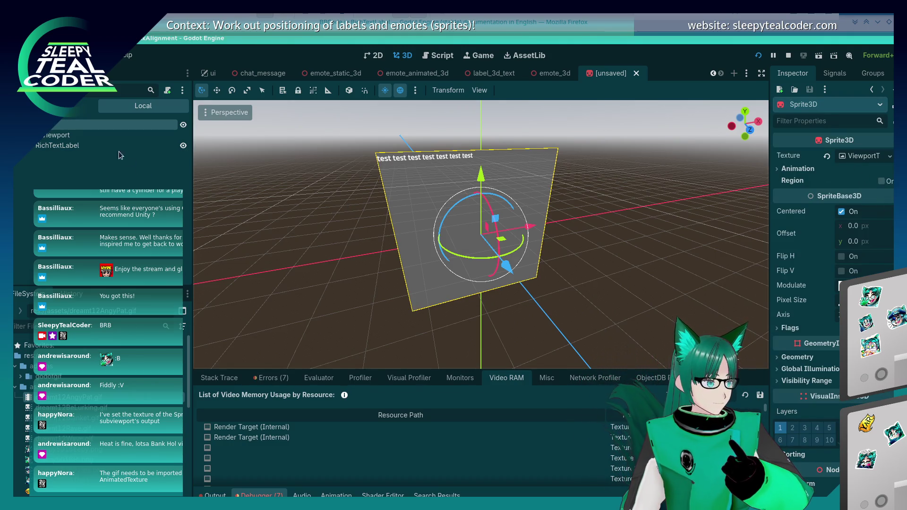
Step: Toggle BBCode Enabled on the RichTextLabel so the GIF emote appears on the 3D plane
left_click(81, 145)
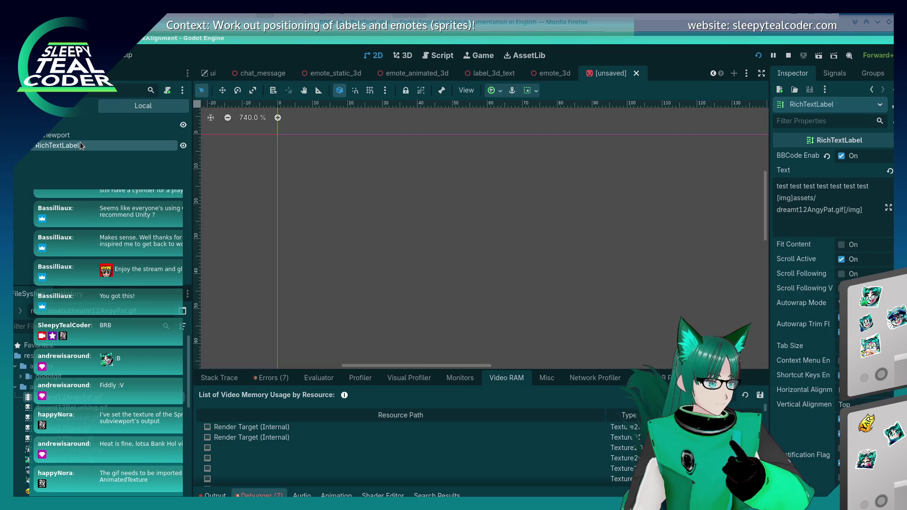
left_click(842, 156)
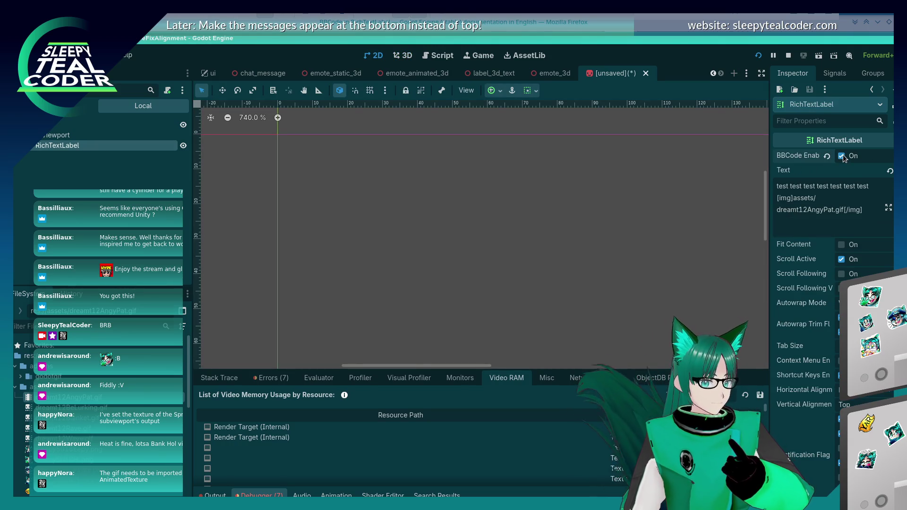
left_click(403, 55)
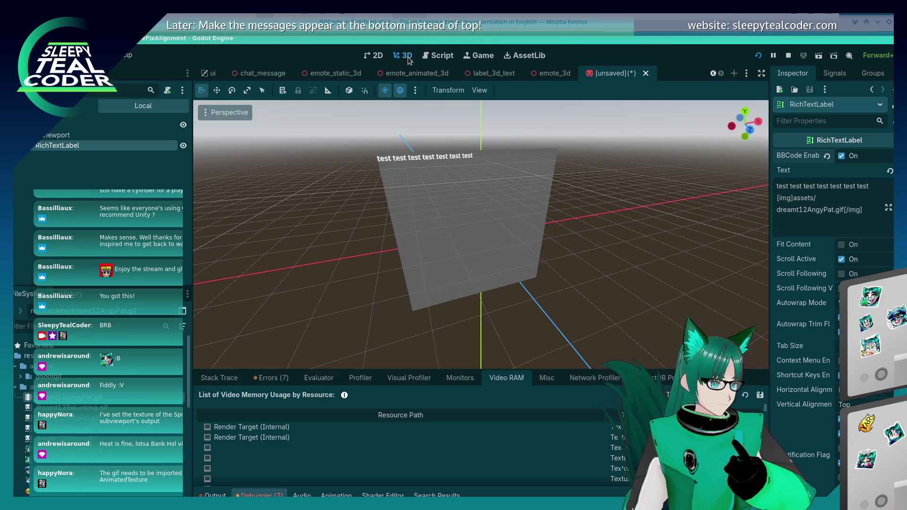
left_click(484, 214)
left_click(344, 185)
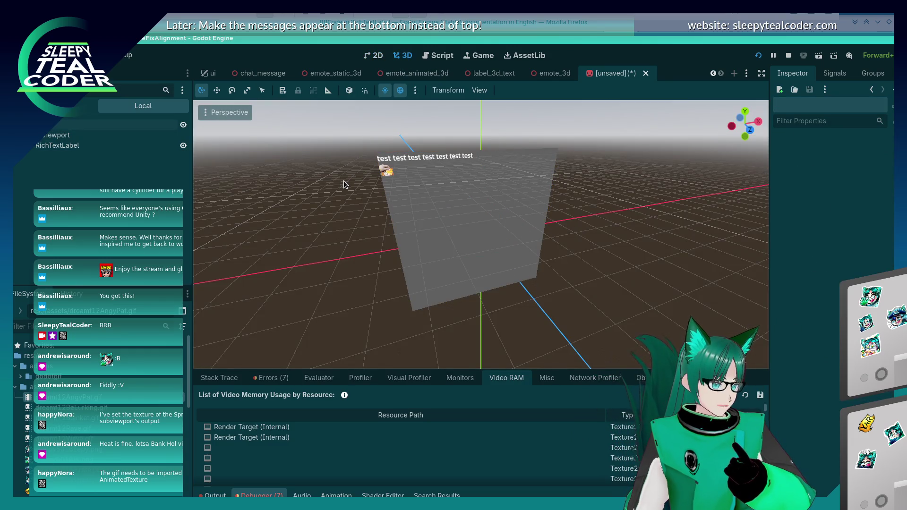
scroll(364, 188, "up", 3)
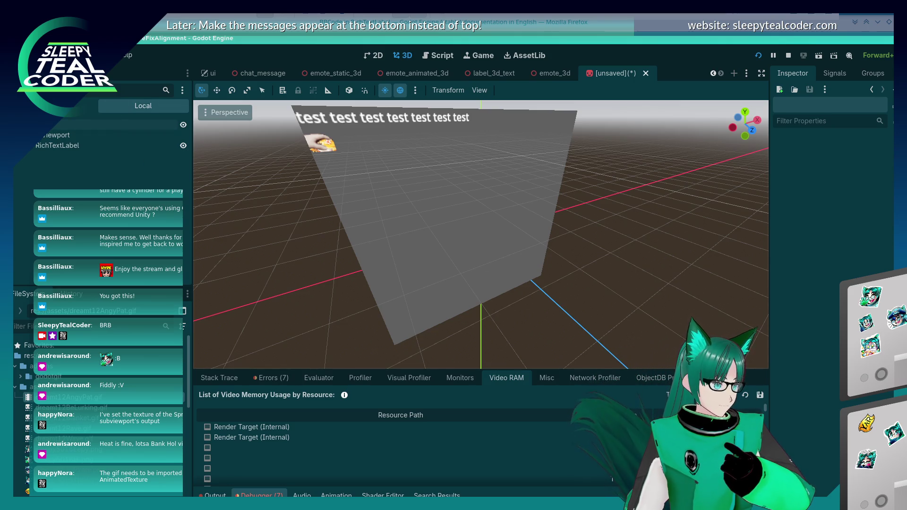
left_click(61, 73)
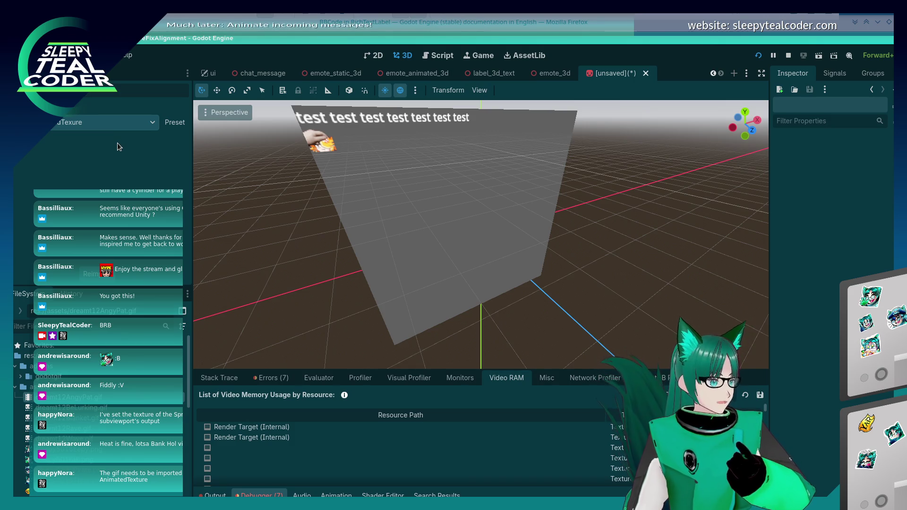
key("alt+Tab")
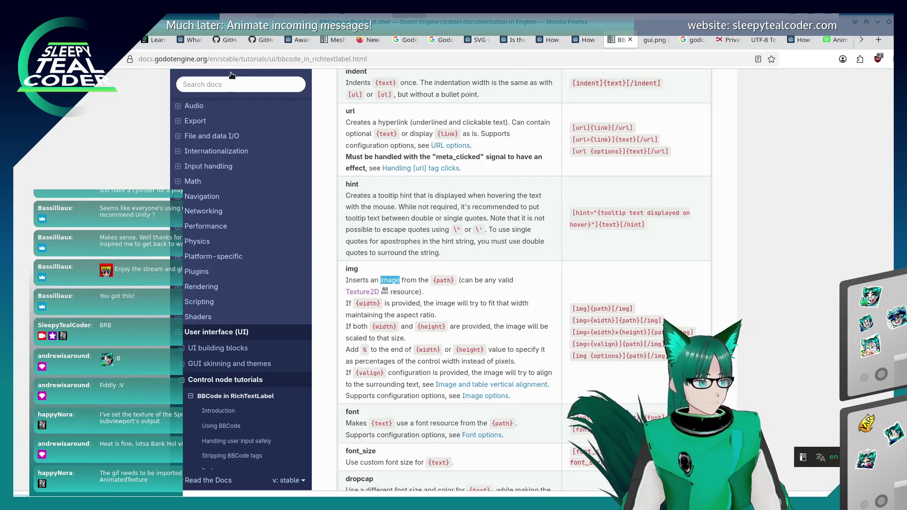
Step: Search the docs for AnimatedTexture and open its class page to read the deprecation note
left_click(227, 85)
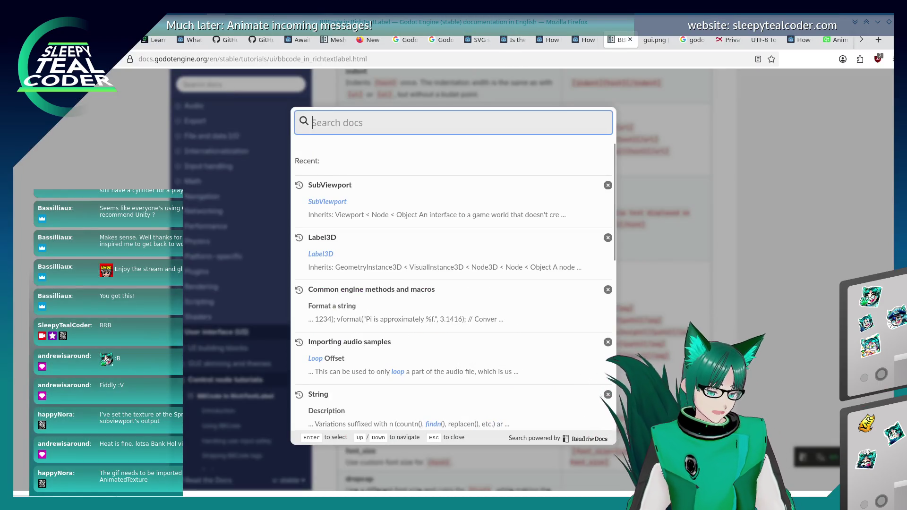
type("AnimatedTexture")
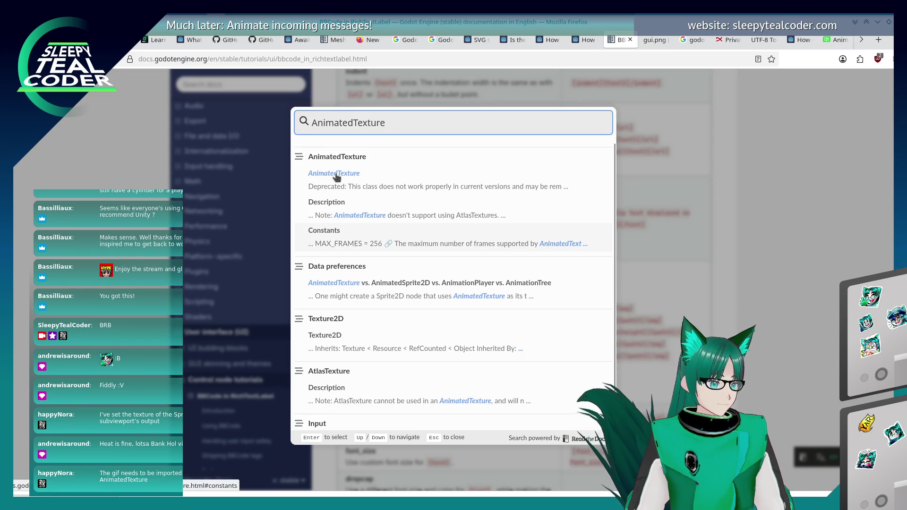
left_click(336, 173)
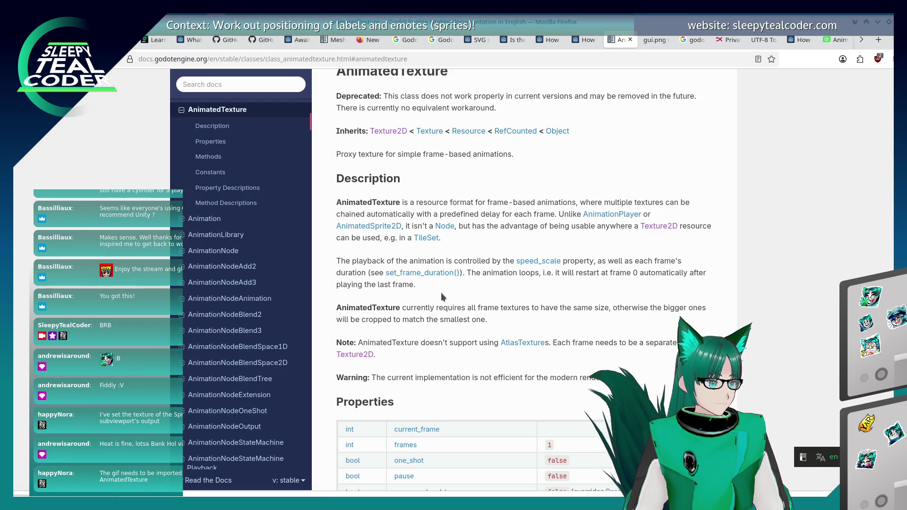
scroll(441, 293, "up", 3)
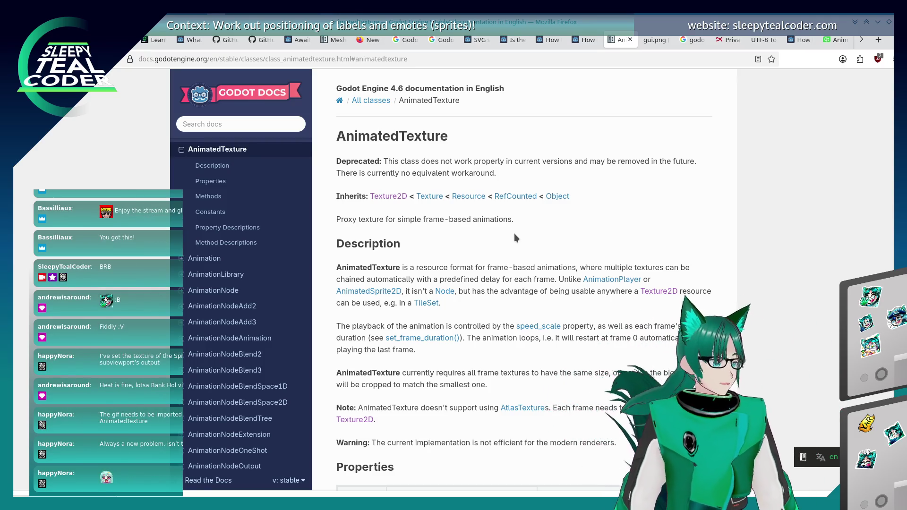
key("alt+Tab")
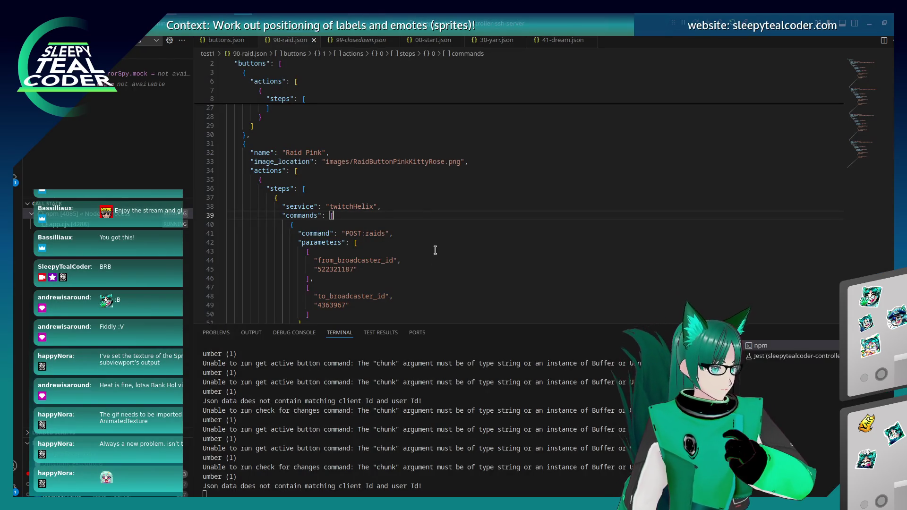
key("alt+Tab")
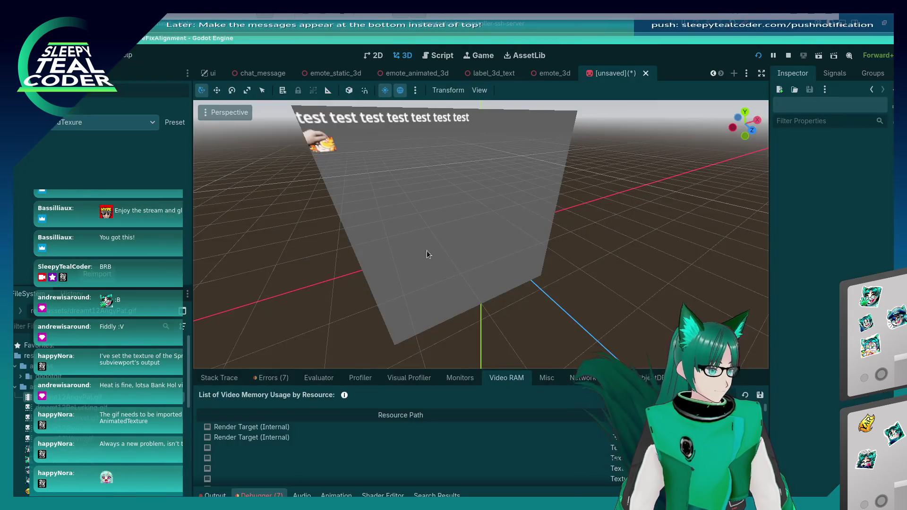
left_click(104, 123)
left_click(85, 150)
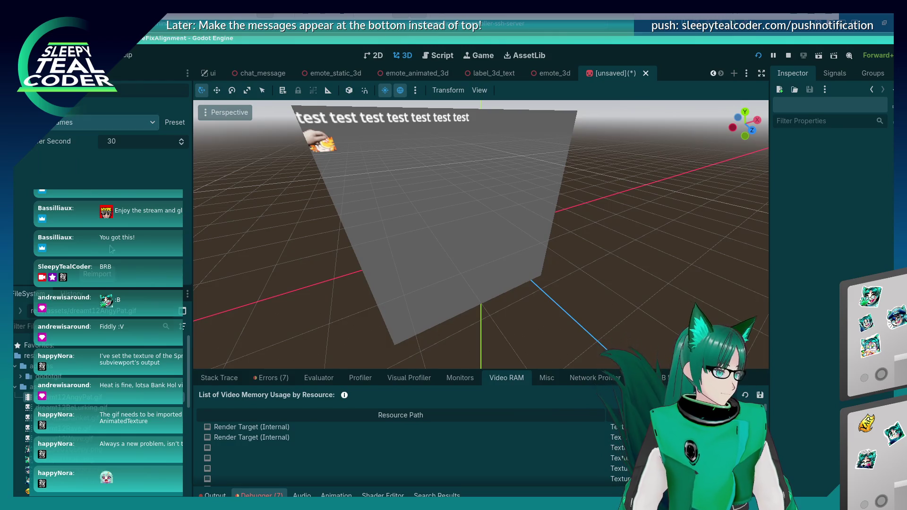
left_click(108, 278)
left_click(517, 285)
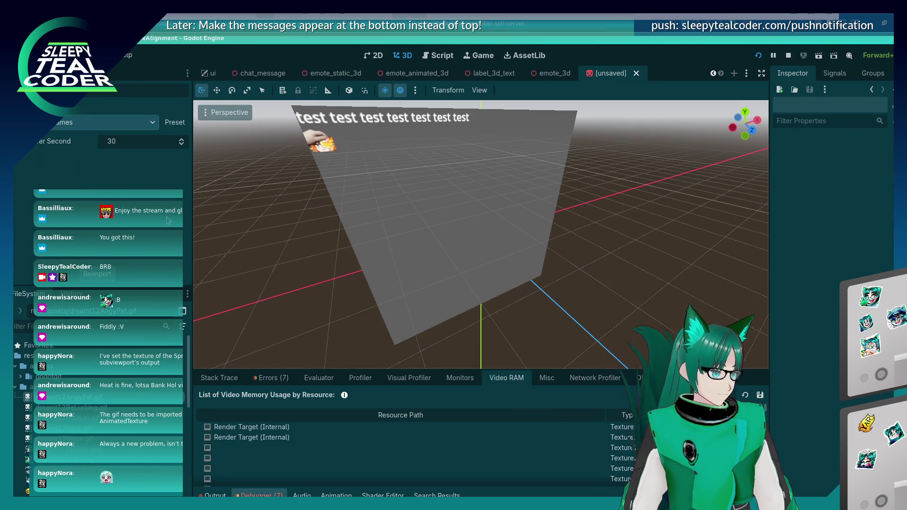
left_click(440, 178)
left_click(282, 221)
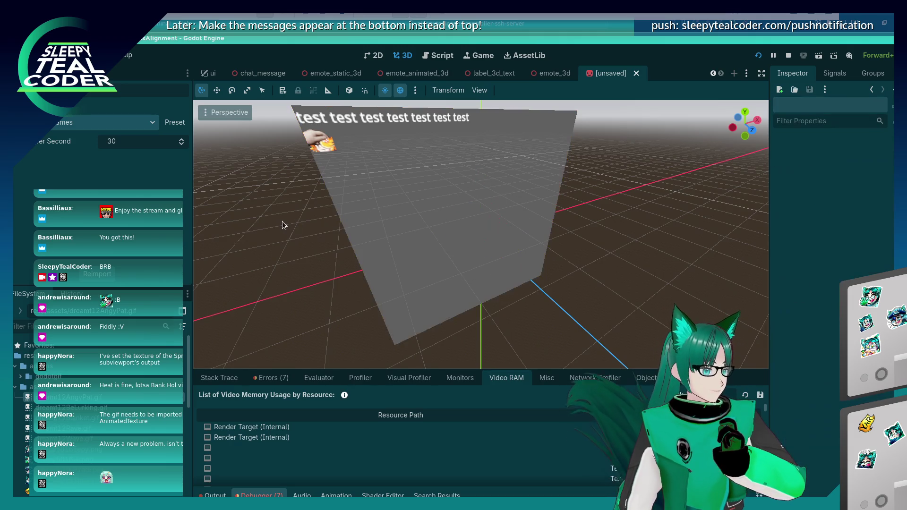
scroll(283, 225, "down", 5)
left_click_drag(284, 228, 331, 245)
scroll(332, 245, "down", 1)
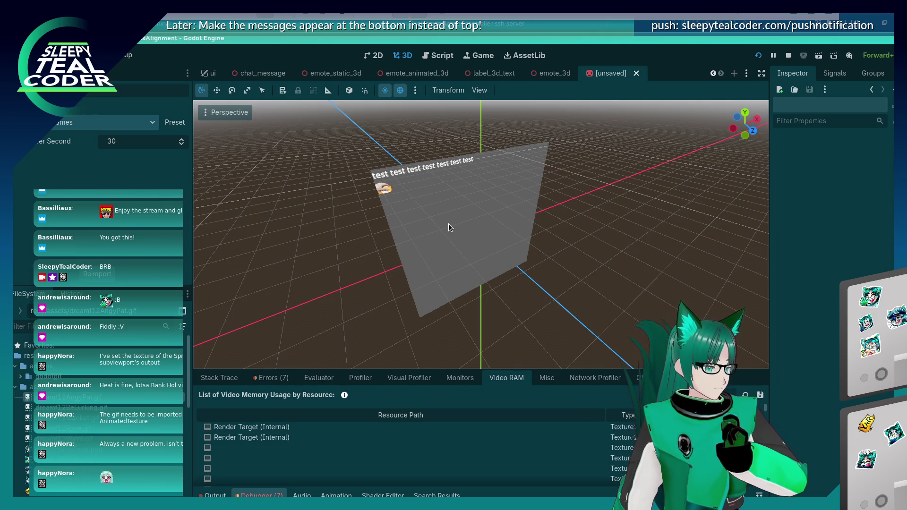
left_click(449, 224)
left_click(330, 238)
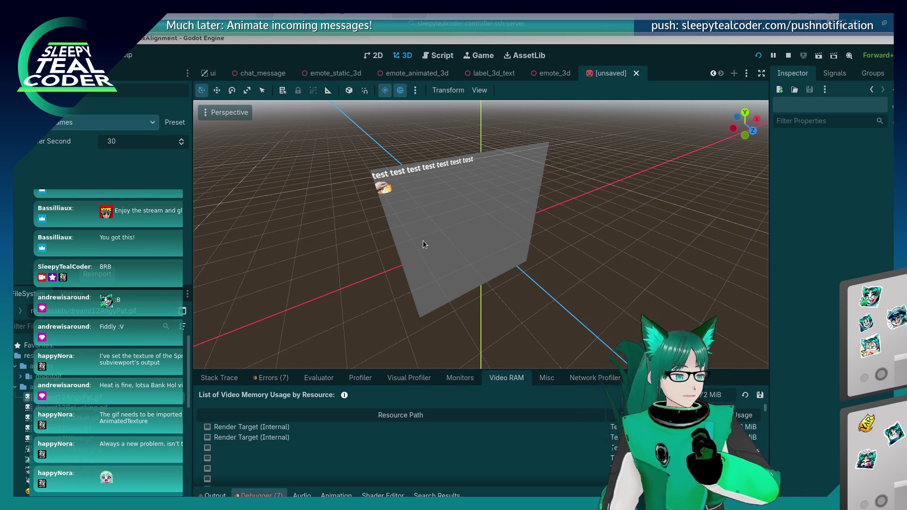
mouse_move(427, 256)
left_mouse_down()
mouse_move(308, 223)
mouse_move(478, 260)
mouse_move(370, 262)
mouse_move(304, 238)
mouse_move(388, 262)
left_mouse_up()
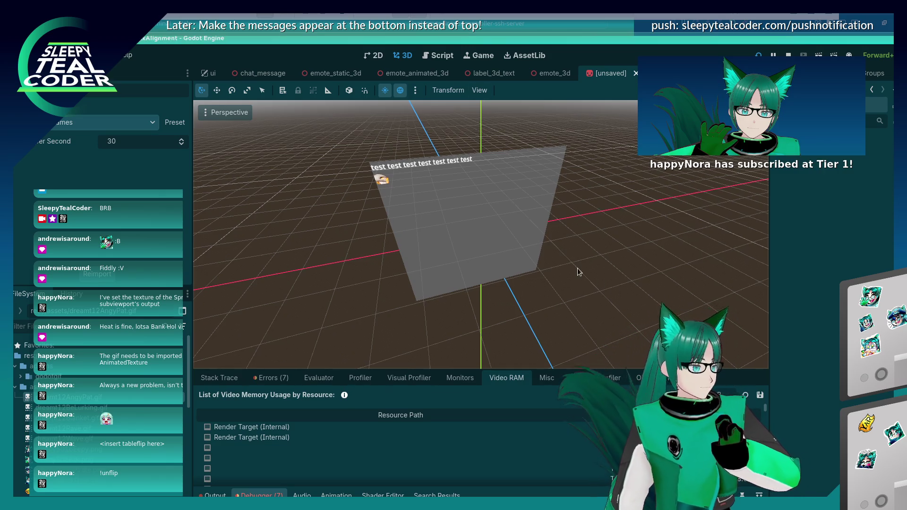
left_click_drag(578, 268, 540, 246)
scroll(463, 189, "up", 2)
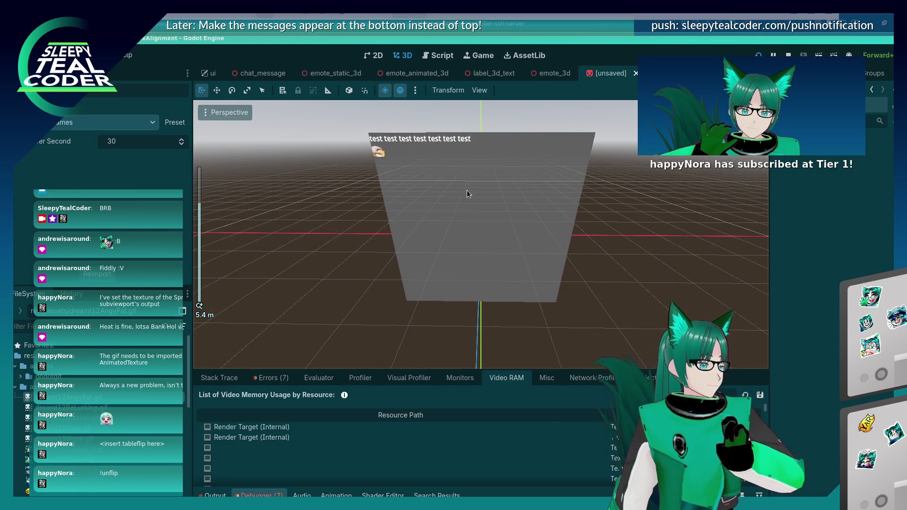
scroll(493, 201, "up", 1)
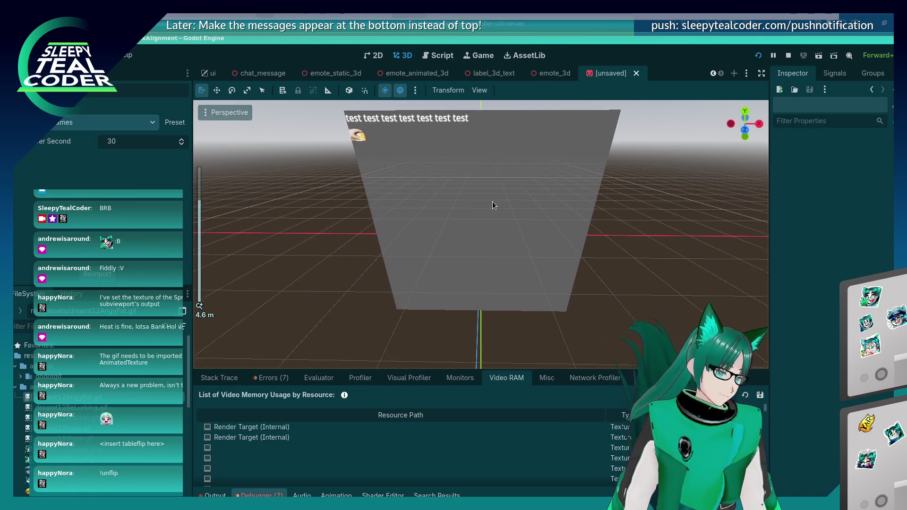
scroll(493, 201, "down", 2)
scroll(430, 200, "up", 1)
left_click_drag(481, 193, 399, 169)
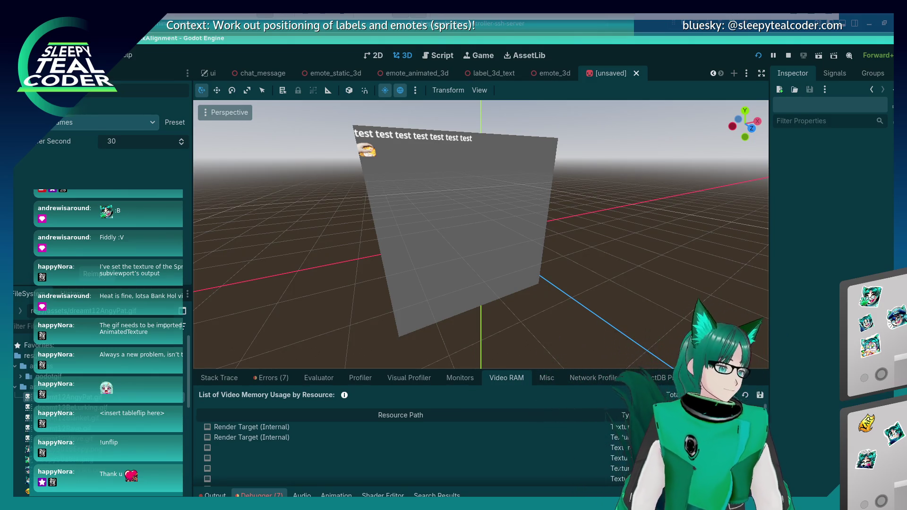
Step: Select the Sprite3D plane and orbit to a near head-on view of it
left_click(424, 182)
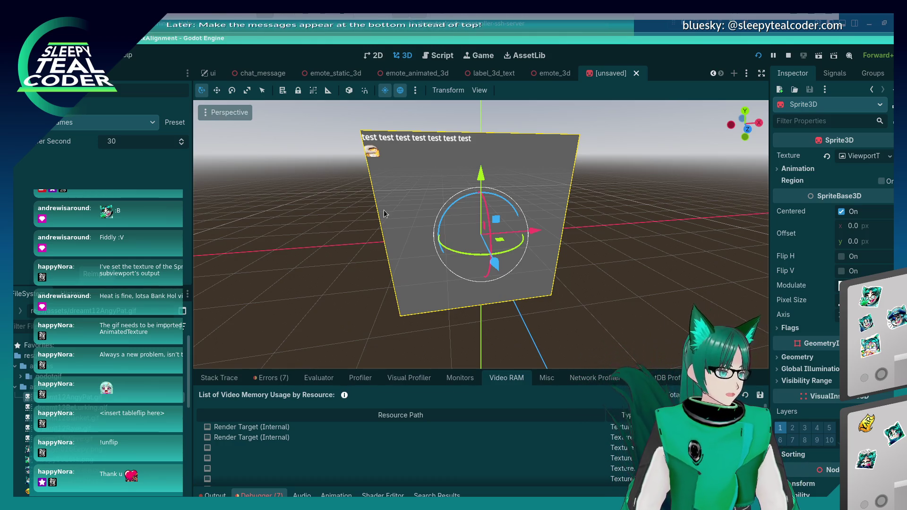
mouse_move(384, 210)
left_mouse_down()
mouse_move(327, 207)
mouse_move(413, 218)
mouse_move(314, 209)
mouse_move(411, 233)
left_mouse_up()
left_click(327, 207)
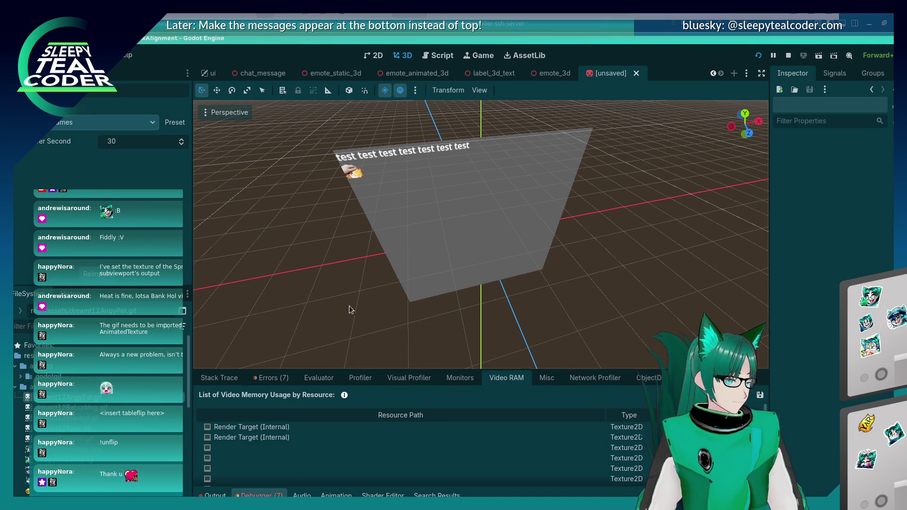
left_click(430, 216)
left_click_drag(398, 204, 478, 51)
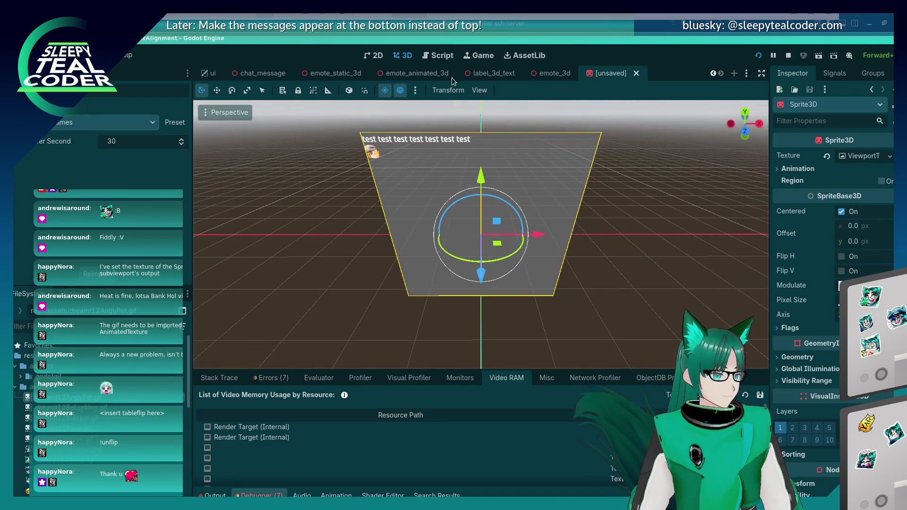
Step: Run the project to check the chat UI, then return to the 3D view and stop it
left_click(477, 51)
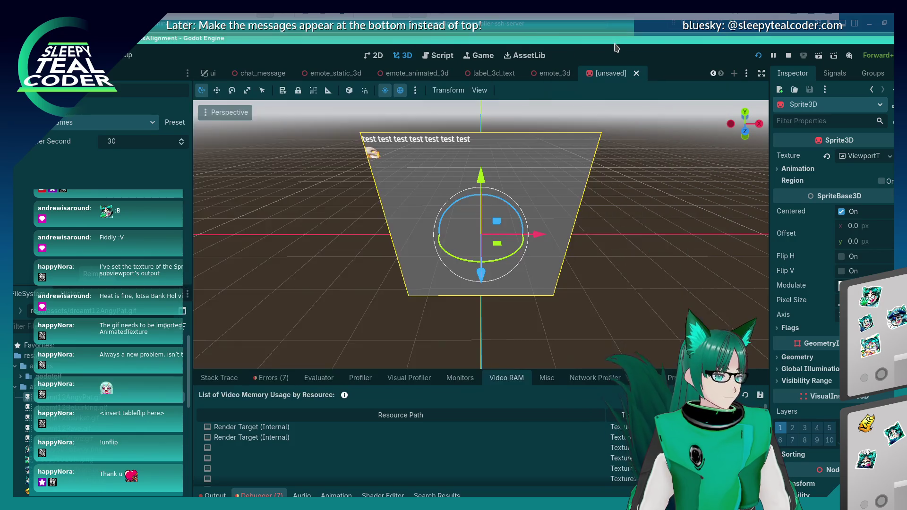
left_click(402, 55)
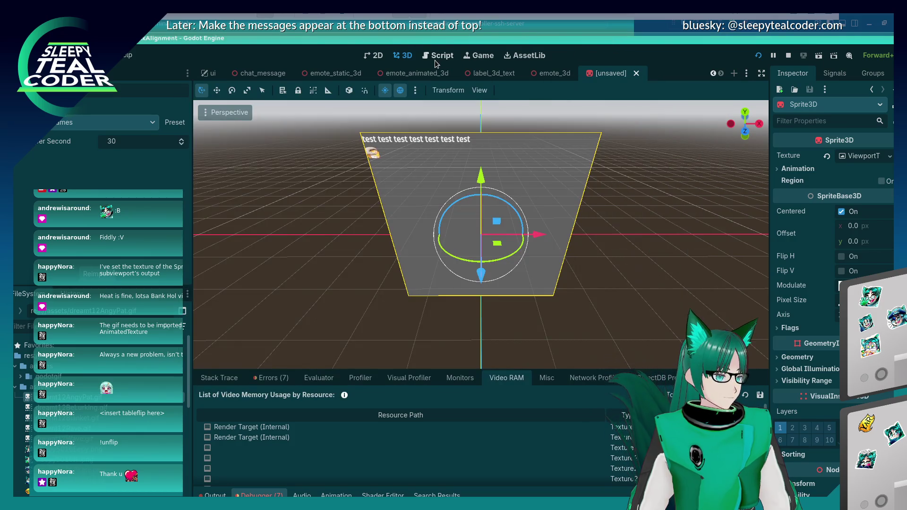
left_click(790, 56)
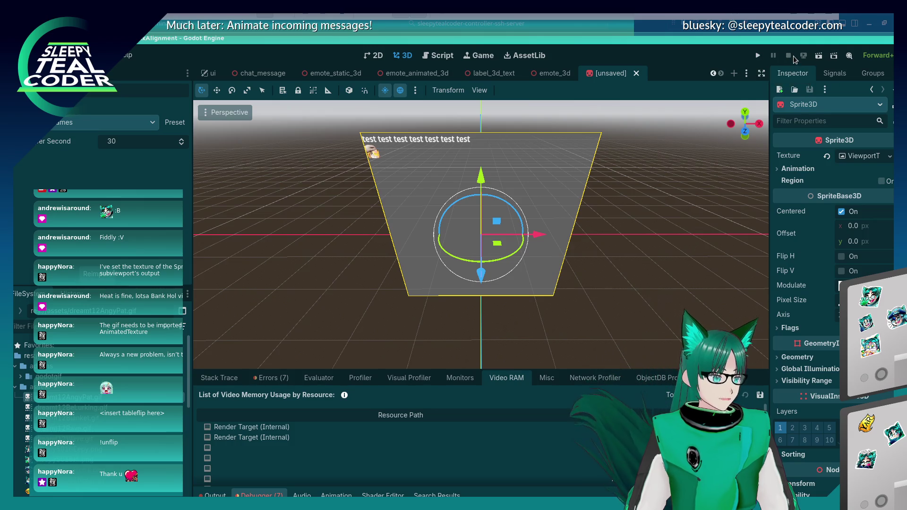
Step: Run the current scene, saving it as new_chat_test.tscn, then close the game window
left_click(819, 56)
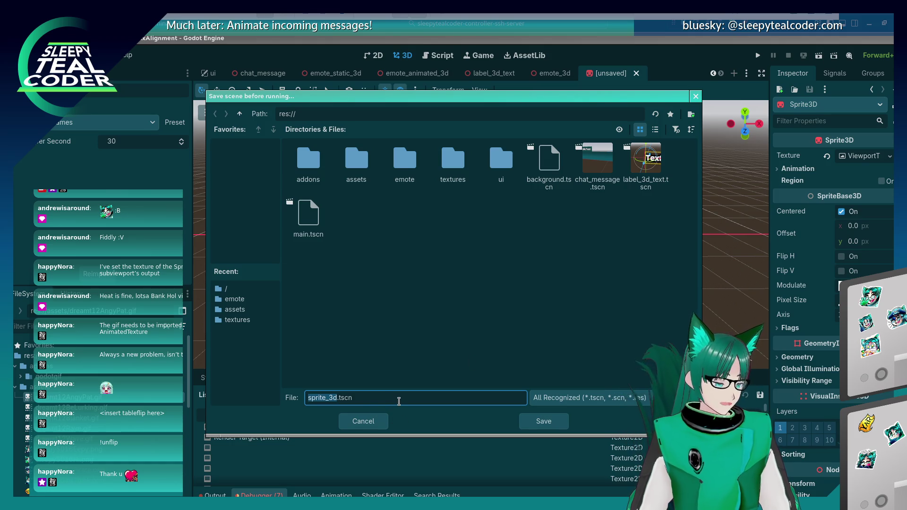
type("new_chat_tes")
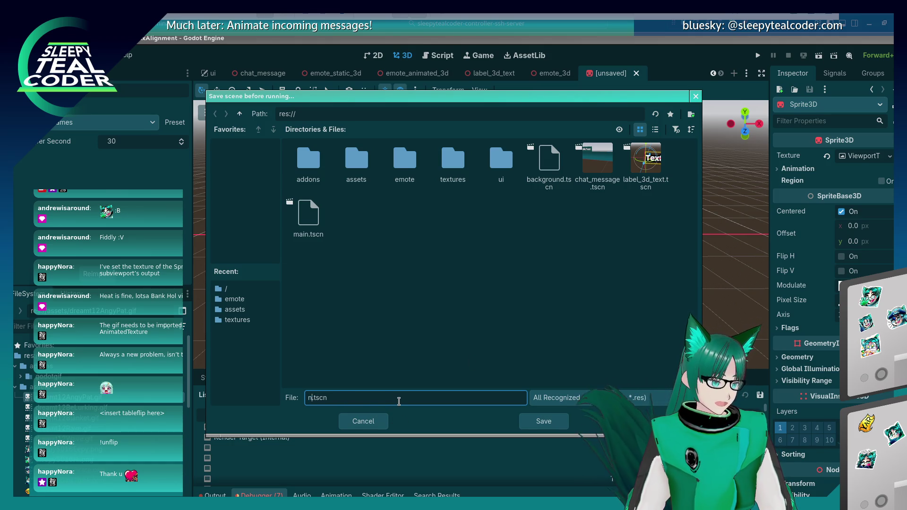
type("t")
key("Return")
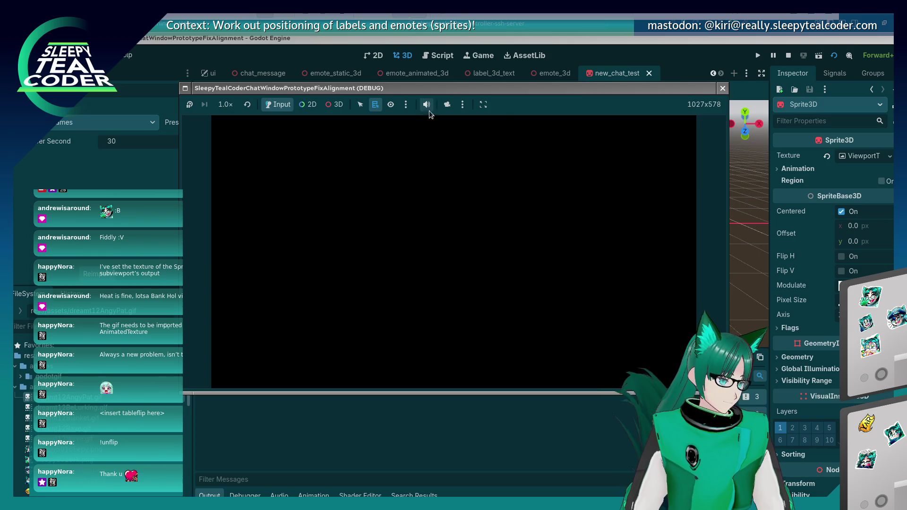
left_click(722, 89)
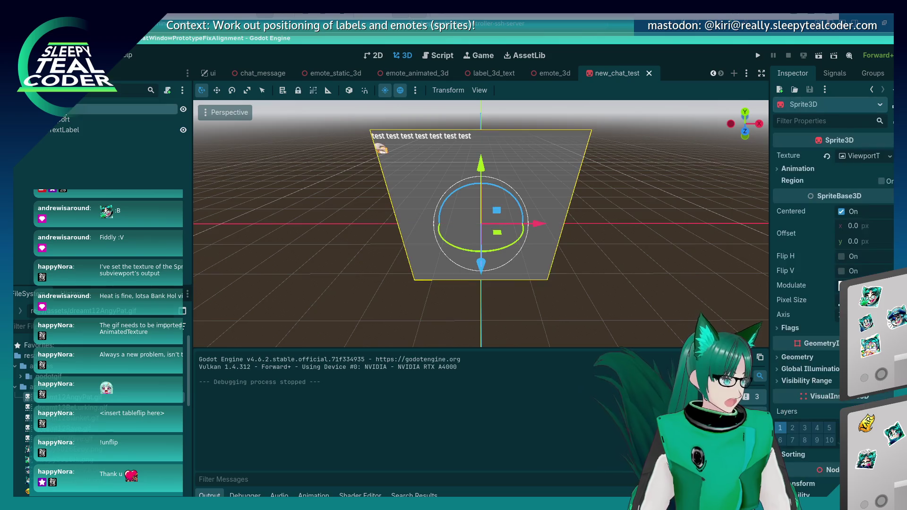
Step: Orbit to a level head-on view of the sprite and reselect the sprite plane
left_click_drag(198, 198, 226, 205)
left_click(225, 204)
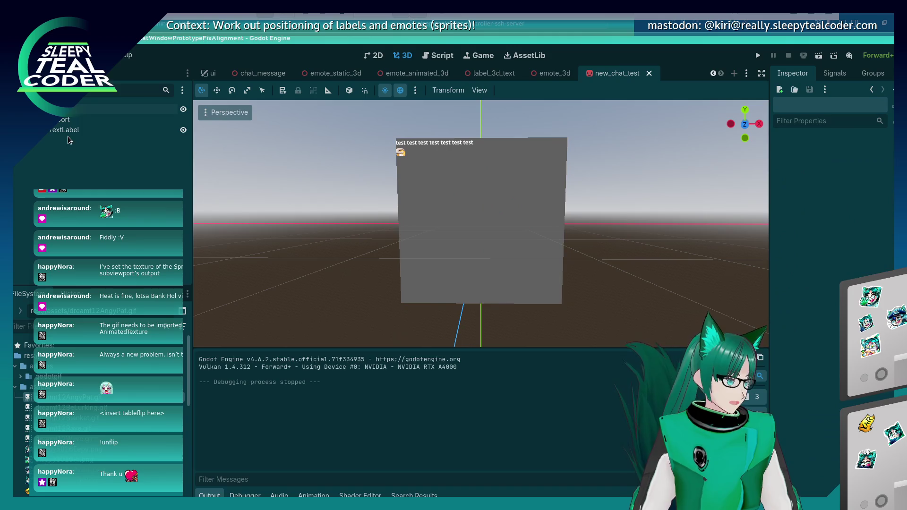
scroll(309, 256, "down", 2)
scroll(316, 255, "up", 2)
left_click(470, 221)
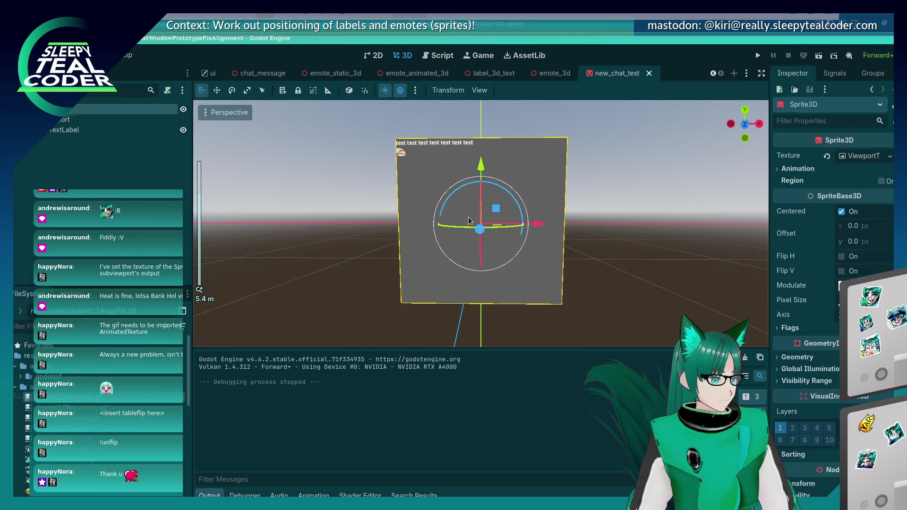
scroll(118, 404, "down", 5)
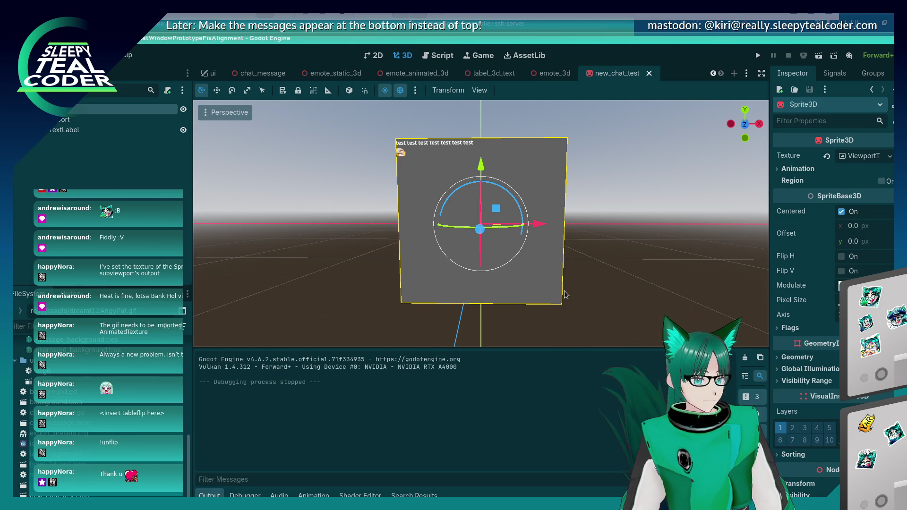
Step: Expand and collapse the Sprite3D's Animation property group, then reselect the sprite plane
scroll(827, 409, "down", 5)
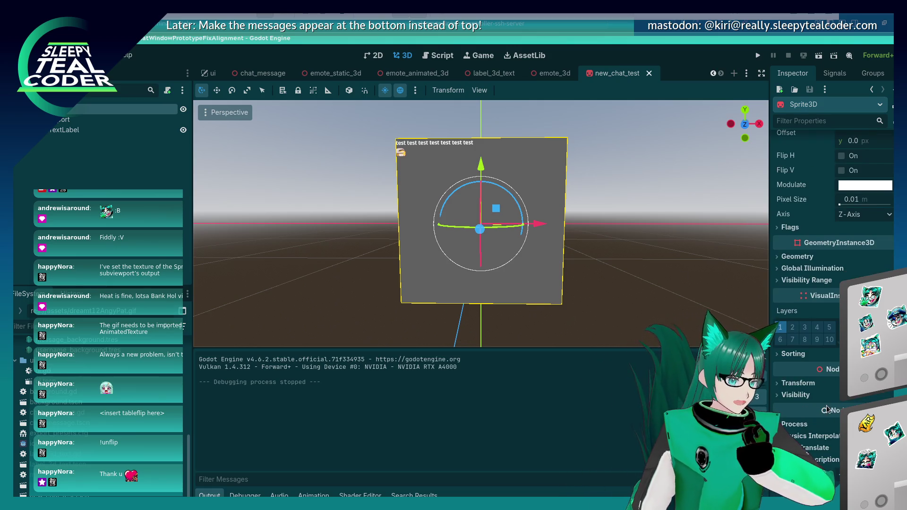
scroll(827, 409, "up", 5)
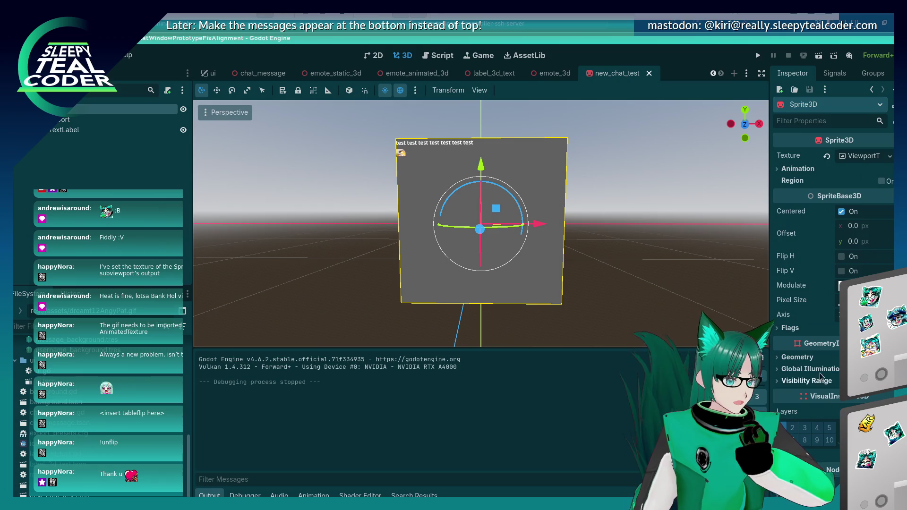
left_click(781, 171)
left_click(781, 171)
left_click(810, 121)
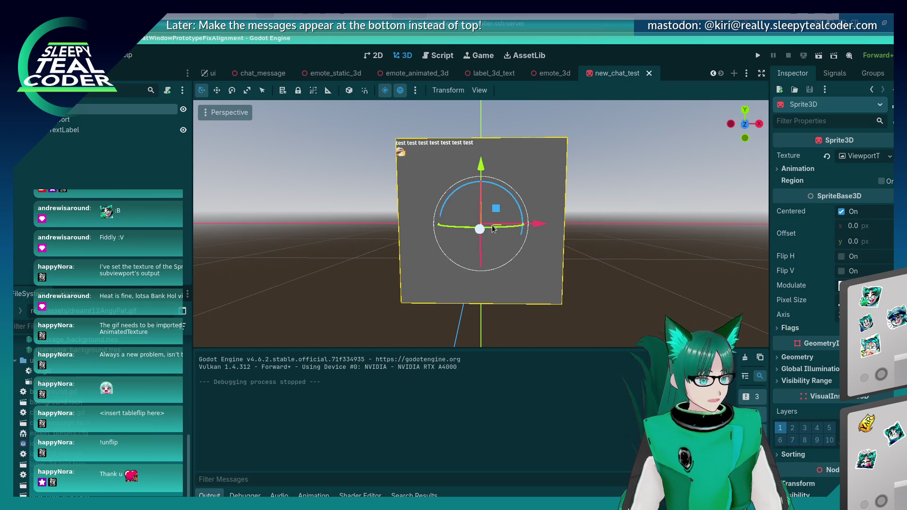
left_click(536, 222)
left_click(535, 221)
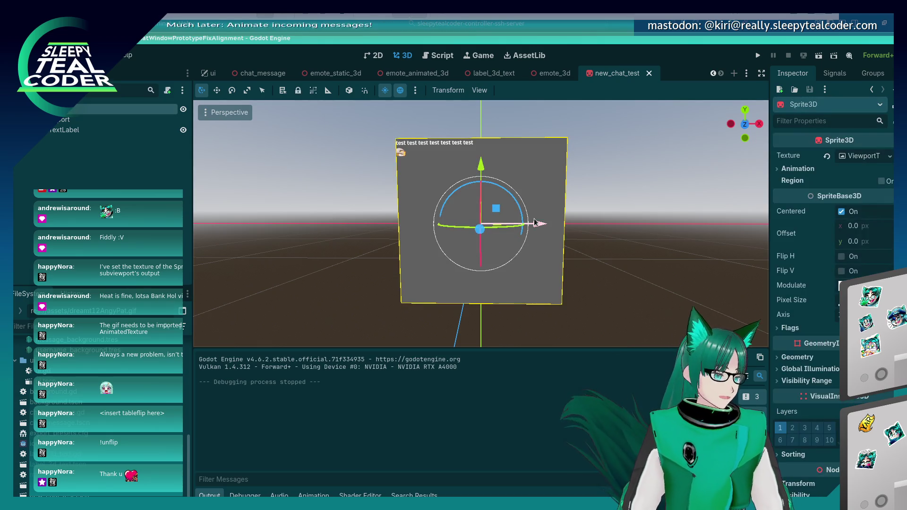
Step: Expand Geometry, Global Illumination and Visibility Range to check Transparency and Extra Cull Margin
scroll(790, 355, "down", 3)
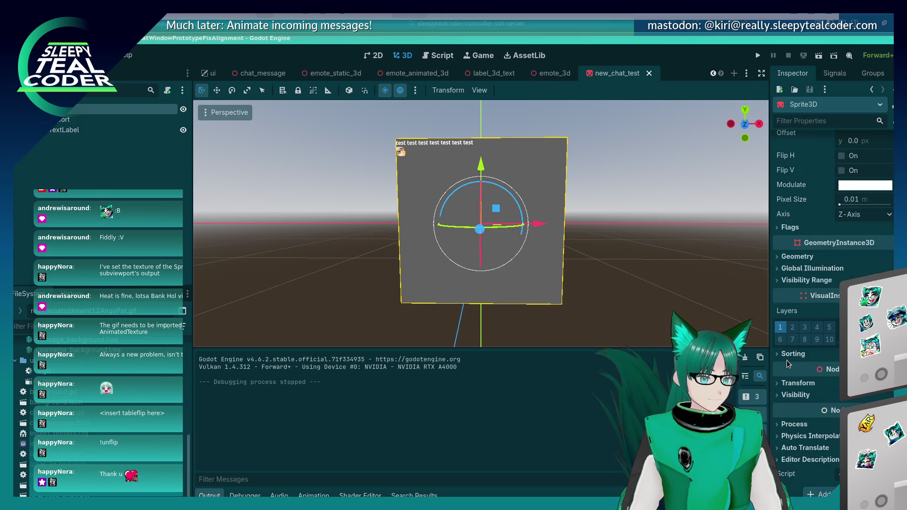
left_click(803, 280)
left_click(806, 268)
left_click(795, 256)
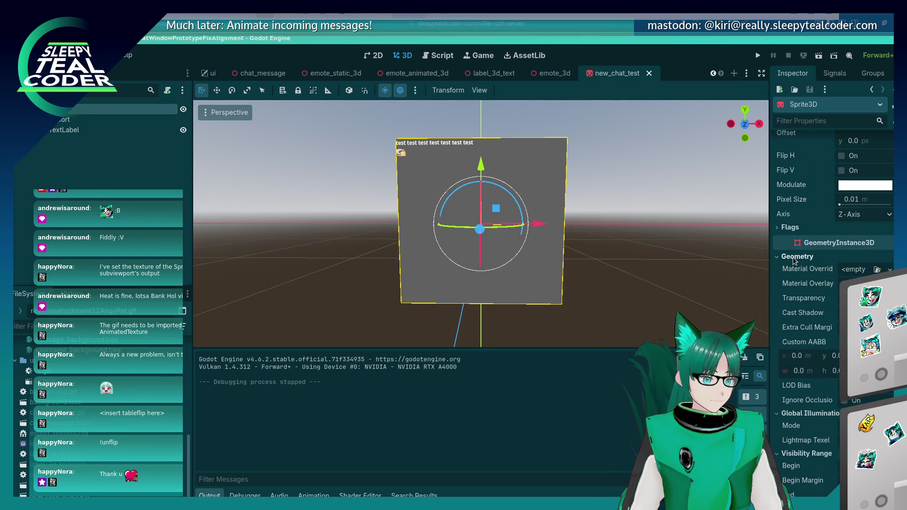
mouse_move(788, 297)
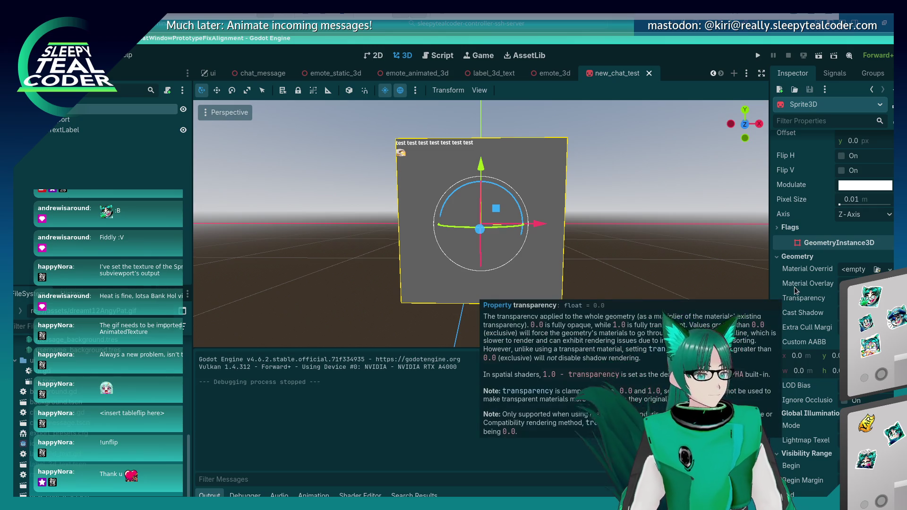
mouse_move(806, 328)
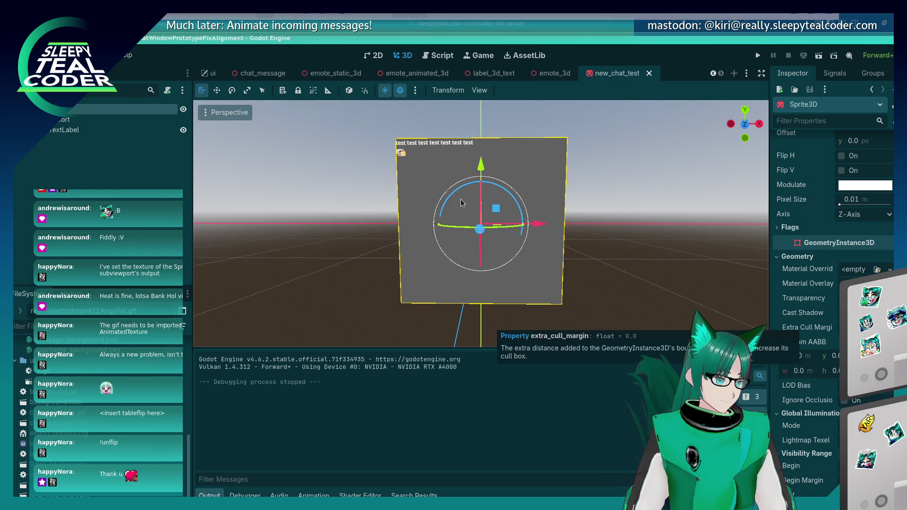
left_click_drag(381, 179, 513, 186)
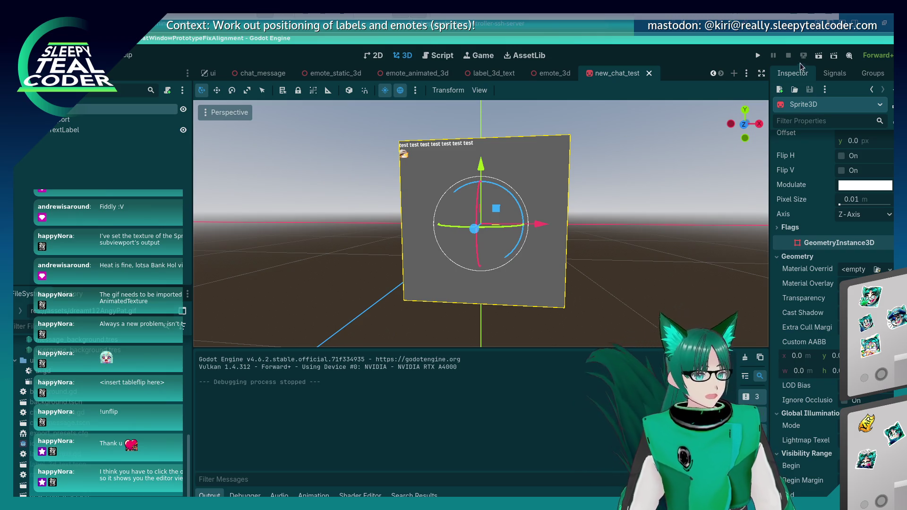
Step: Run the current scene and swing the in-game 3D camera around the text plane
left_click(818, 56)
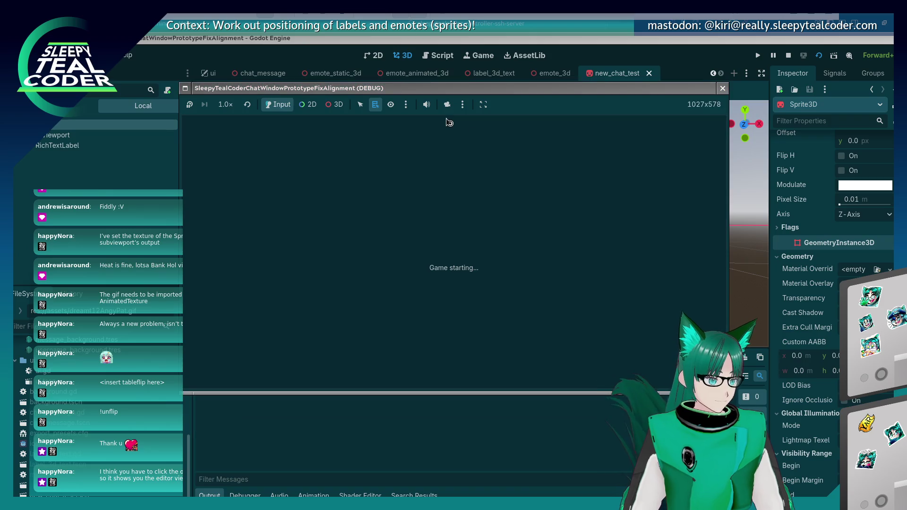
left_click(334, 105)
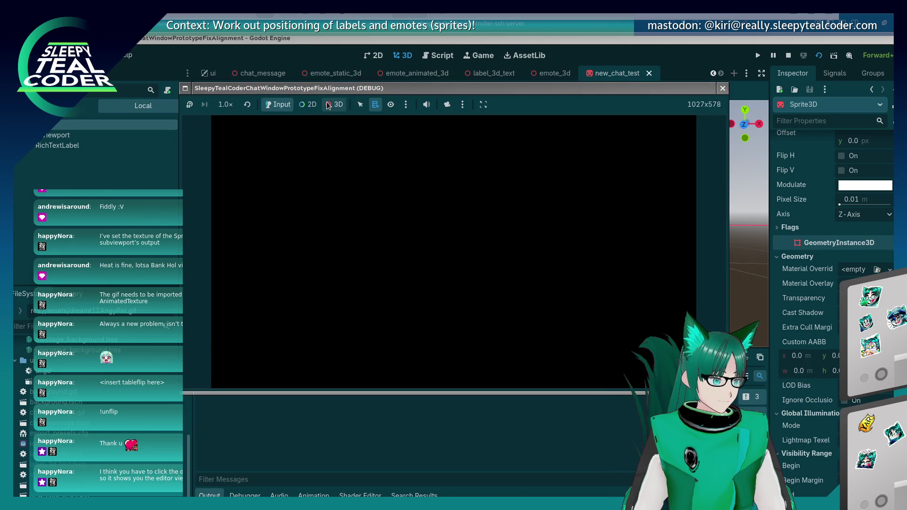
left_click(447, 105)
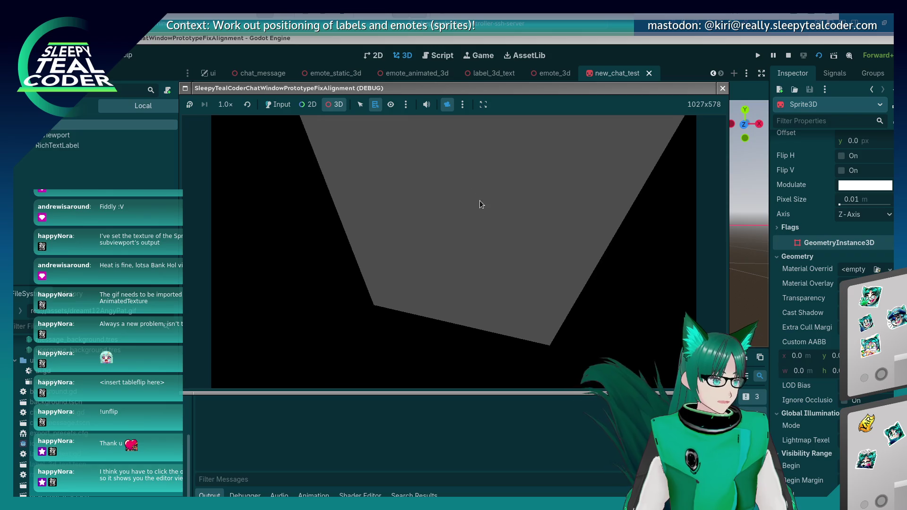
mouse_move(480, 201)
left_mouse_down()
mouse_move(468, 170)
mouse_move(440, 182)
mouse_move(450, 202)
mouse_move(568, 176)
mouse_move(602, 187)
mouse_move(523, 198)
mouse_move(386, 194)
mouse_move(532, 235)
mouse_move(641, 202)
mouse_move(582, 222)
mouse_move(407, 189)
mouse_move(485, 220)
mouse_move(601, 224)
mouse_move(438, 215)
left_mouse_up()
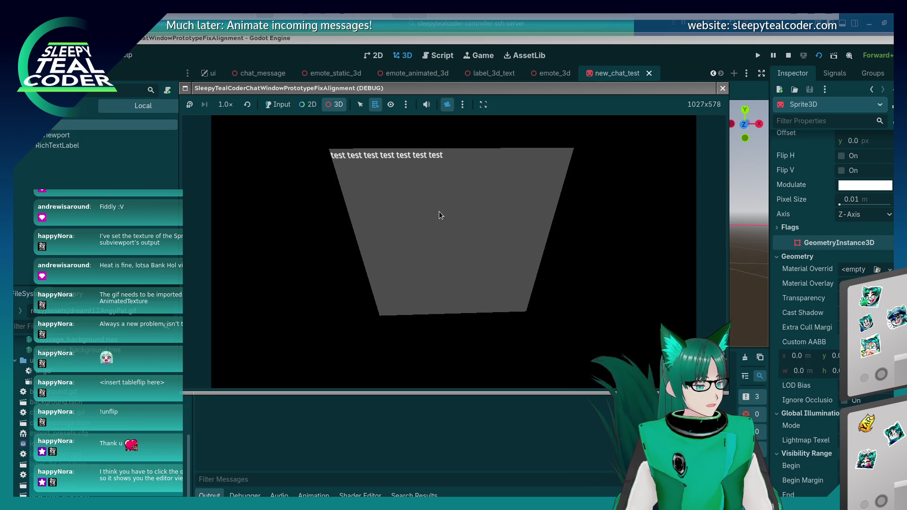
Step: Switch from VS Code to the Firefox AnimatedTexture docs and bring up the docs search
key("alt+Tab")
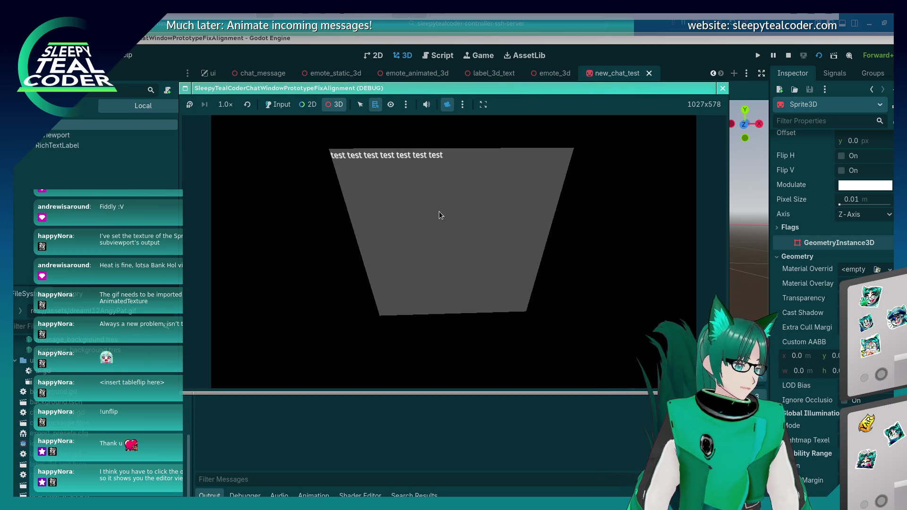
key("alt+Tab")
key("alt+Tab")
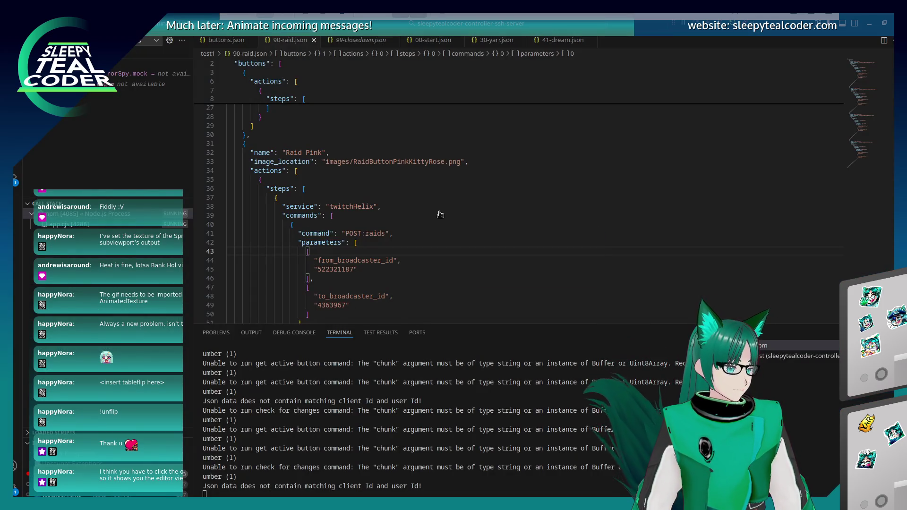
key("alt+Tab")
left_click(366, 127)
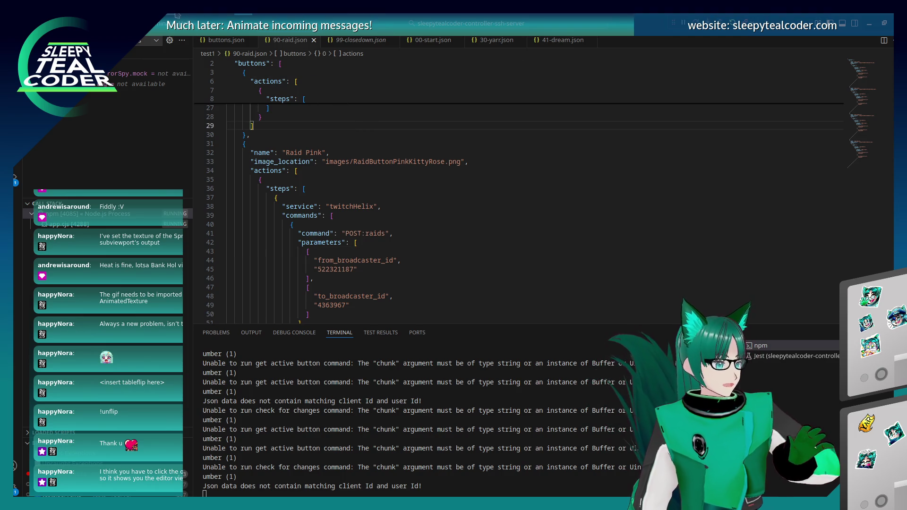
key("alt+Tab")
left_click(208, 129)
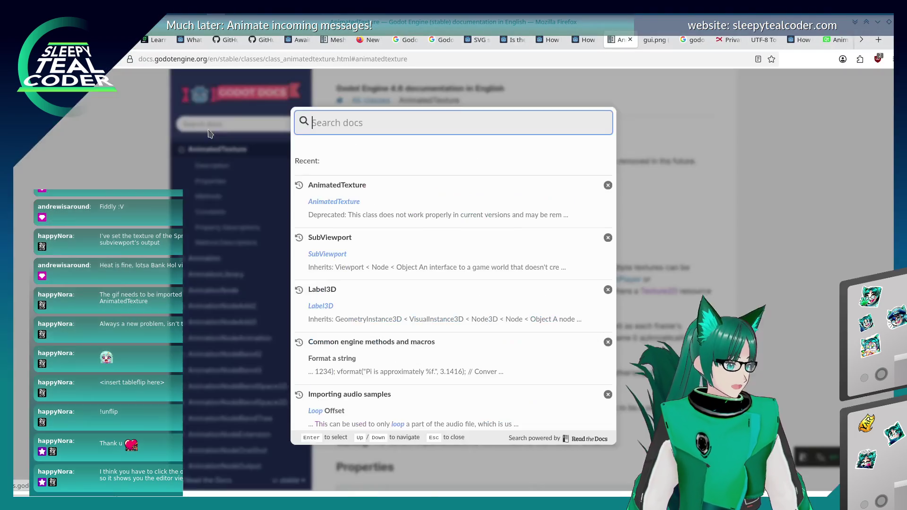
Step: Reopen the documentation search and begin entering 'Sre'
left_click(209, 133)
left_click(222, 125)
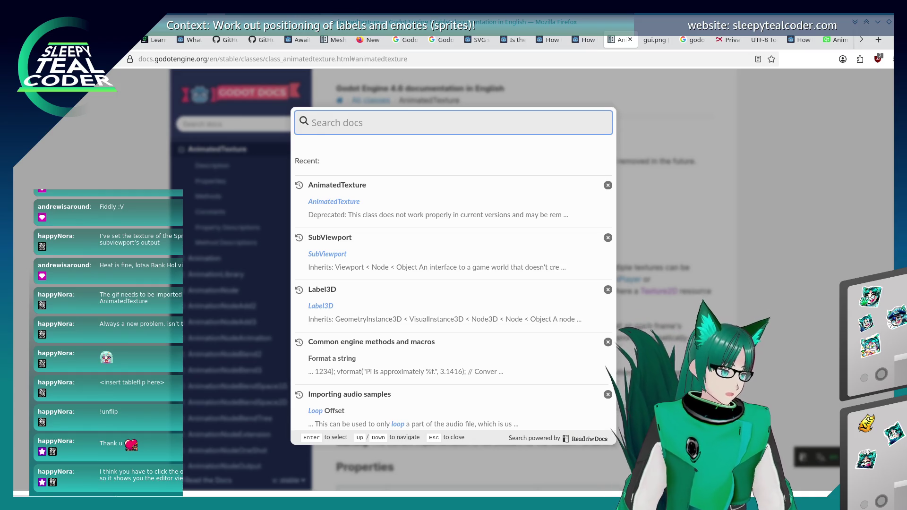
type("S")
type("prit")
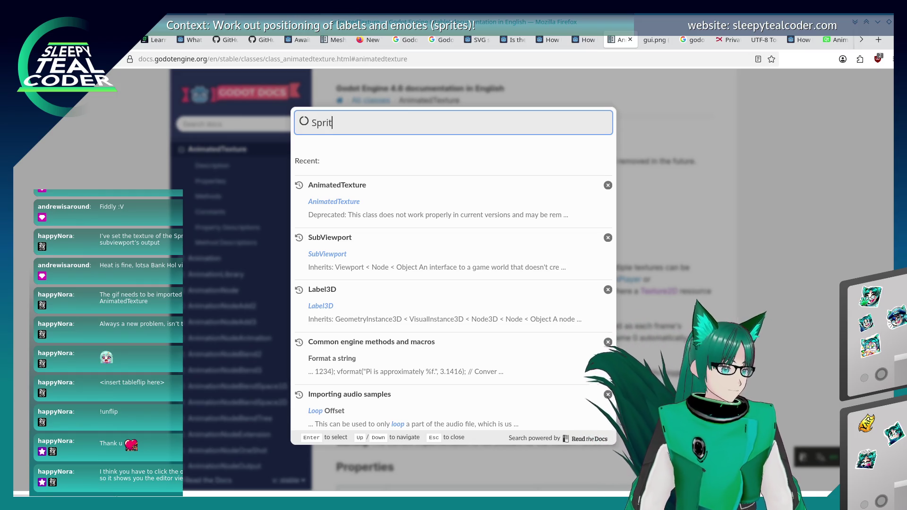
type("e")
Step: Navigate the tab to google.com from the address bar
left_click(246, 59)
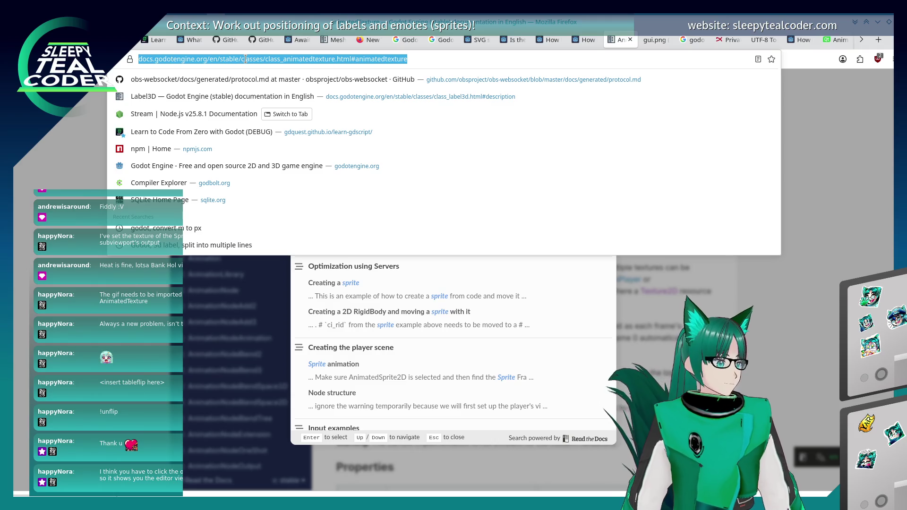
type("google.com")
key("Return")
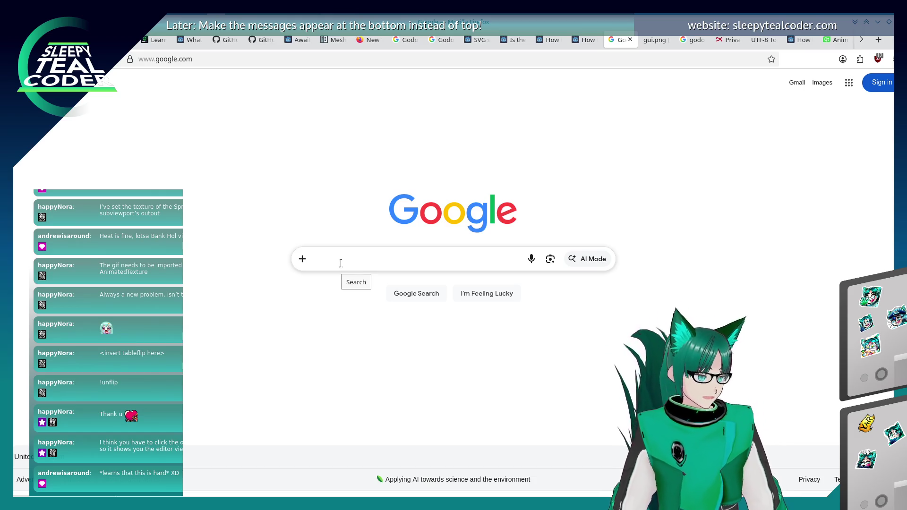
Step: Search Google for 'godot richtextlabel spritetexture', correcting the 'richtextlable' typo
left_click(340, 264)
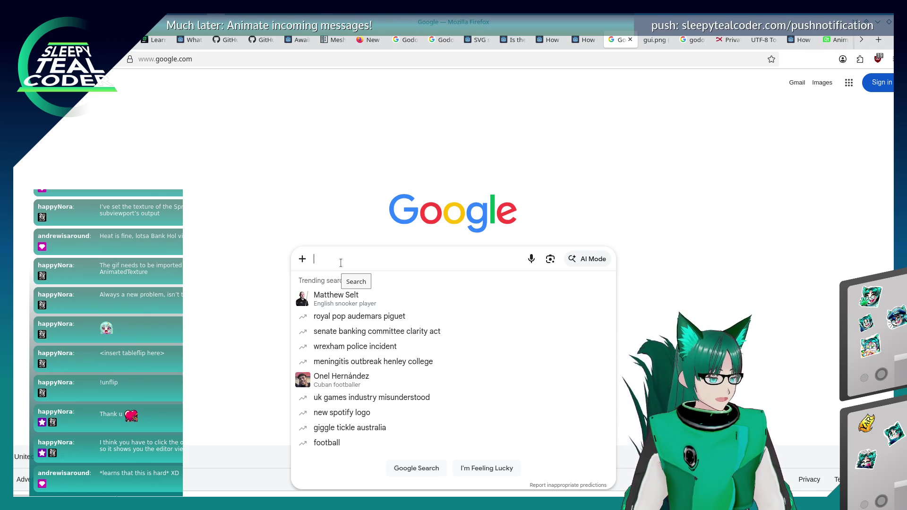
left_click(292, 191)
left_click(365, 261)
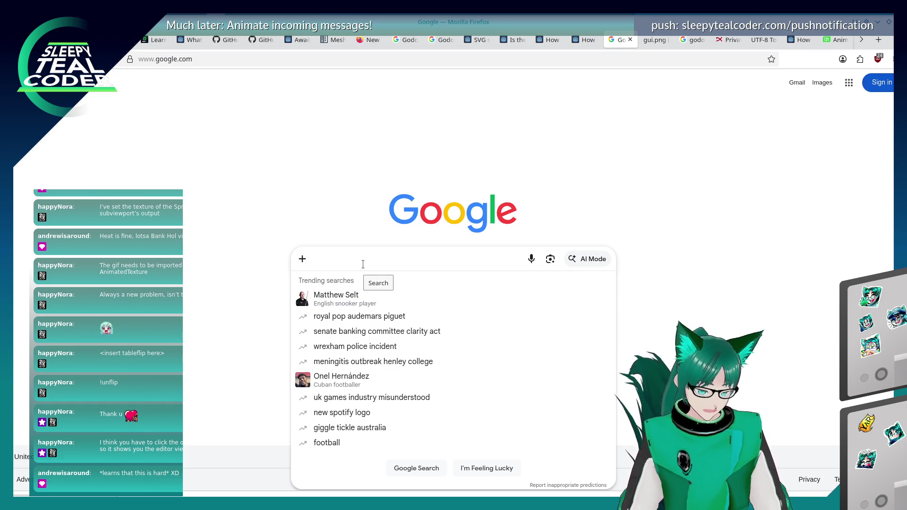
type("richtextlable")
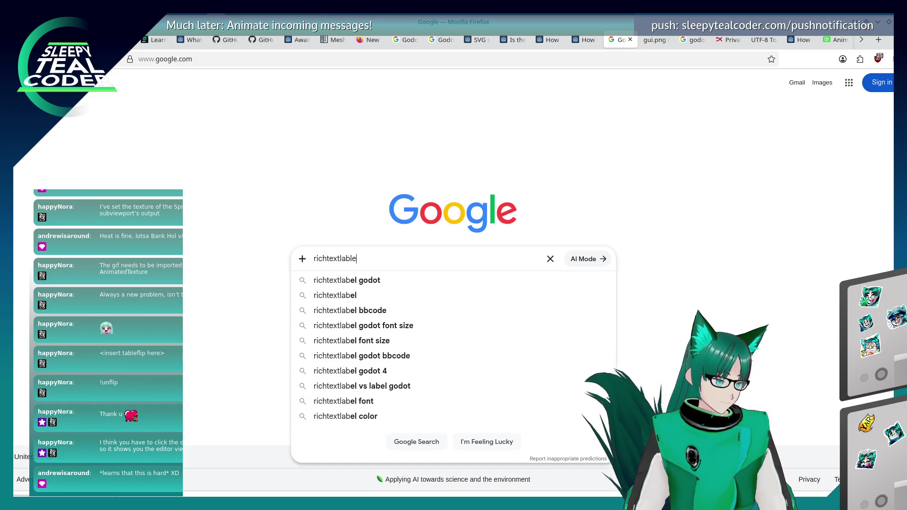
key("BackSpace")
key("BackSpace")
type("el")
key("Home")
type("godot")
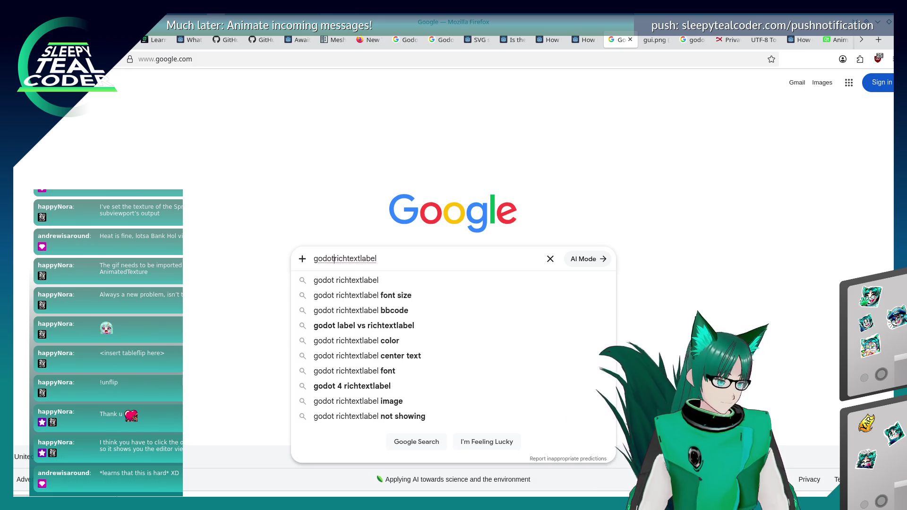
key("Home")
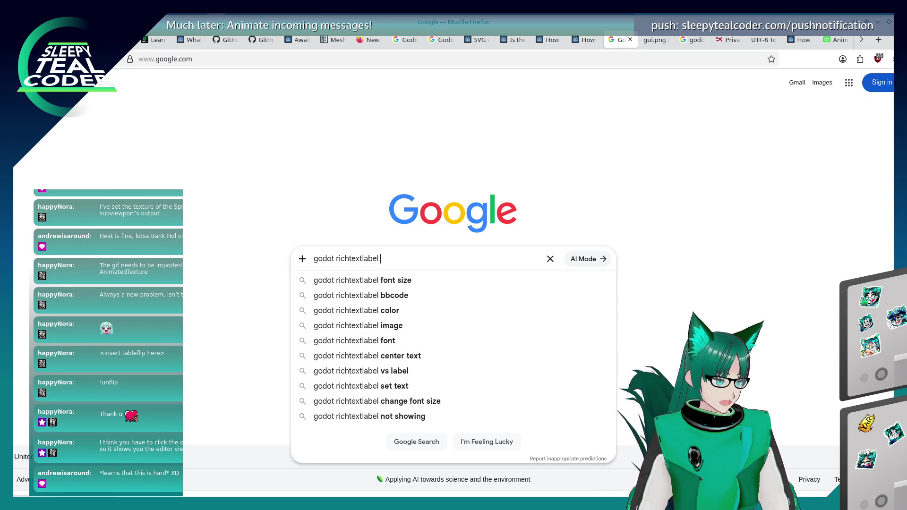
type("spritetex")
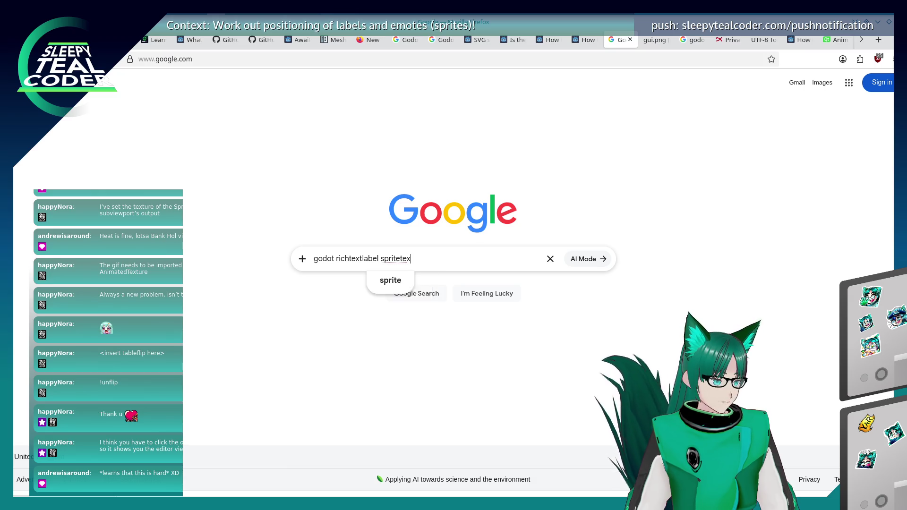
type("ture")
key("Return")
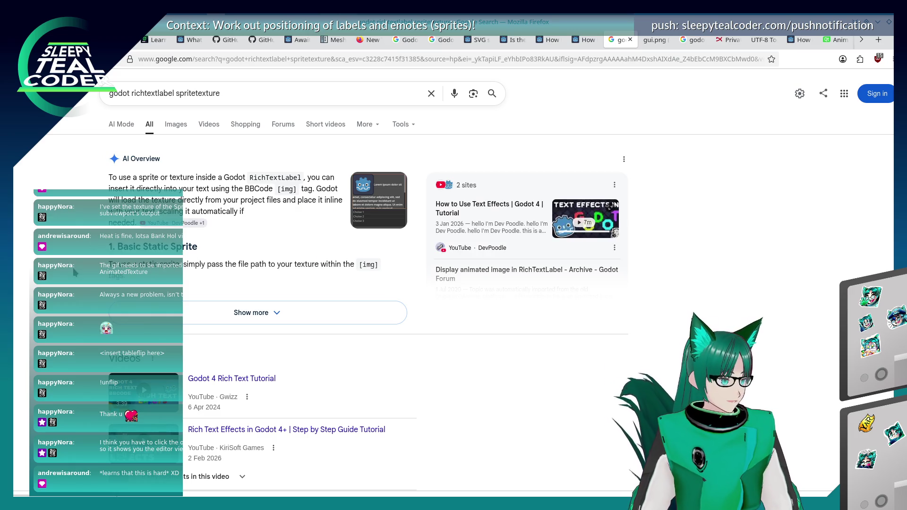
Step: Expand the AI overview, scroll the results, and open the RichTextLabel Godot documentation result
left_click(205, 316)
scroll(109, 281, "down", 3)
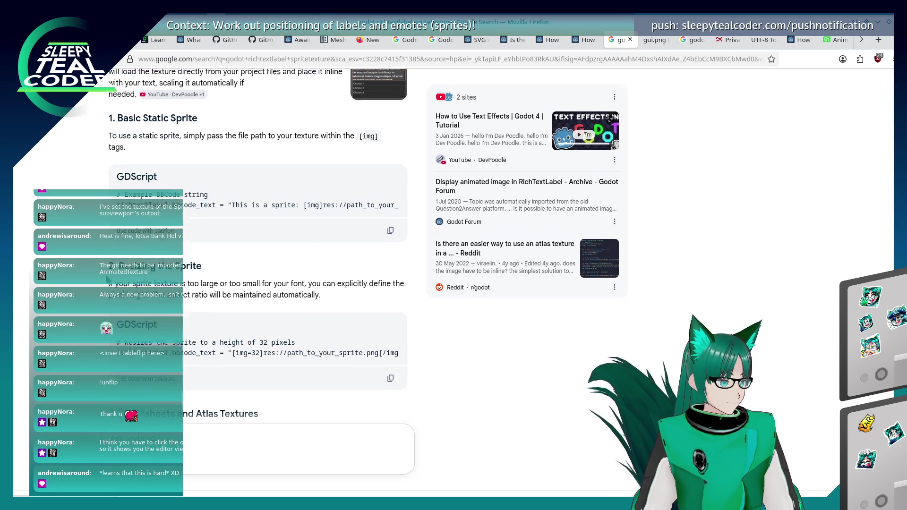
scroll(109, 281, "down", 15)
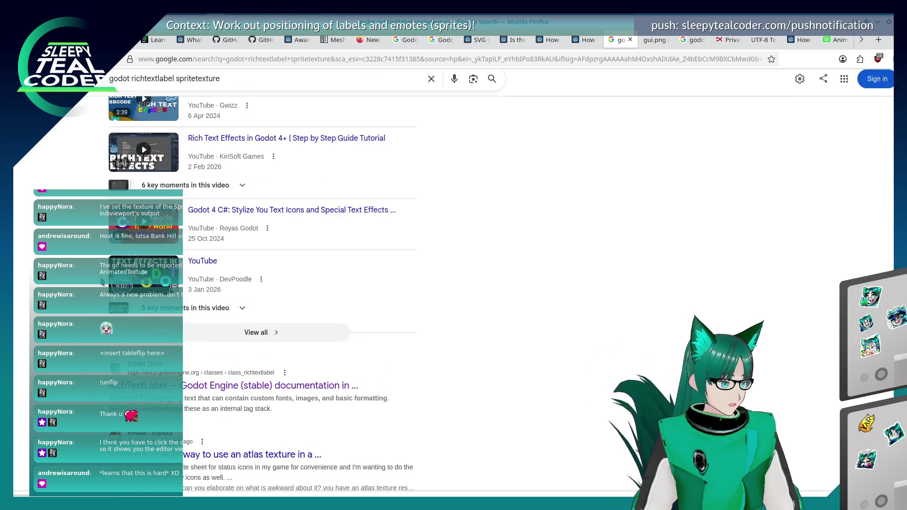
scroll(192, 286, "down", 5)
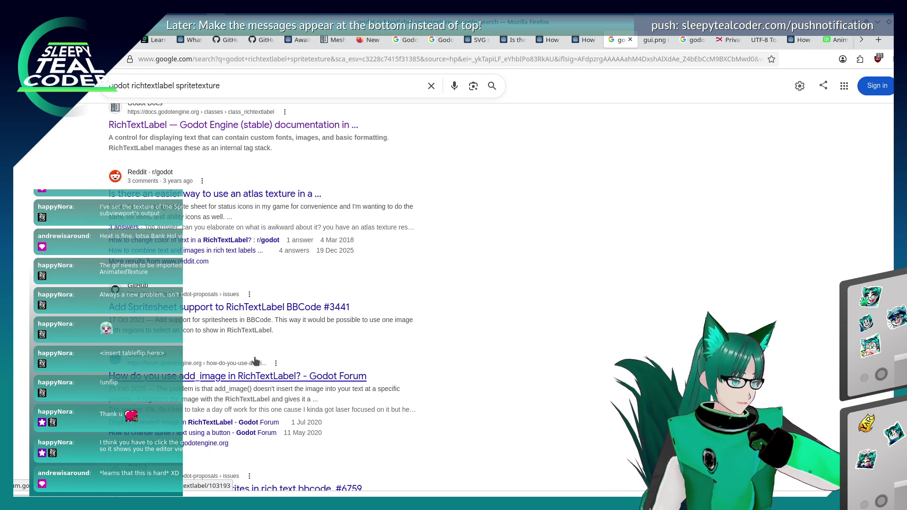
left_click(237, 125)
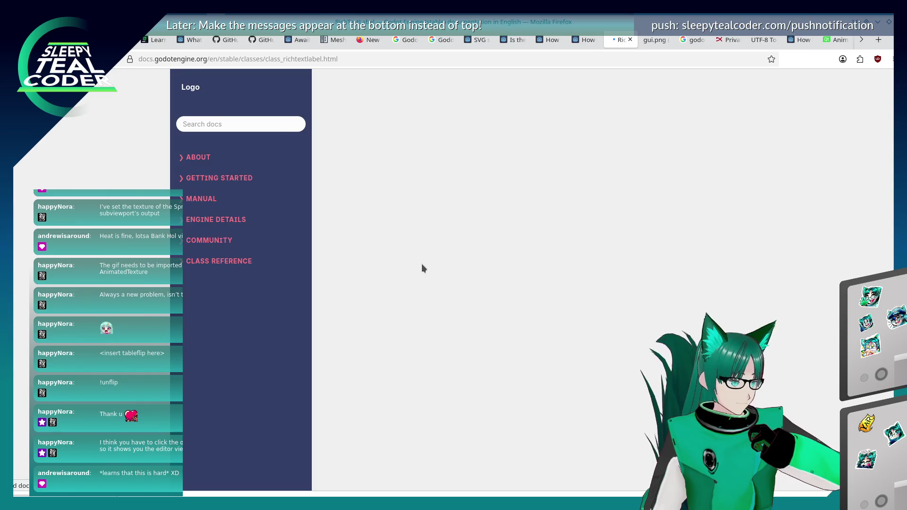
Step: Scroll the RichTextLabel reference page, then go back to the Google results
scroll(422, 264, "down", 5)
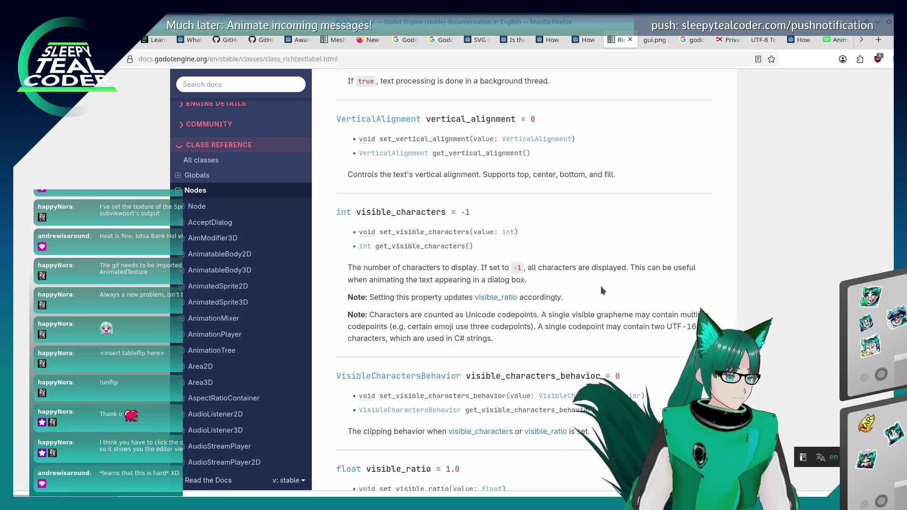
key("alt+Left")
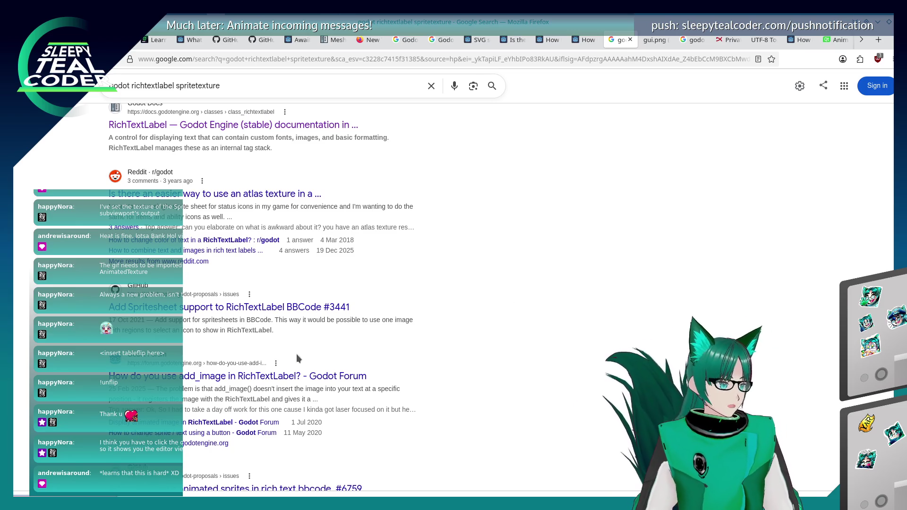
Step: Open the 'How do you use add_image in RichTextLabel?' Godot Forum result
left_click(282, 377)
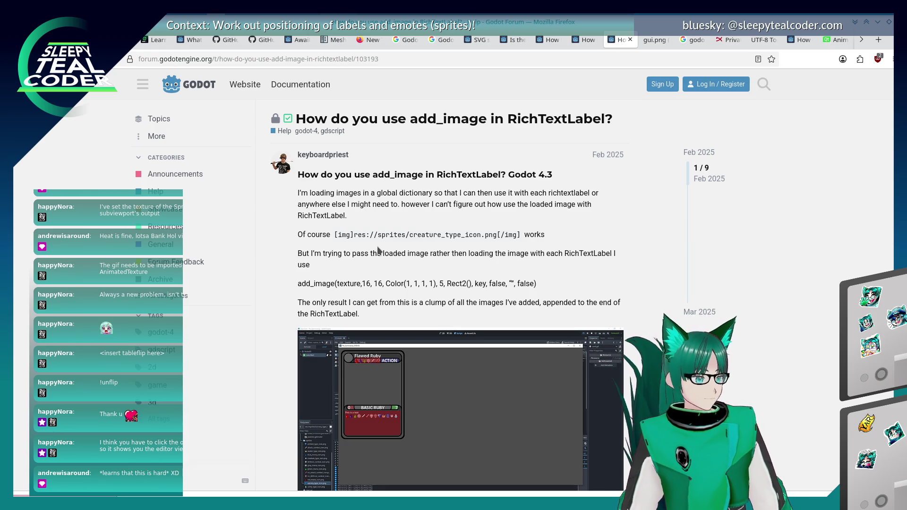
Step: Scroll down the thread past the screenshots to the reply with the add_image code example
scroll(377, 251, "down", 3)
scroll(378, 250, "up", 2)
scroll(378, 250, "down", 1)
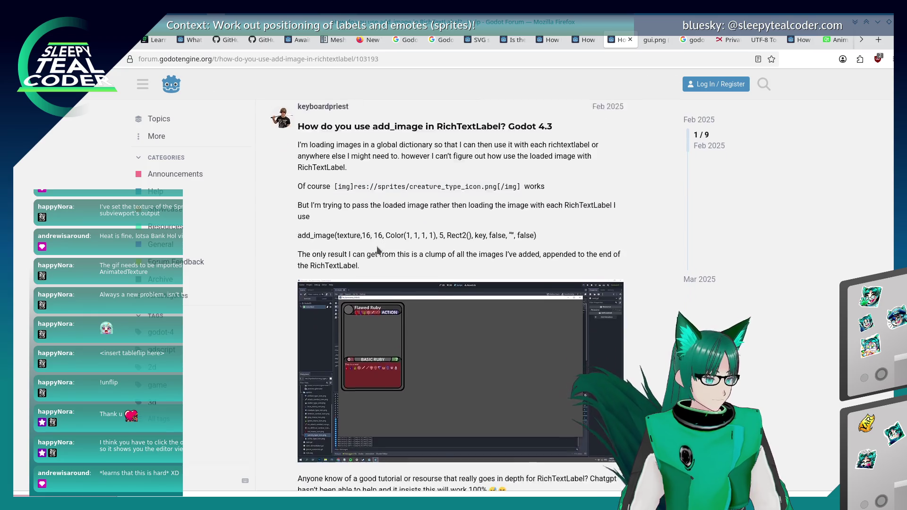
scroll(377, 251, "down", 12)
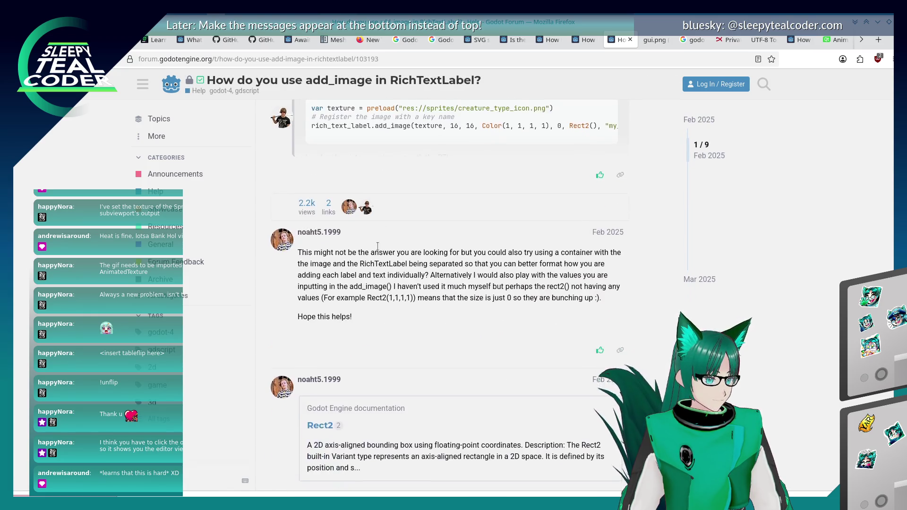
scroll(378, 246, "down", 8)
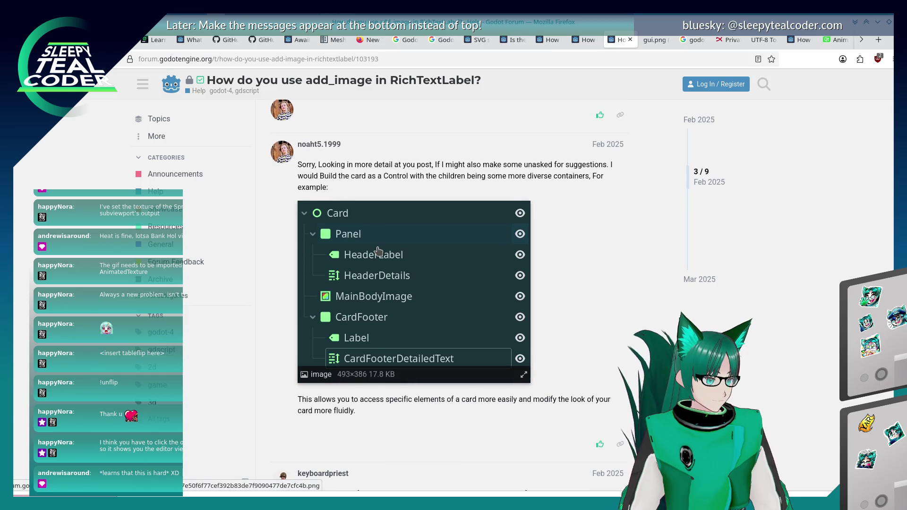
scroll(377, 251, "down", 10)
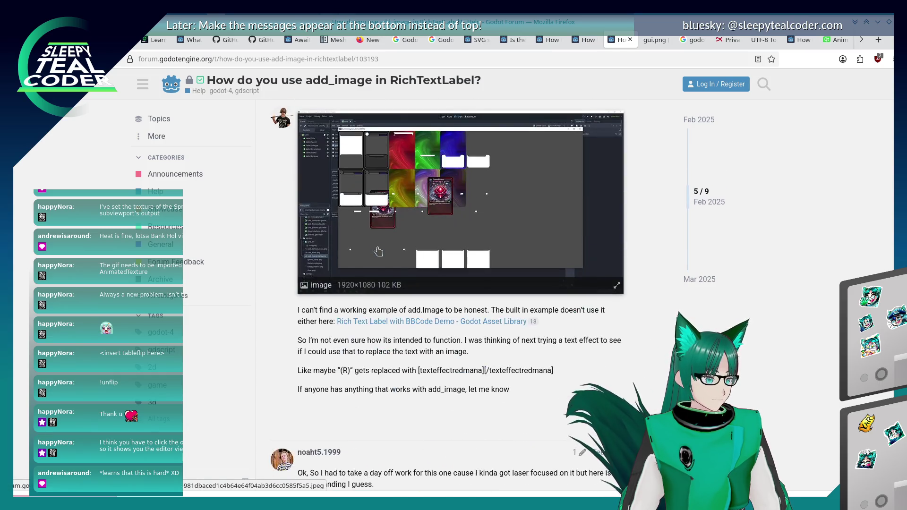
scroll(379, 252, "down", 4)
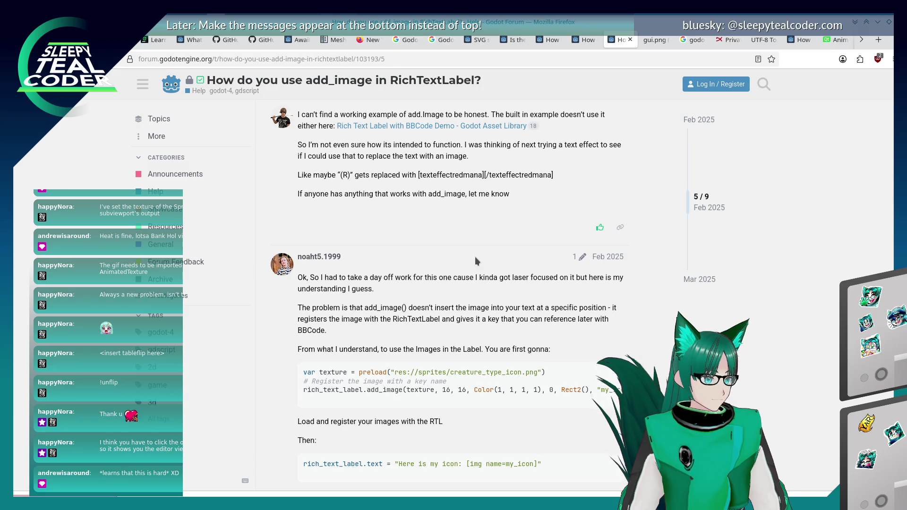